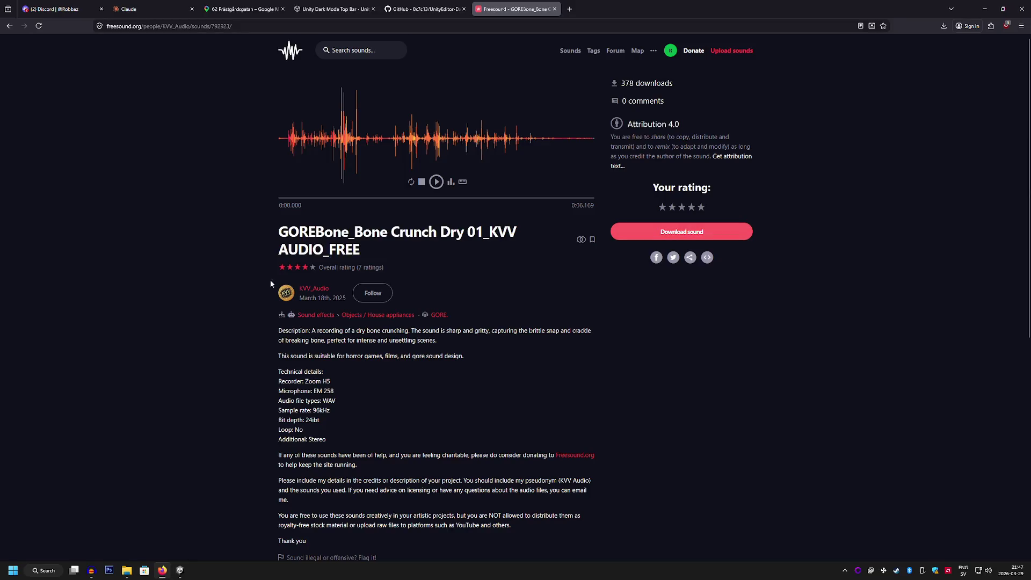
Switch from the Freesound bone crunch page to the Google Maps tab showing Piteå.
left_click(252, 11)
Exit Street View, zoom the satellite map onto central Kiruna, and drag the pegman toward Arent Grapegatan.
left_click(33, 103)
scroll(481, 261, "down", 10)
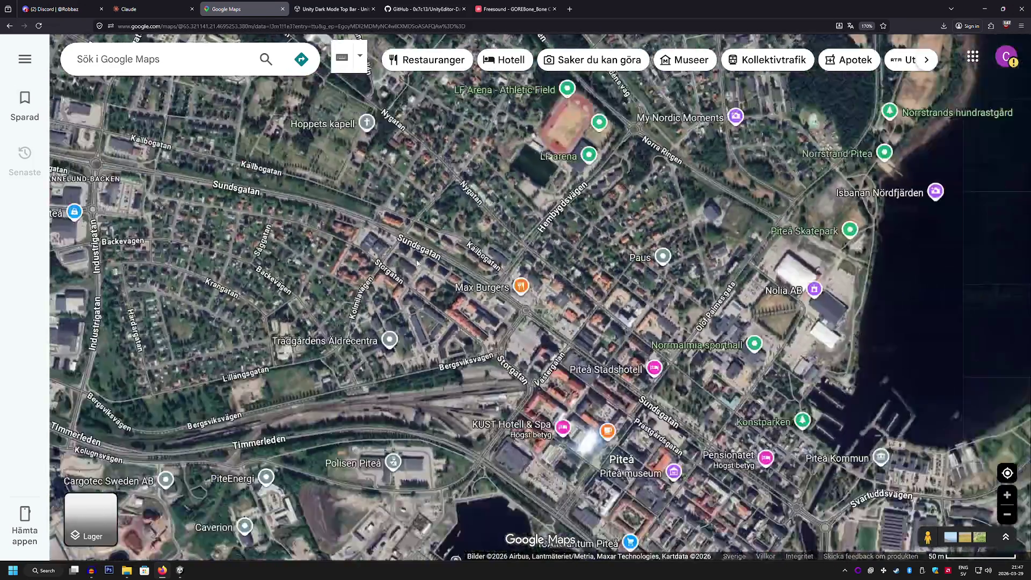
scroll(481, 260, "down", 5)
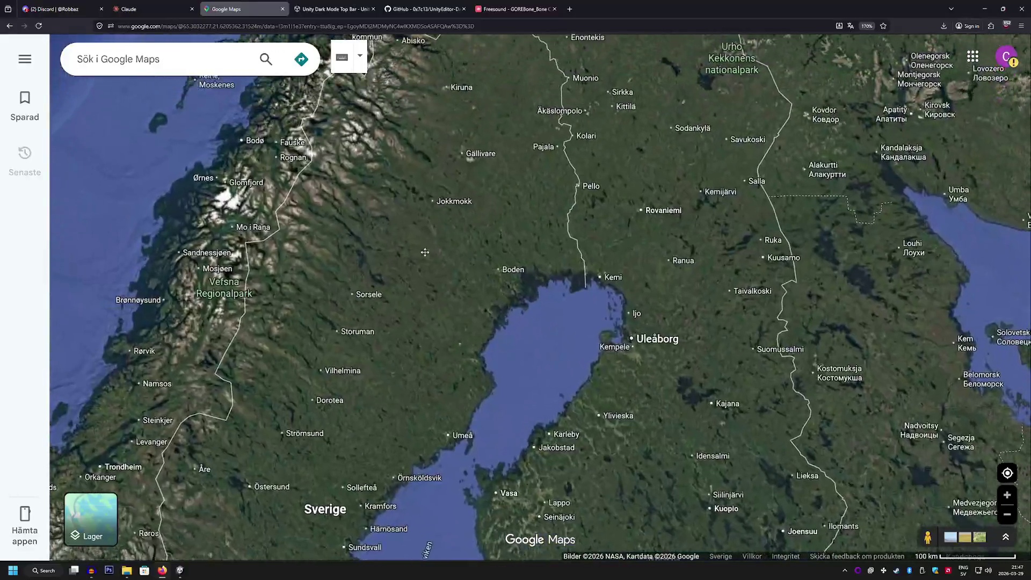
scroll(425, 198, "up", 5)
scroll(387, 215, "up", 8)
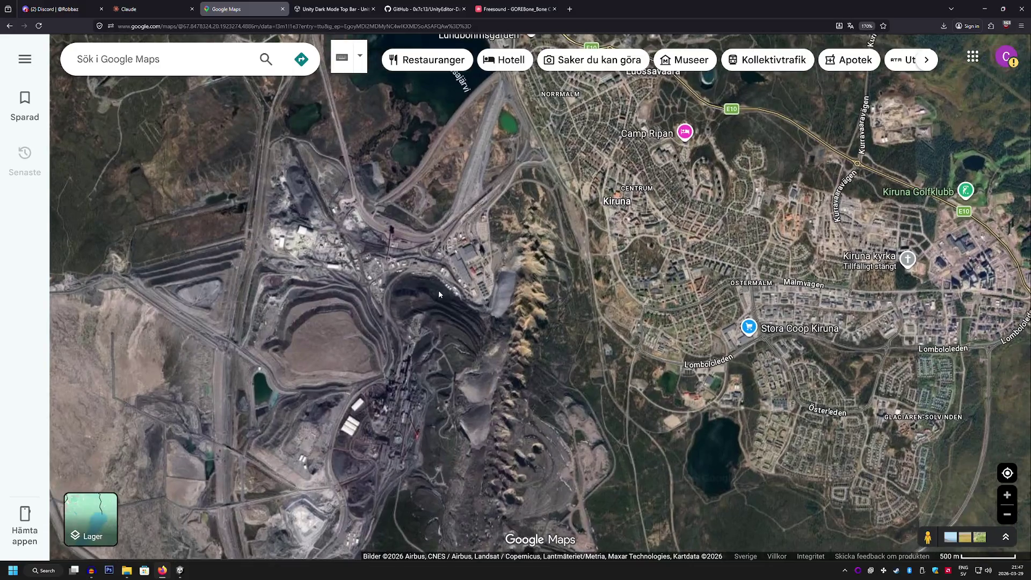
scroll(483, 306, "up", 3)
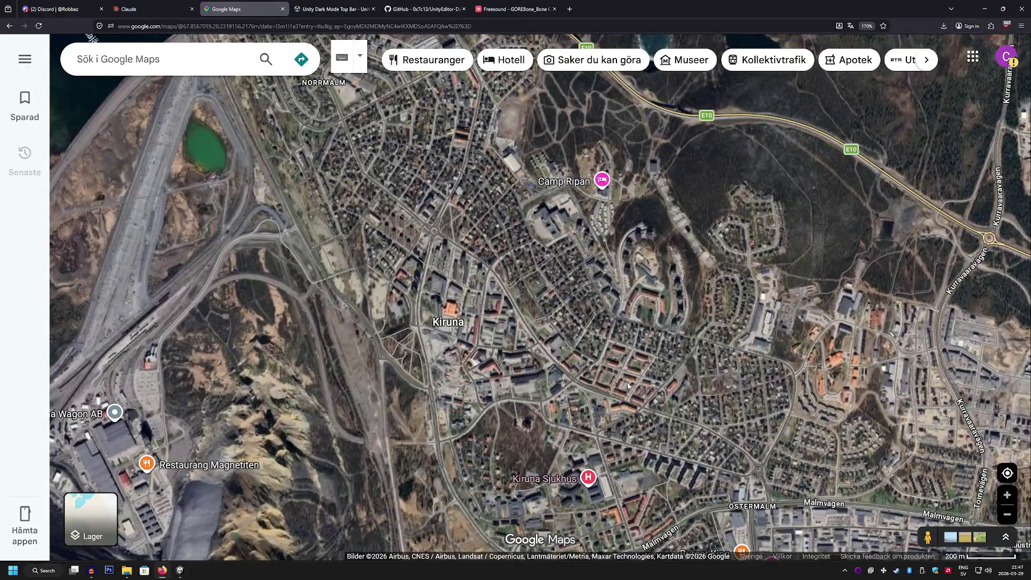
left_click_drag(924, 536, 519, 304)
Enter Street View on Arent Grapegatan and walk down to the Föreningsgatan crossing.
left_click_drag(483, 272, 483, 274)
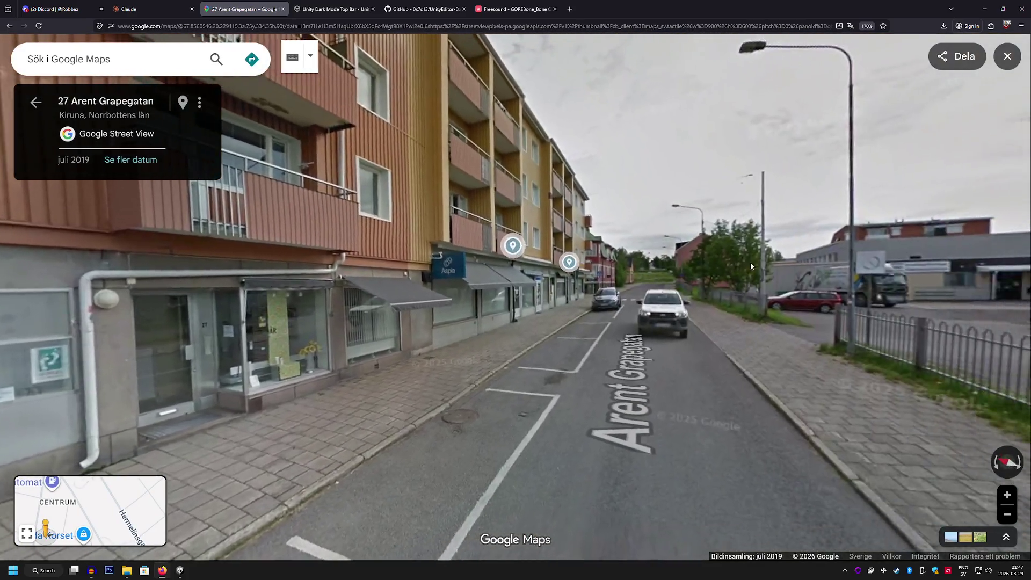
left_click_drag(751, 266, 447, 265)
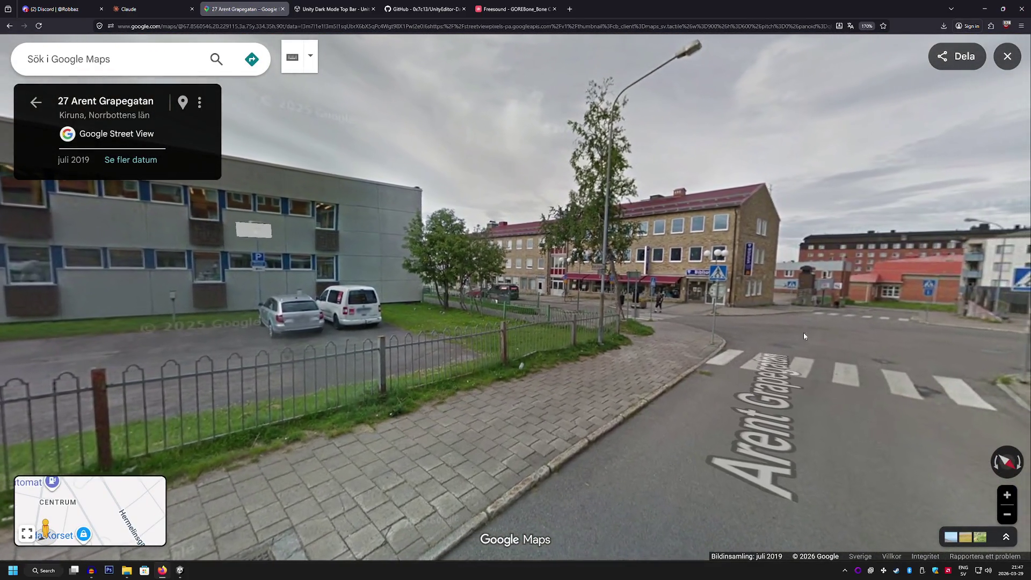
left_click_drag(804, 336, 940, 322)
left_click(601, 287)
left_click(602, 287)
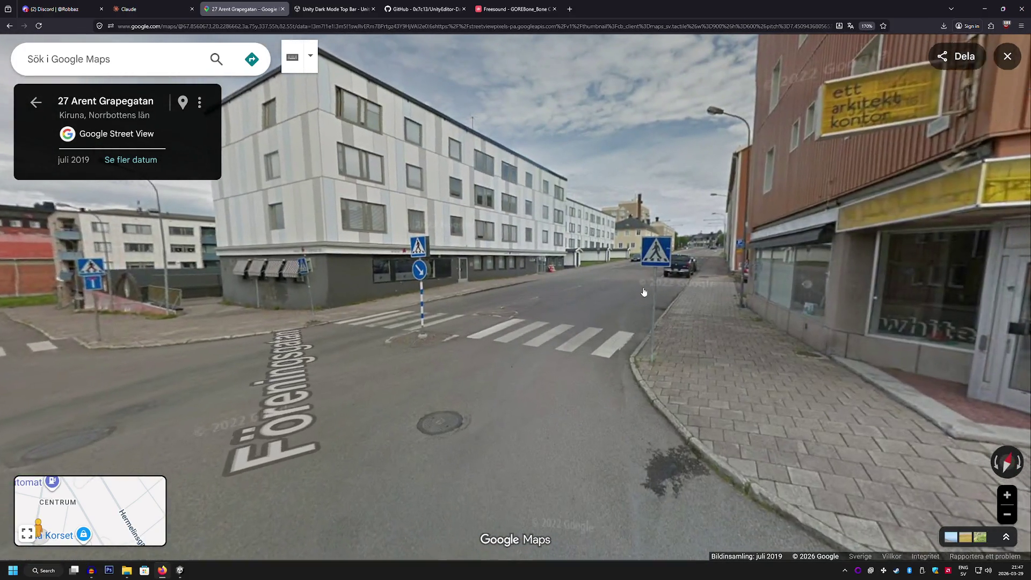
Walk along Föreningsgatan past numbers 19, 10, 21, 16 and 27 to 29 Föreningsgatan.
left_click(644, 291)
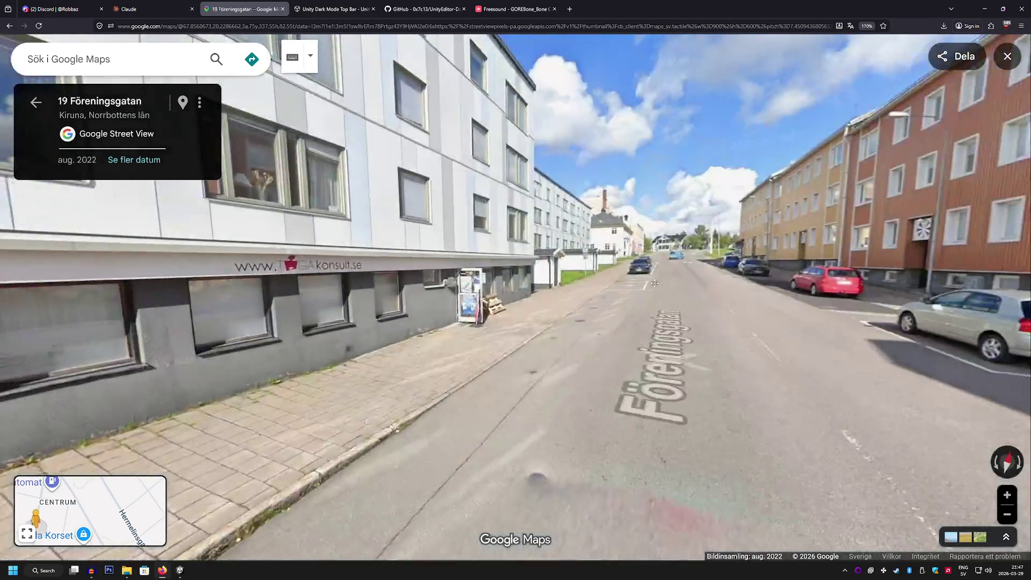
left_click(608, 272)
left_click(494, 284)
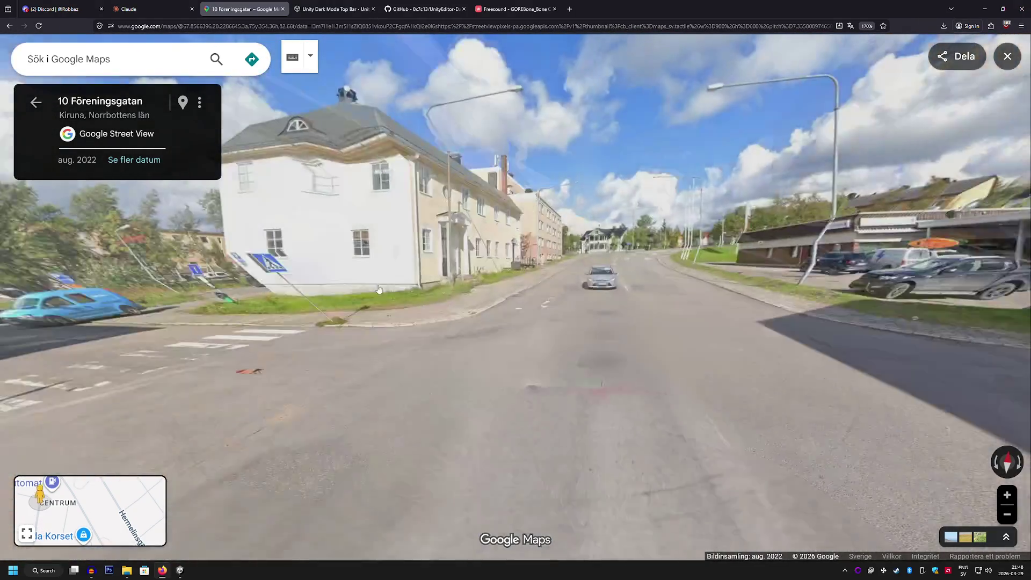
left_click(420, 280)
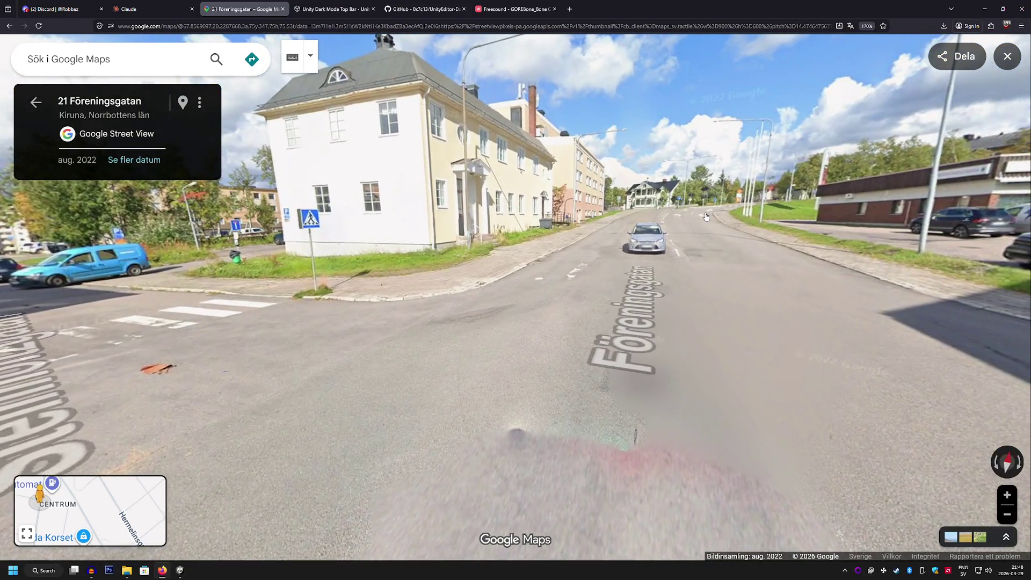
left_click(706, 217)
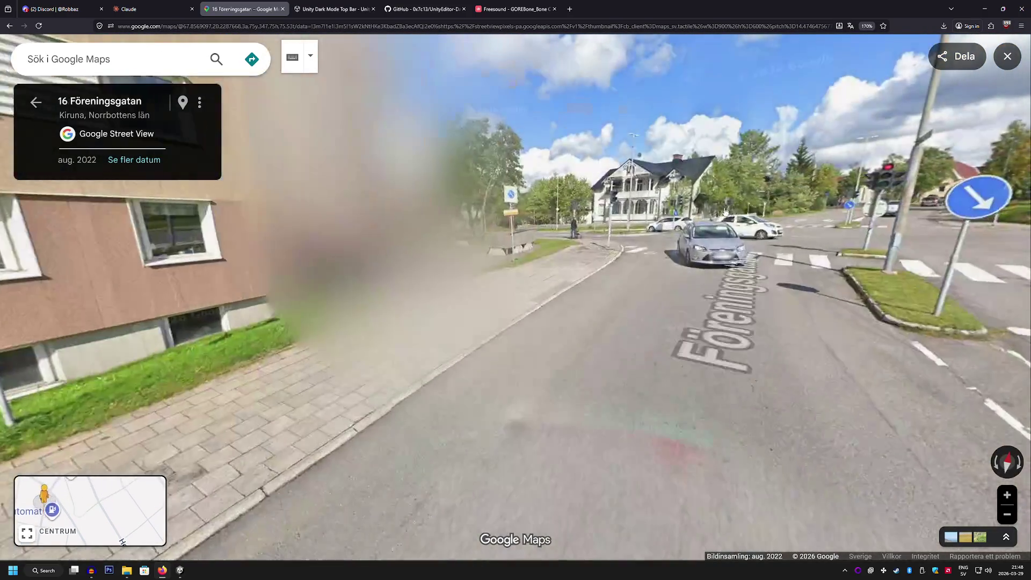
left_click(596, 232)
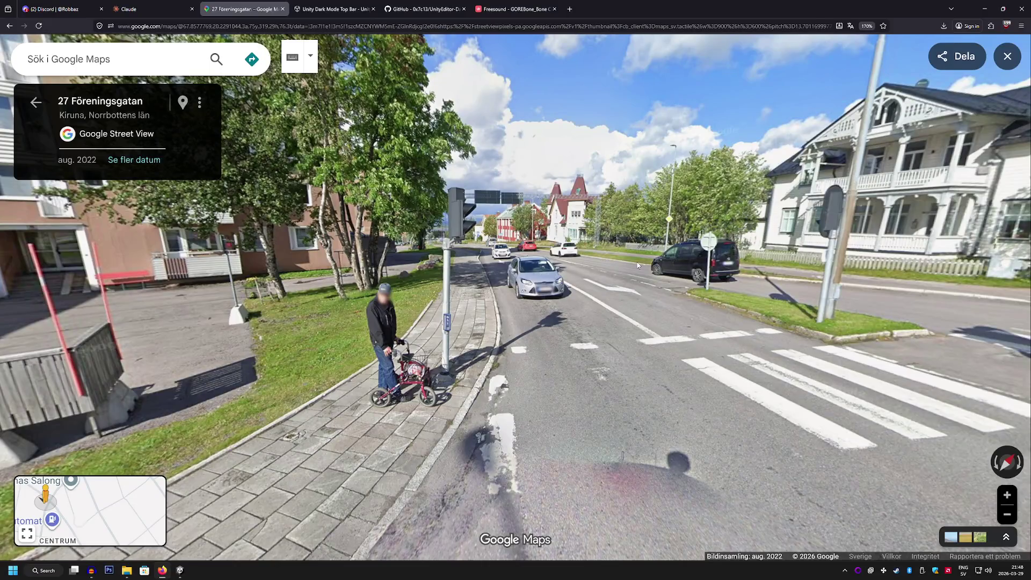
left_click_drag(587, 267, 451, 286)
left_click(582, 281)
Continue onto Adolf Hedinsvägen, looking past the green house toward the apartment blocks and parking lot.
left_click(428, 255)
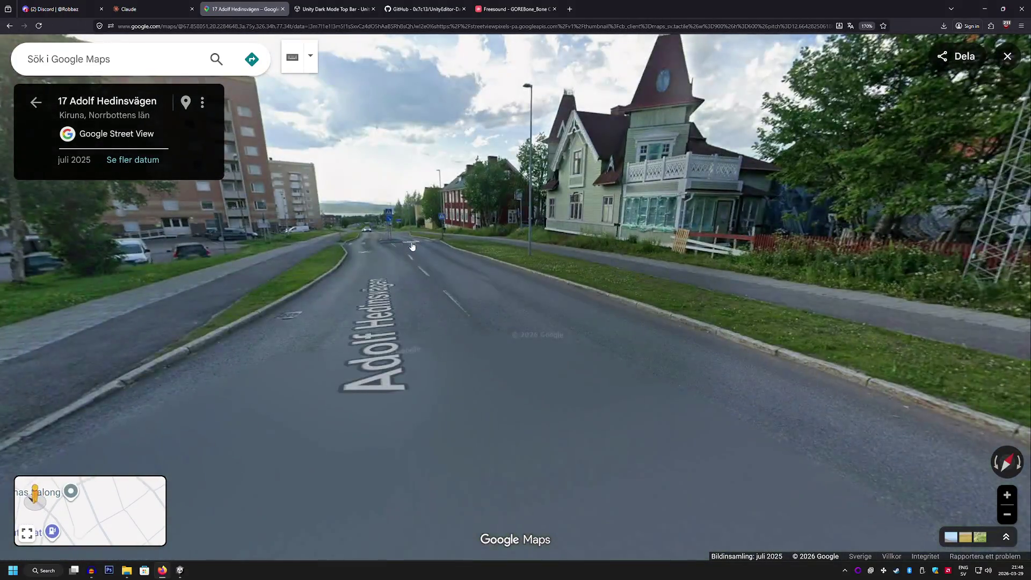
left_click(412, 246)
left_click_drag(506, 256, 244, 297)
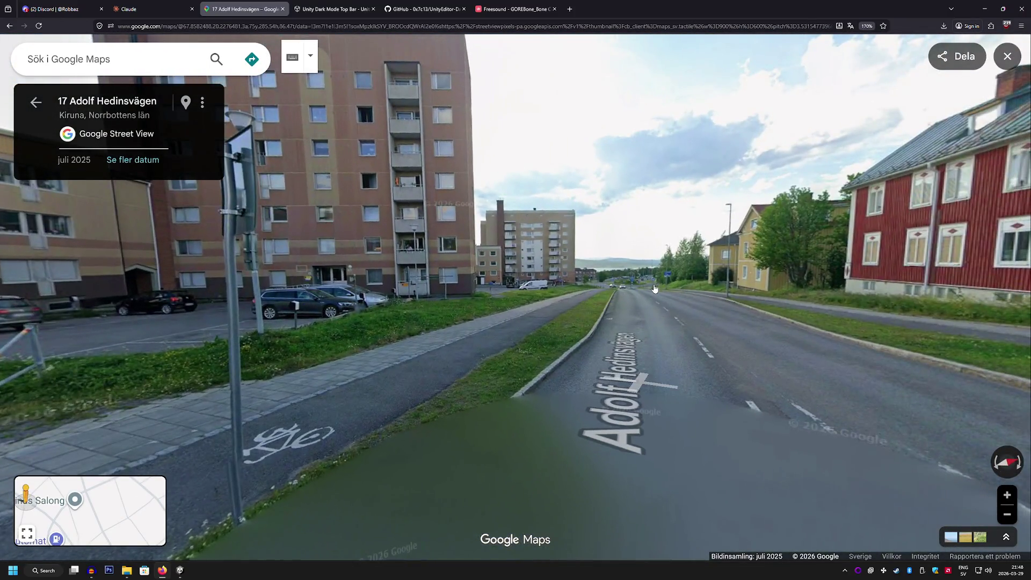
left_click(654, 288)
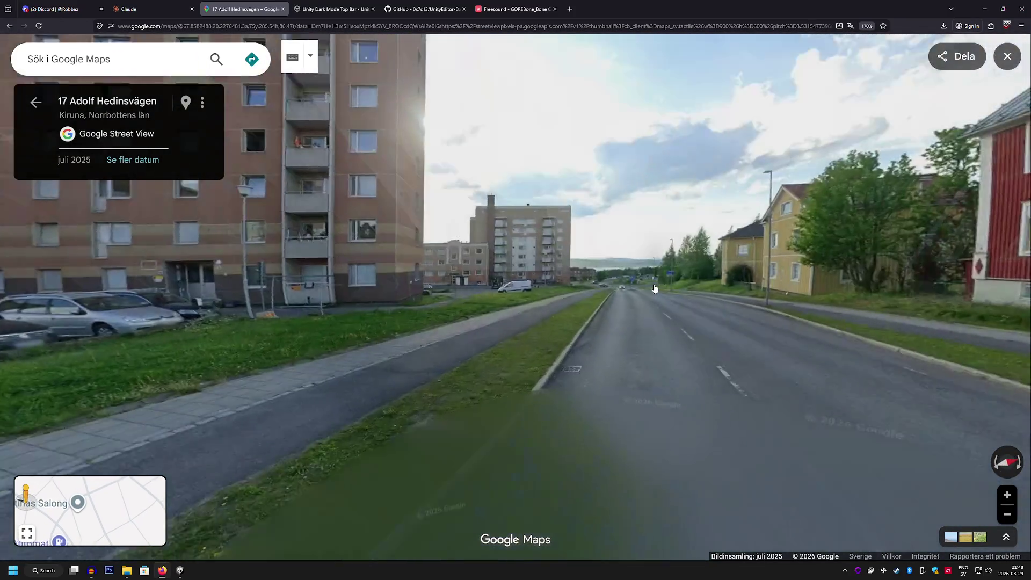
left_click(652, 300)
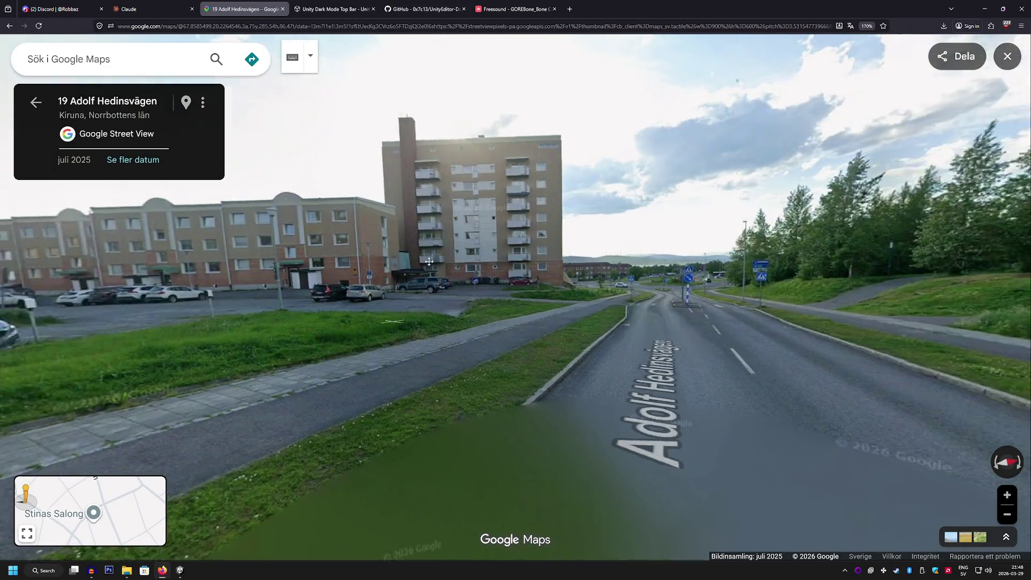
left_click_drag(649, 308, 728, 286)
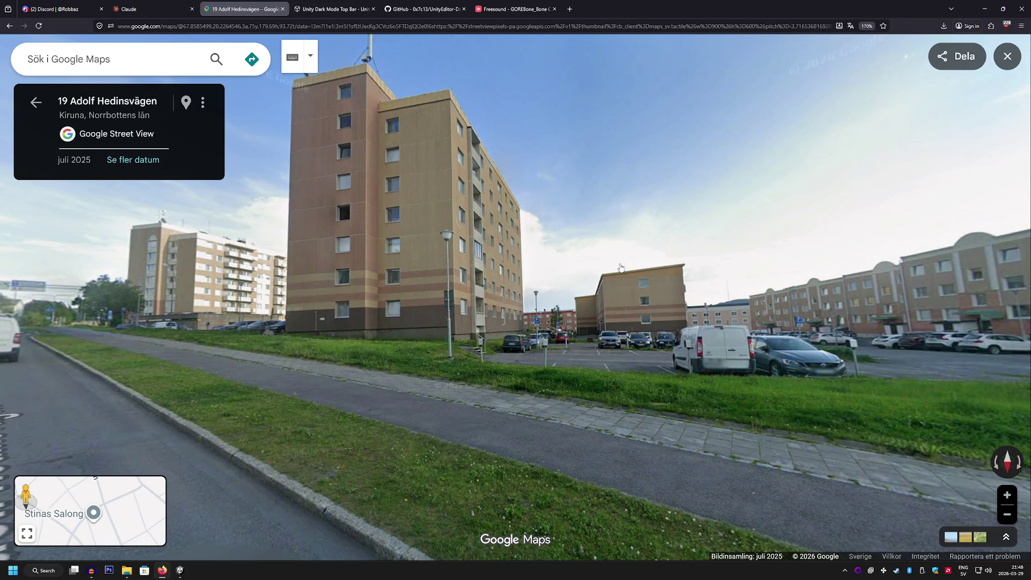
left_click_drag(617, 270, 715, 304)
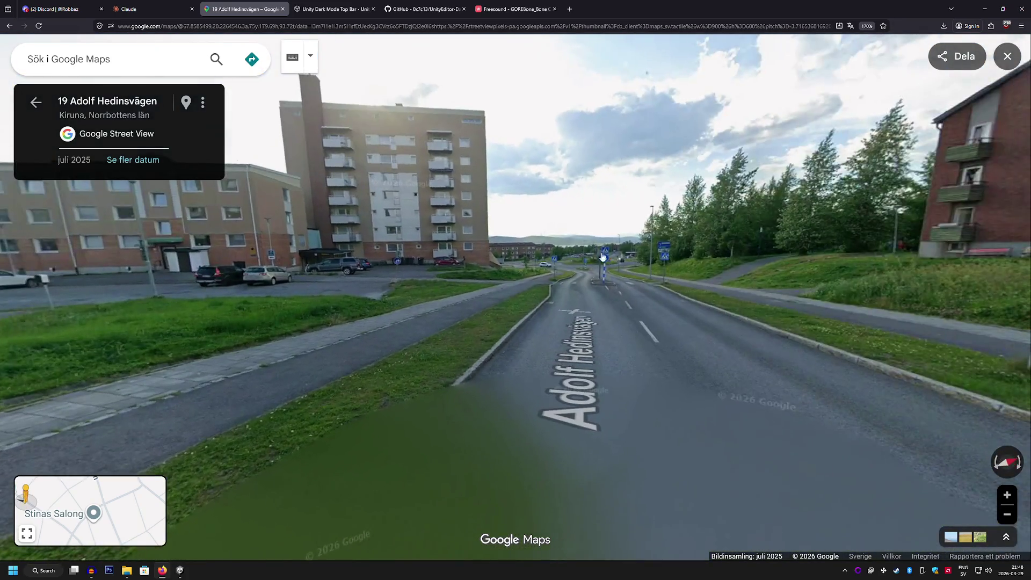
Advance along Adolf Hedinsvägen to the roundabout and look down toward the road.
left_click(596, 269)
left_click(596, 270)
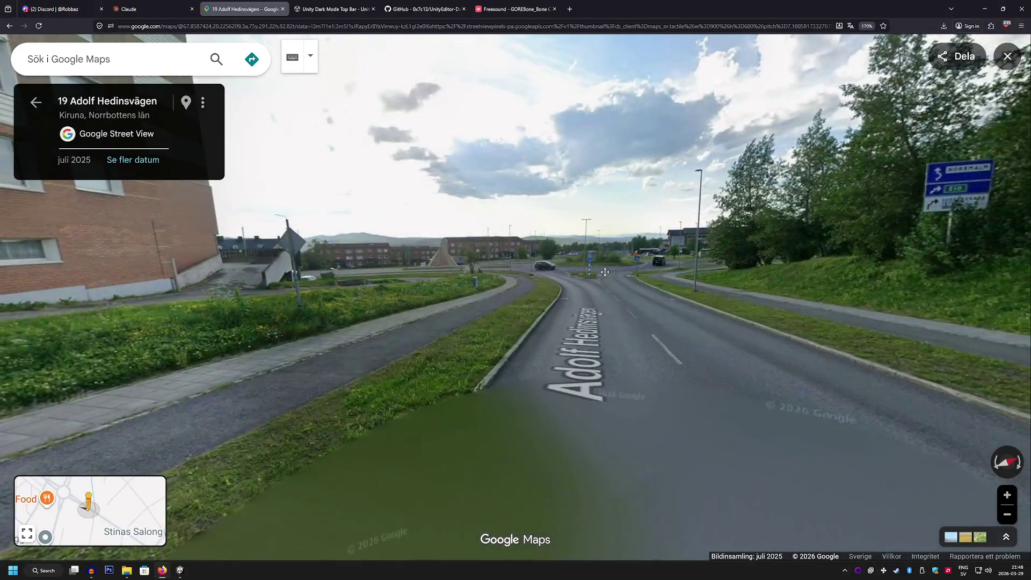
left_click(625, 284)
mouse_move(670, 299)
left_mouse_down()
mouse_move(620, 265)
mouse_move(644, 276)
left_mouse_up()
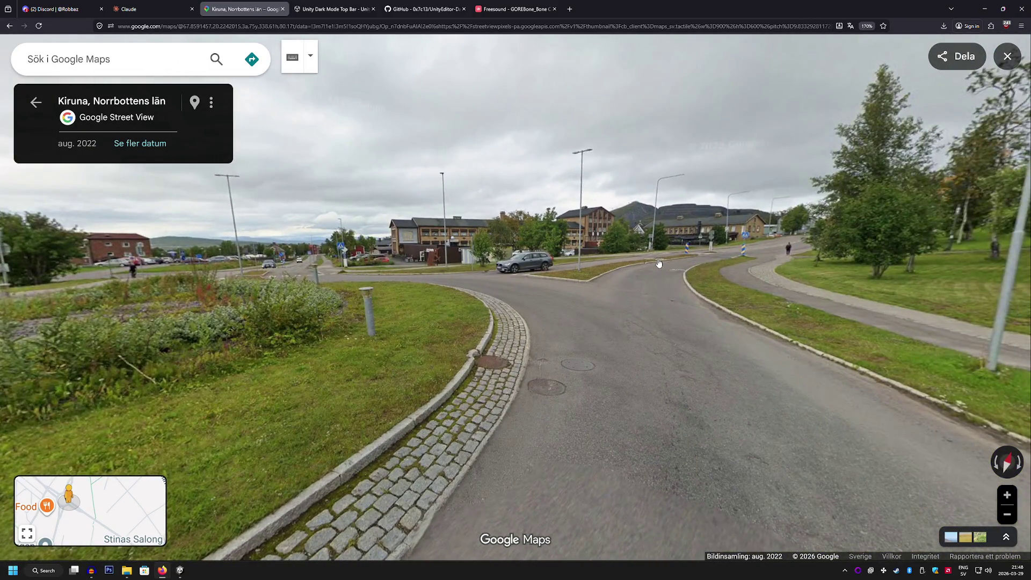
Walk onto Hjalmar Lundbohmsvägen and look around at the ICA Östlunds store.
left_click(659, 264)
left_click(656, 271)
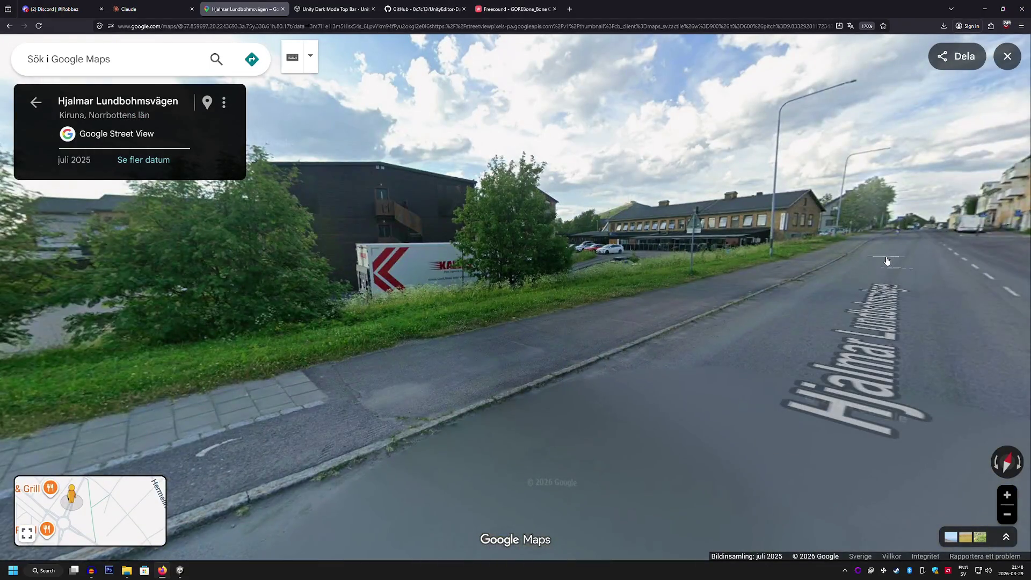
left_click(887, 261)
left_click(625, 265)
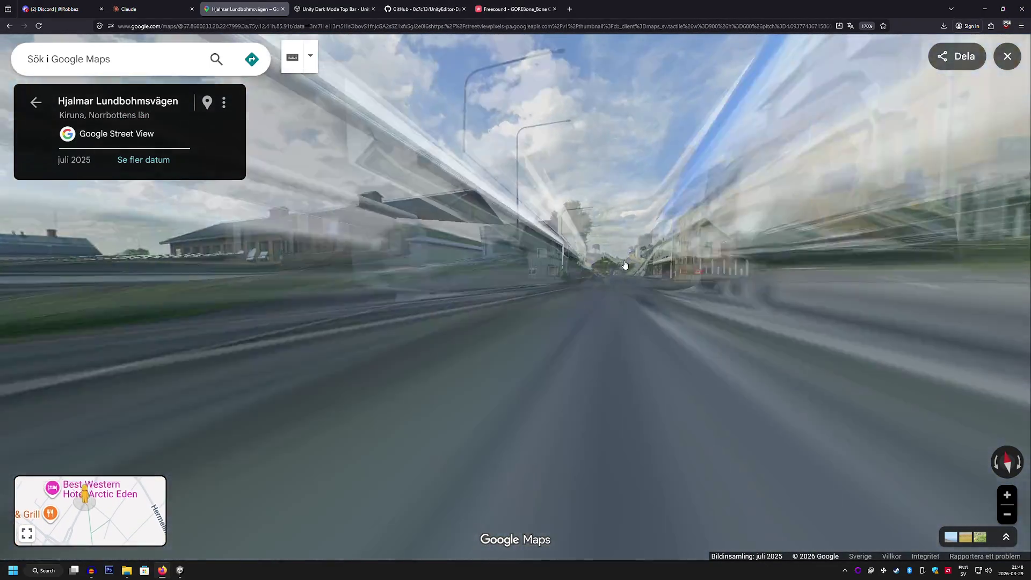
mouse_move(999, 140)
left_mouse_down()
mouse_move(677, 133)
mouse_move(512, 115)
left_mouse_up()
scroll(677, 133, "up", 3)
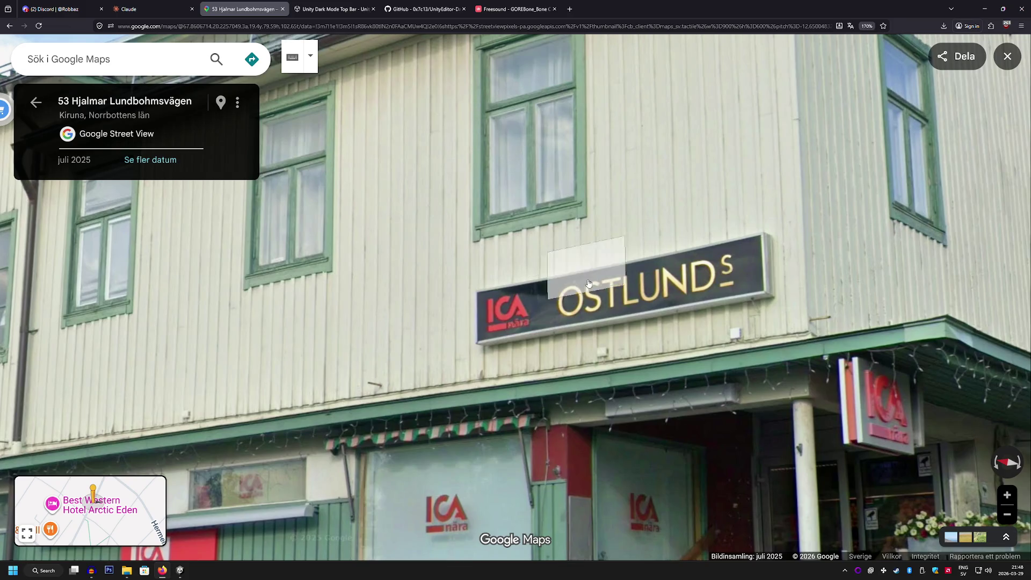
scroll(572, 286, "down", 5)
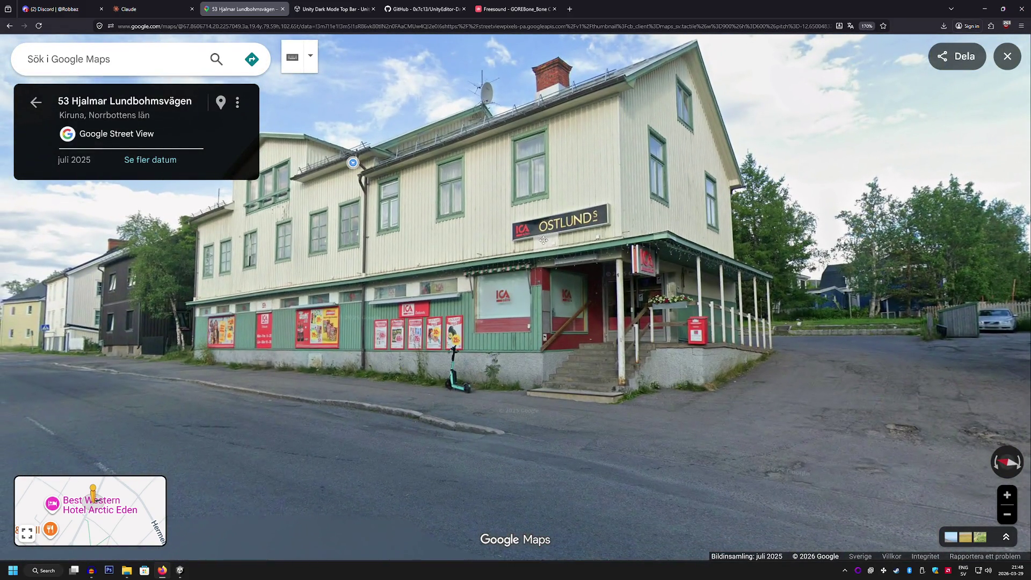
mouse_move(543, 240)
left_mouse_down()
mouse_move(320, 231)
mouse_move(447, 224)
left_mouse_up()
Advance to 74 Hjalmar Lundbohmsvägen and cross the intersection to number 57.
left_click(394, 310)
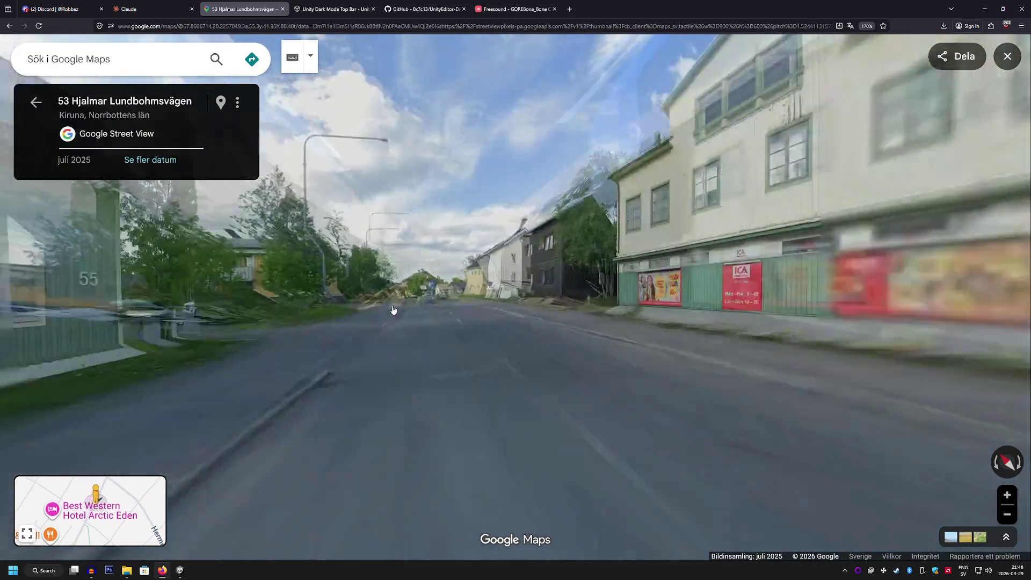
left_click(393, 314)
left_click(394, 316)
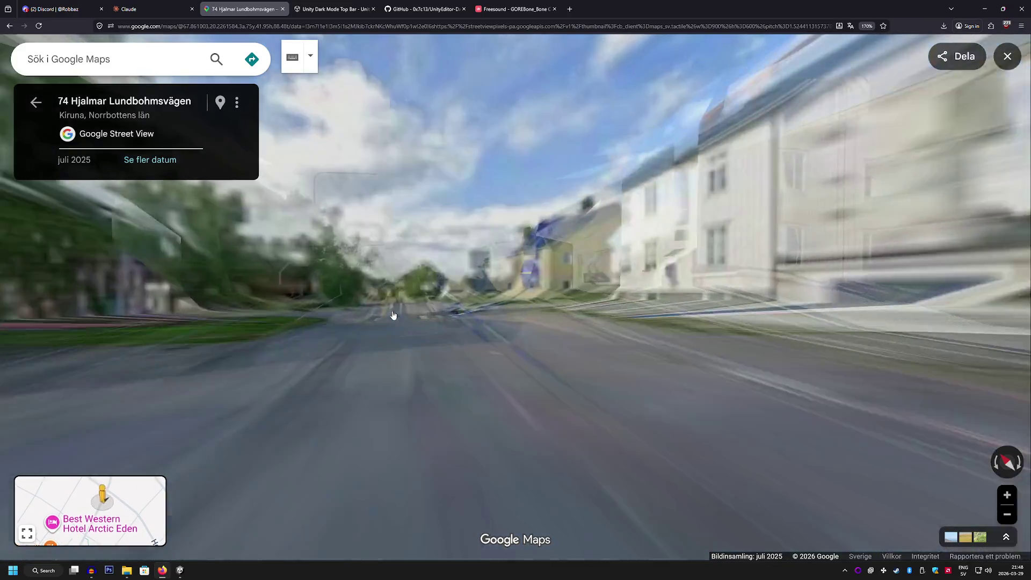
left_click(419, 337)
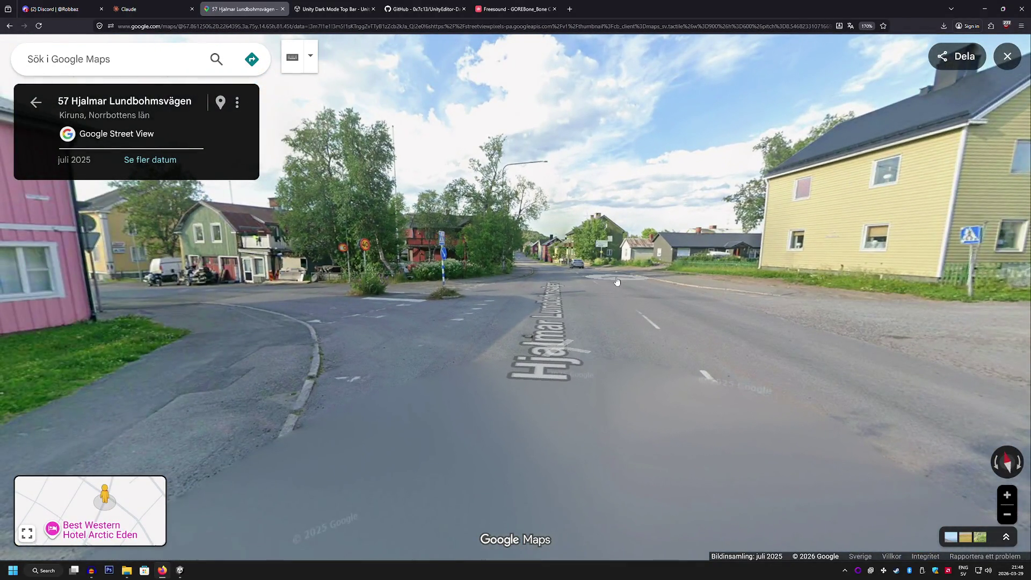
Continue past numbers 61 and 86 Hjalmar Lundbohmsvägen, then exit to the satellite map.
left_click(616, 281)
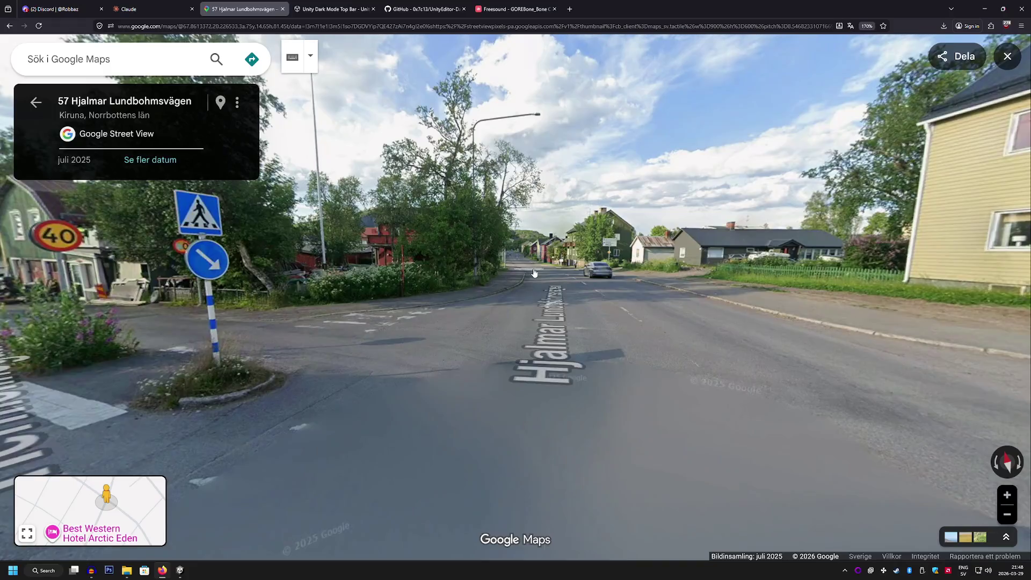
left_click(515, 274)
left_click(517, 261)
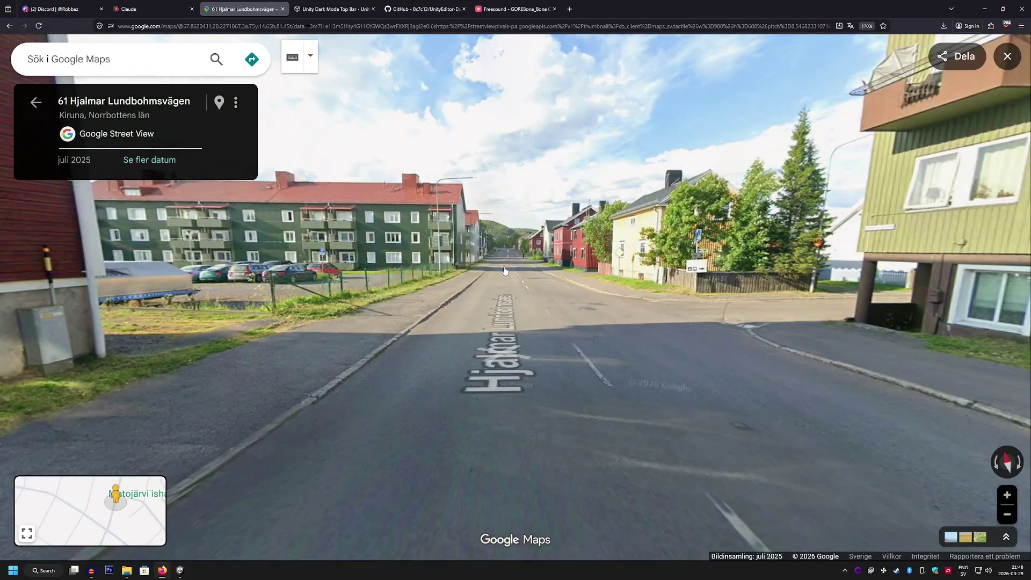
left_click(505, 271)
left_click(509, 264)
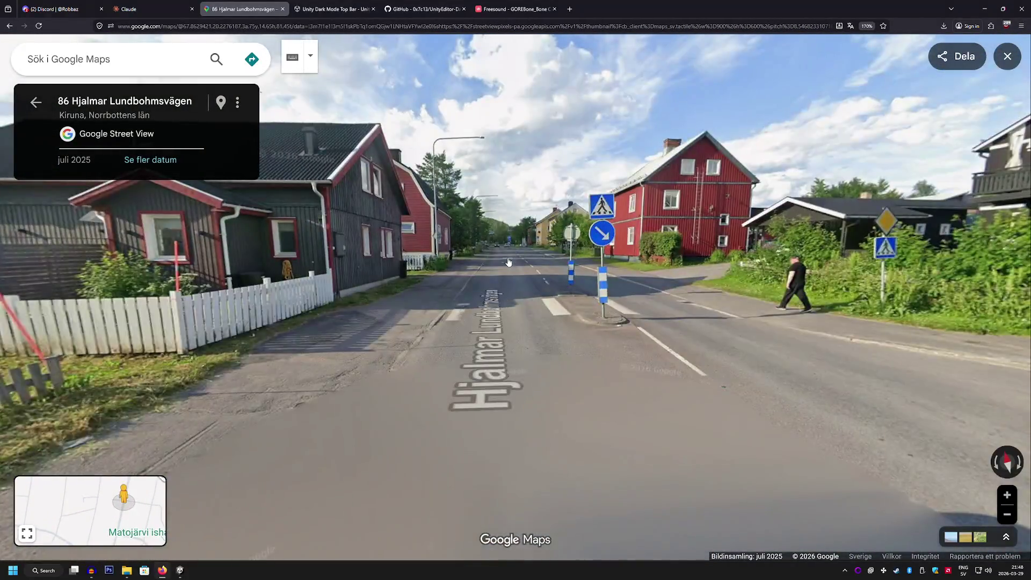
left_click(508, 262)
left_click(1007, 56)
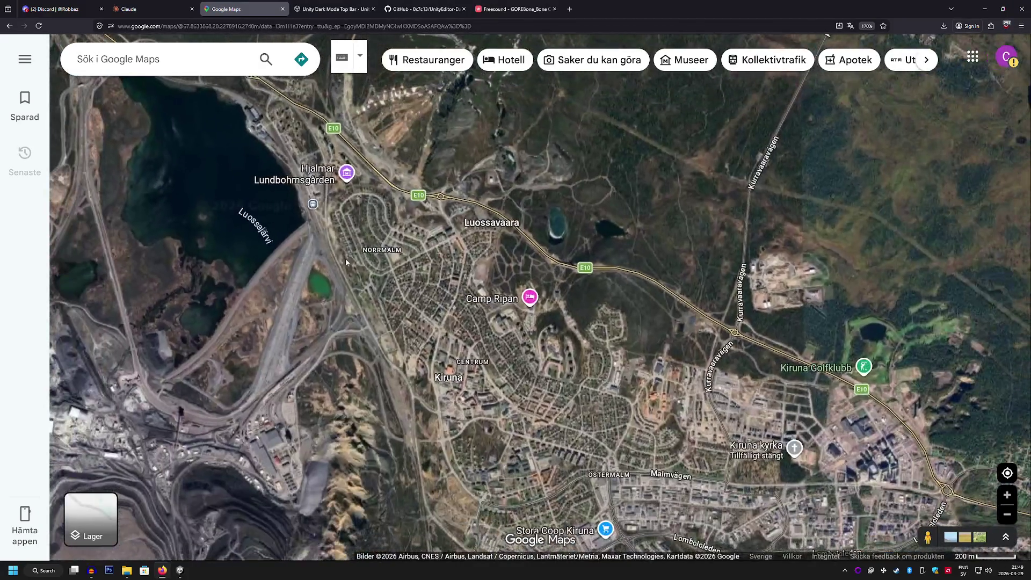
Enter the Kiirunavaara mine photo sphere, view the blue-lit tunnel and LKAB wall, then exit.
scroll(534, 253, "down", 5)
left_click_drag(927, 538, 840, 469)
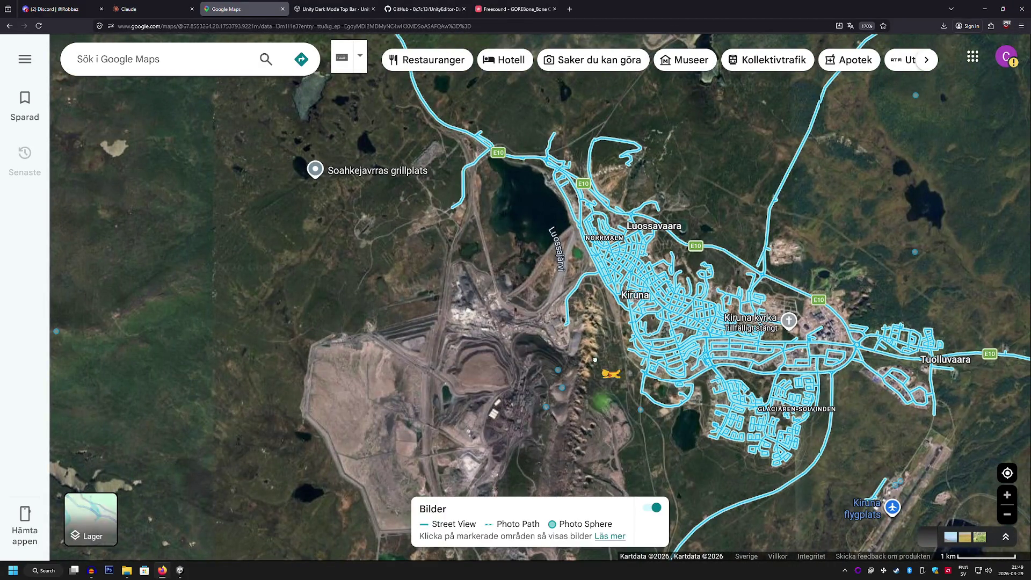
left_click_drag(561, 346, 562, 348)
mouse_move(737, 352)
left_mouse_down()
mouse_move(689, 322)
mouse_move(596, 338)
mouse_move(409, 309)
mouse_move(430, 326)
mouse_move(316, 331)
left_mouse_up()
key("Right")
key("Right")
key("Right")
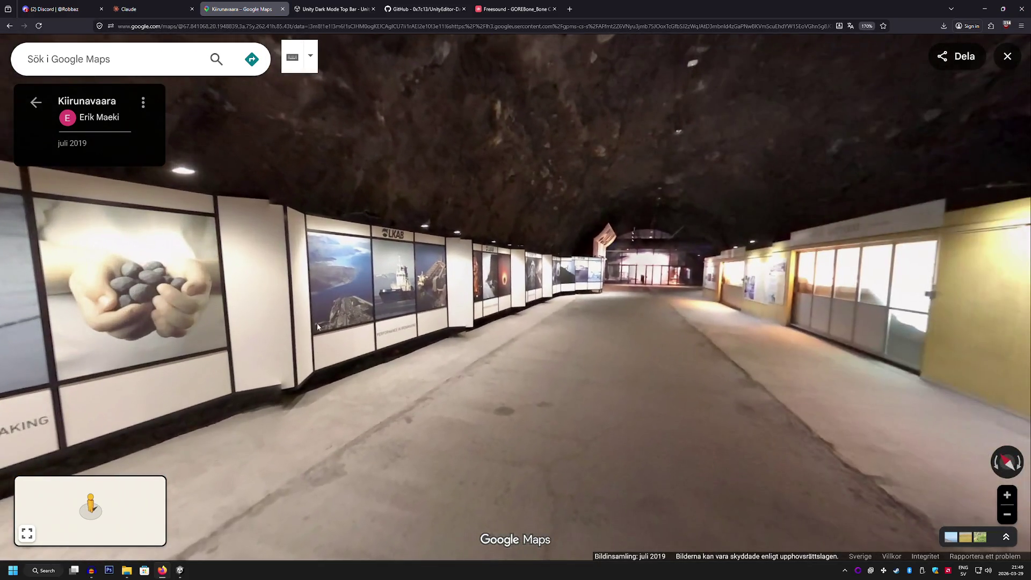
left_click(35, 103)
Re-enter Street View inside the mine tunnel, view the crowd and LKAB exhibit, and move down the corridor.
mouse_move(928, 537)
left_mouse_down()
mouse_move(597, 390)
mouse_move(502, 277)
left_mouse_up()
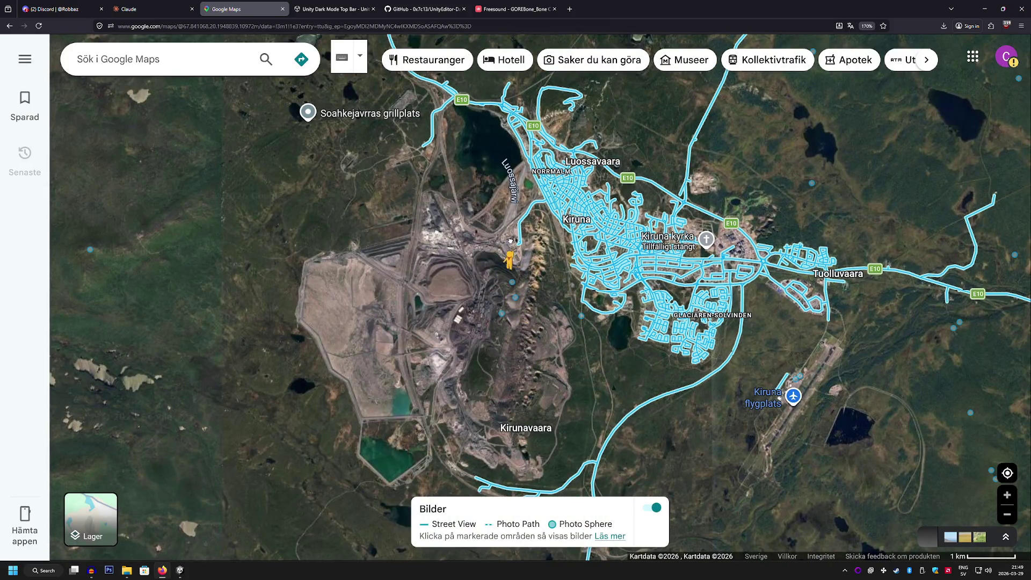
left_click_drag(510, 239, 511, 240)
mouse_move(633, 340)
left_mouse_down()
mouse_move(382, 244)
mouse_move(157, 225)
left_mouse_up()
left_click_drag(752, 323, 430, 290)
mouse_move(940, 333)
left_mouse_down()
mouse_move(697, 310)
mouse_move(684, 352)
left_mouse_up()
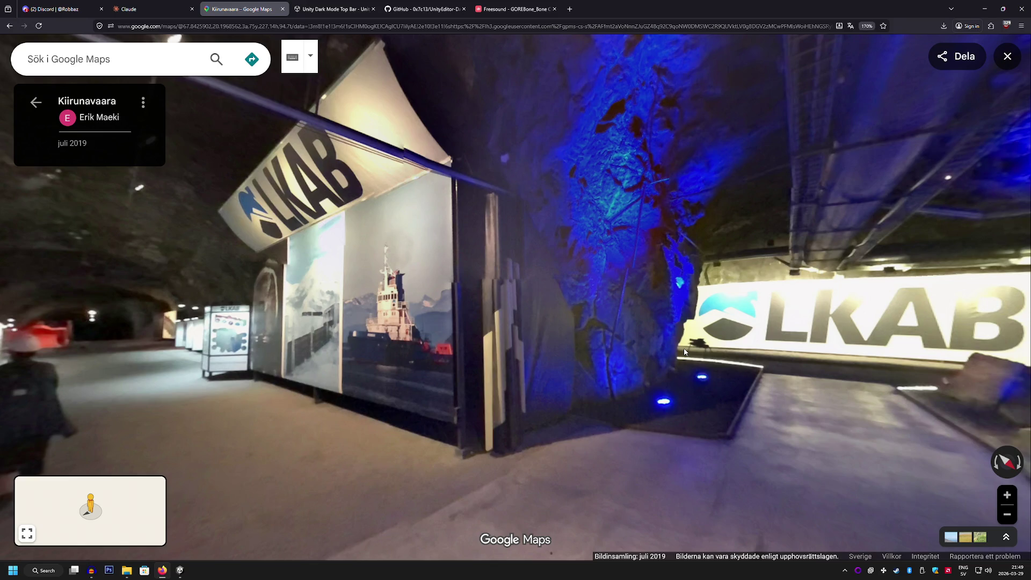
left_click(656, 413)
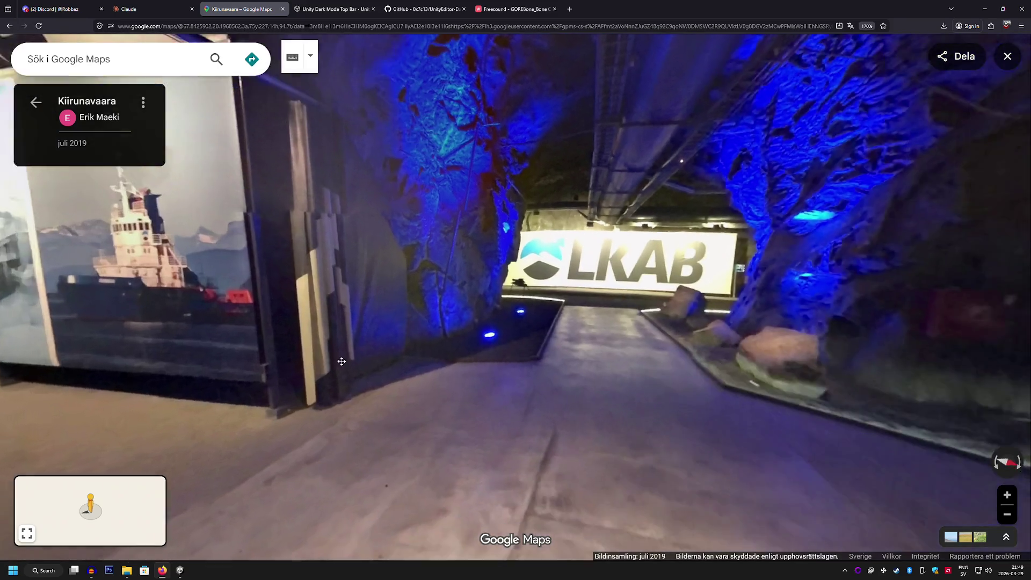
Look around the glass doors and blue-lit tunnel, exit Street View, and return to the Unity editor.
left_click_drag(591, 333, 256, 328)
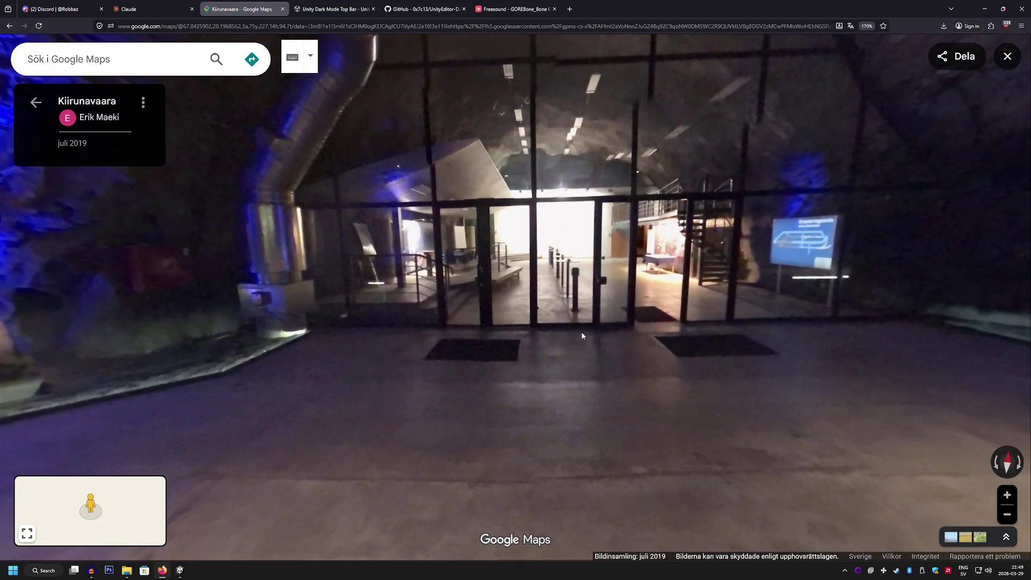
key("Right")
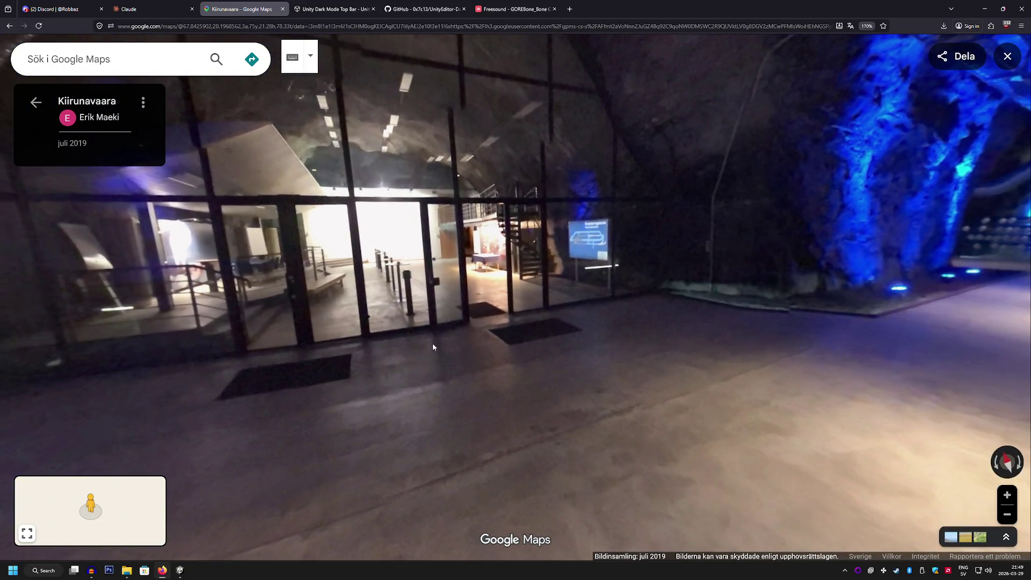
key("Right")
key("Right")
key("Right")
key("Right")
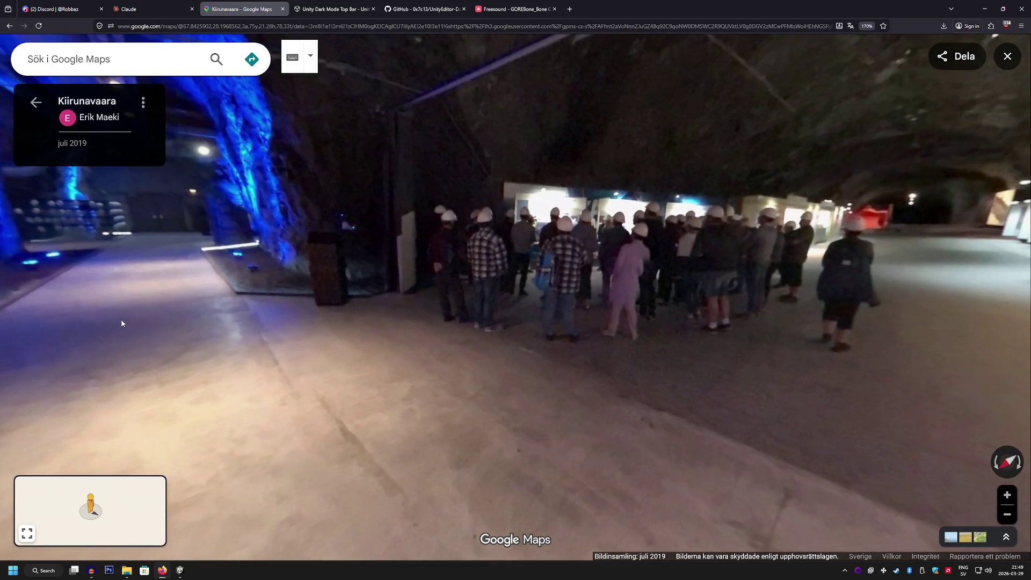
key("Right")
key("Right")
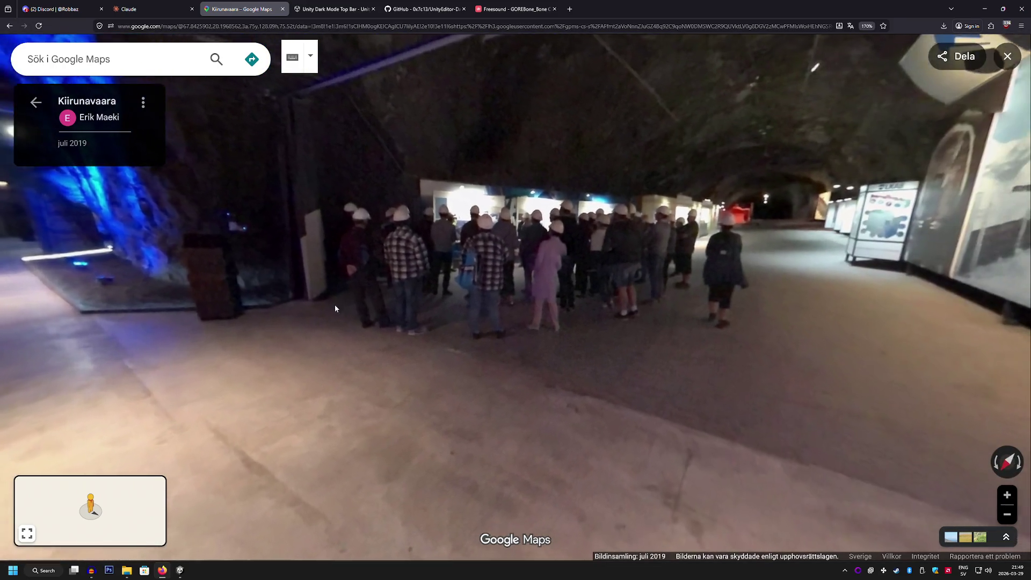
key("Right")
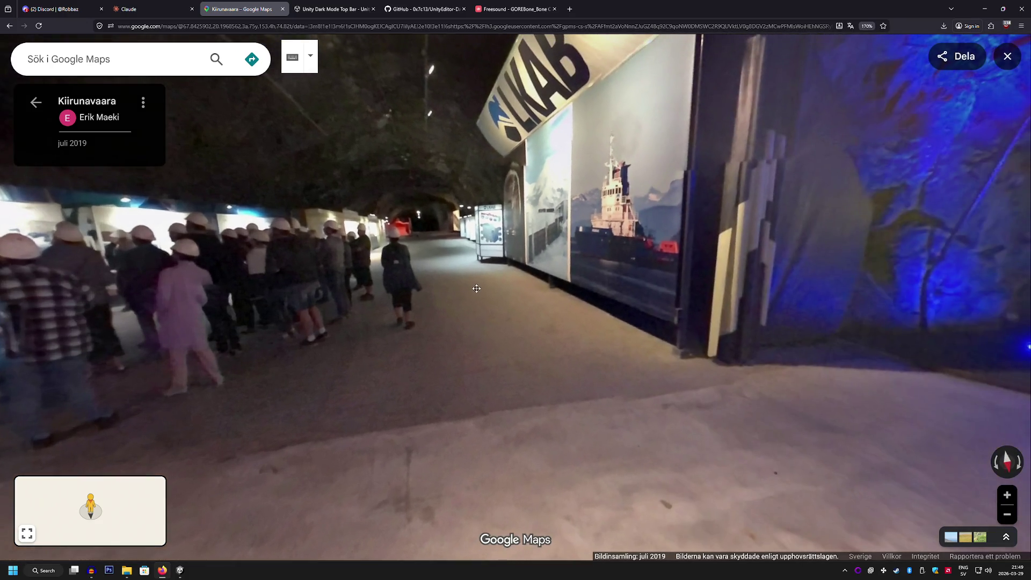
key("Left")
key("Left")
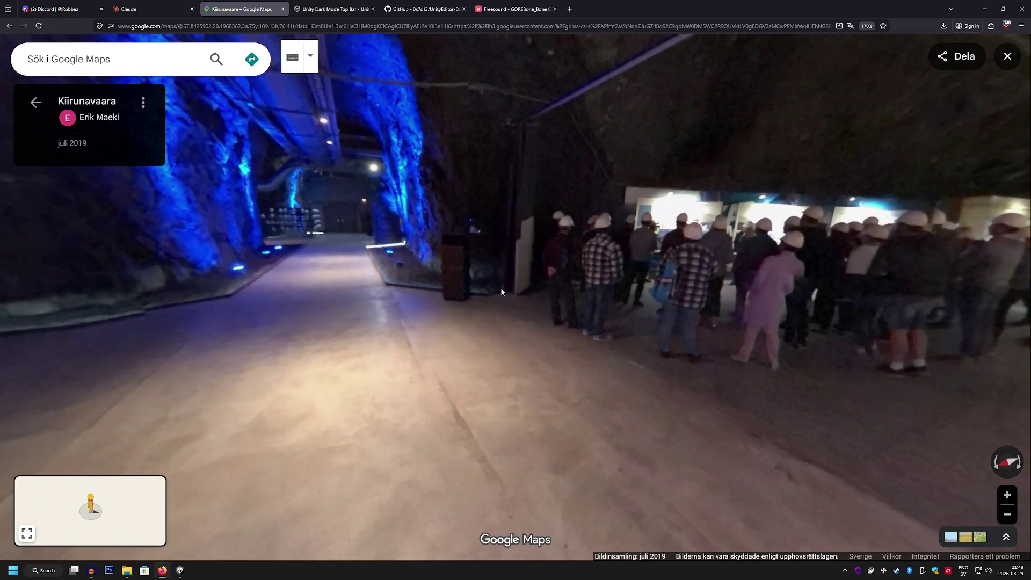
key("Left")
key("Left")
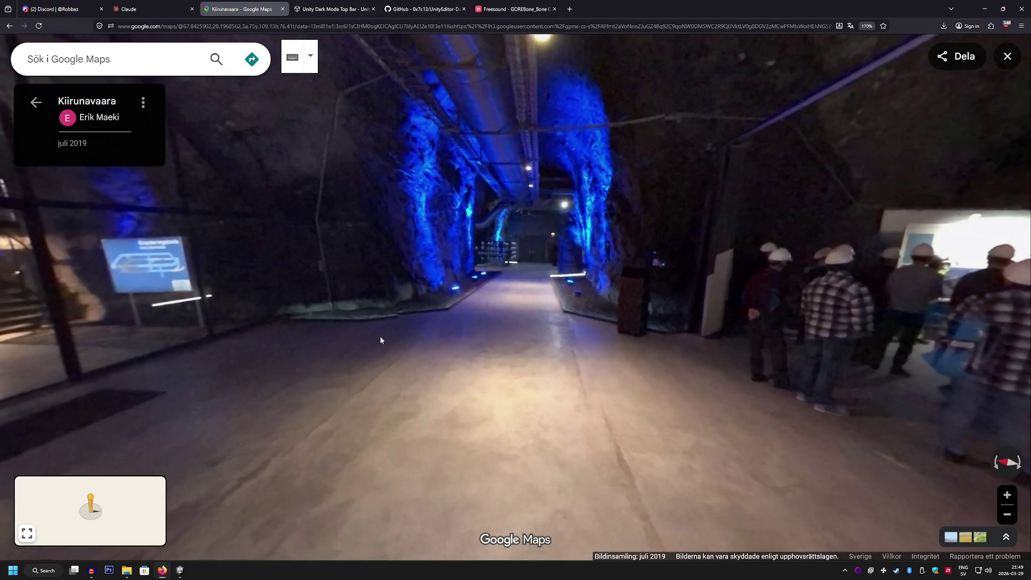
key("Left")
key("Left")
key("Left")
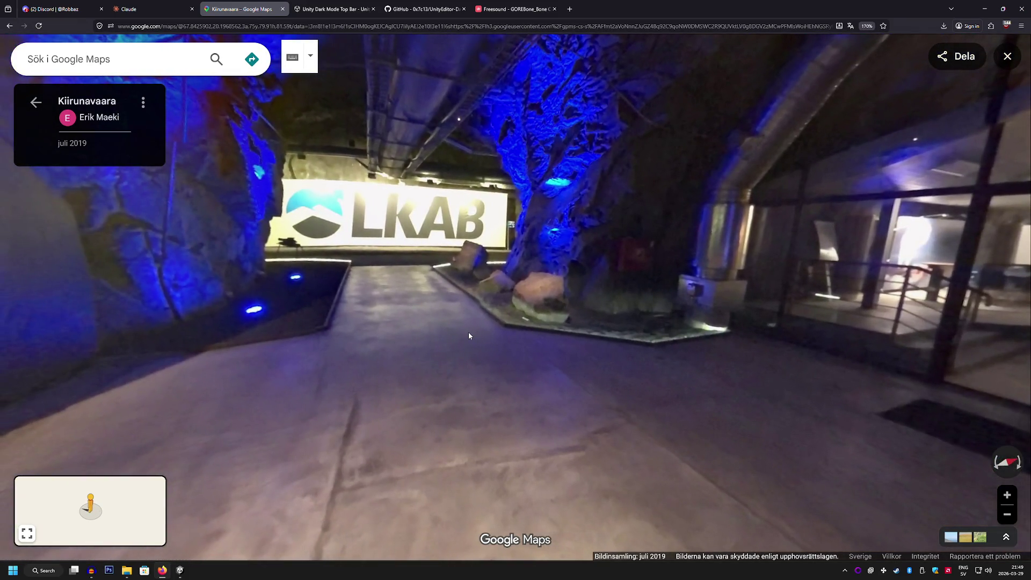
left_click(36, 104)
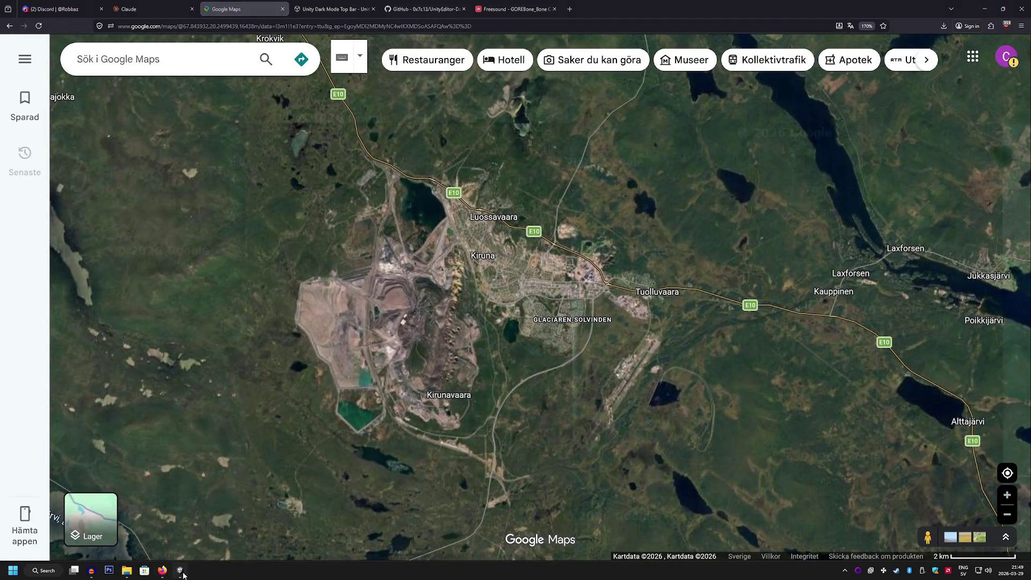
left_click(181, 571)
mouse_move(548, 273)
left_mouse_down()
mouse_move(537, 258)
mouse_move(397, 266)
left_mouse_up()
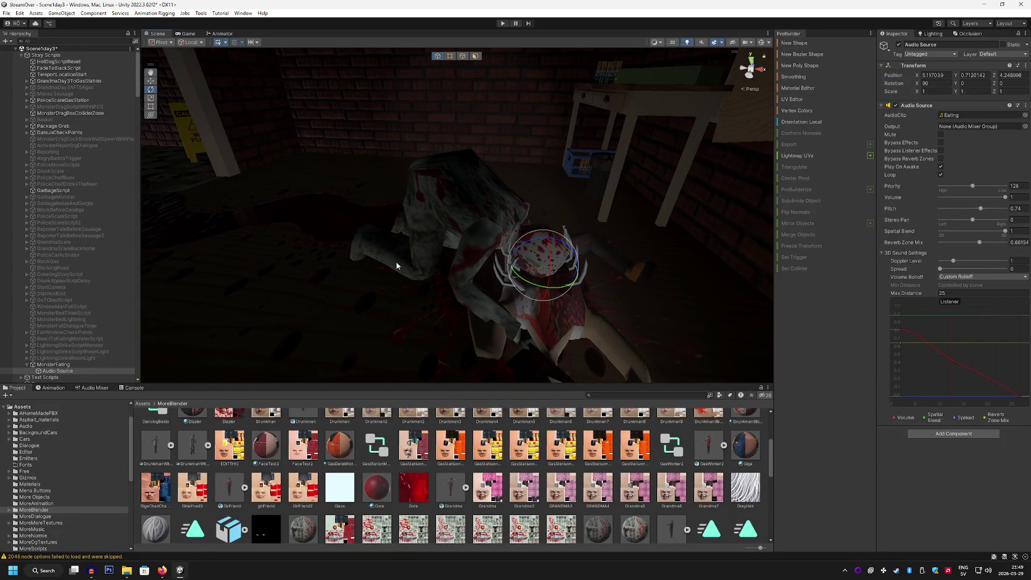
Drag the MonsterEating audio object onto BadGuy in the Hierarchy to make it a child.
scroll(95, 246, "down", 3)
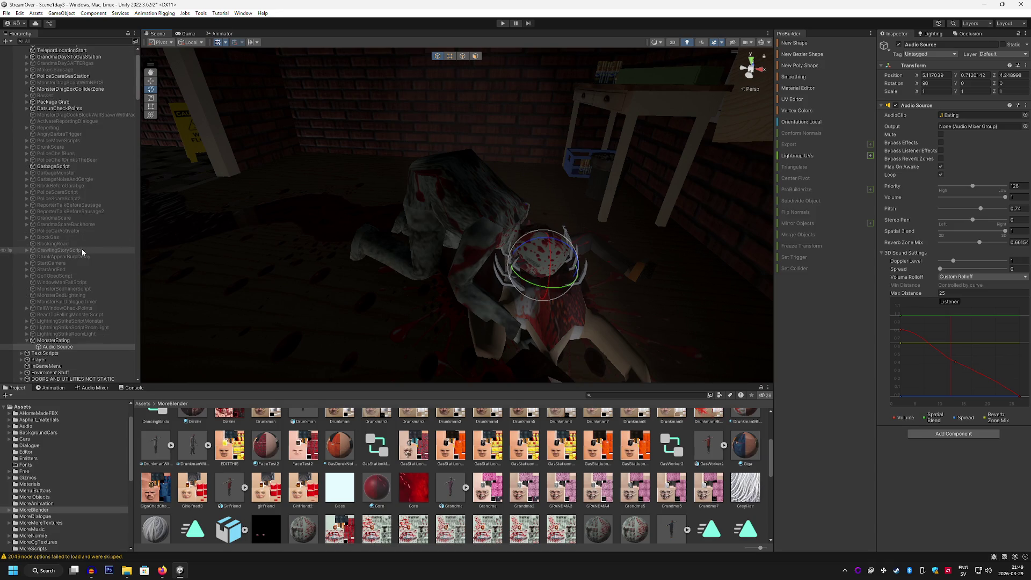
scroll(81, 250, "down", 3)
left_click(58, 323)
scroll(65, 473, "up", 3)
scroll(70, 371, "down", 15)
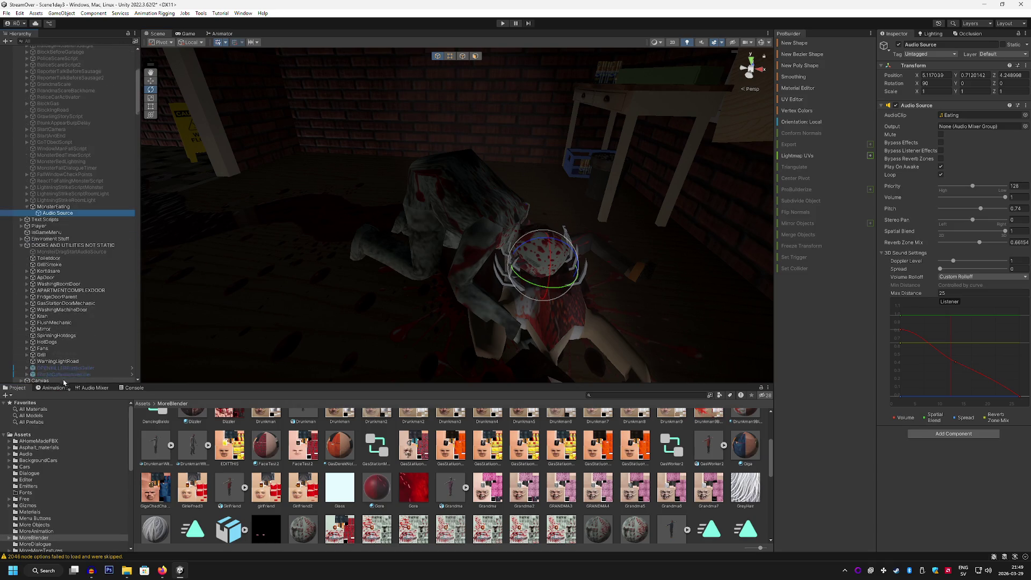
scroll(70, 371, "down", 15)
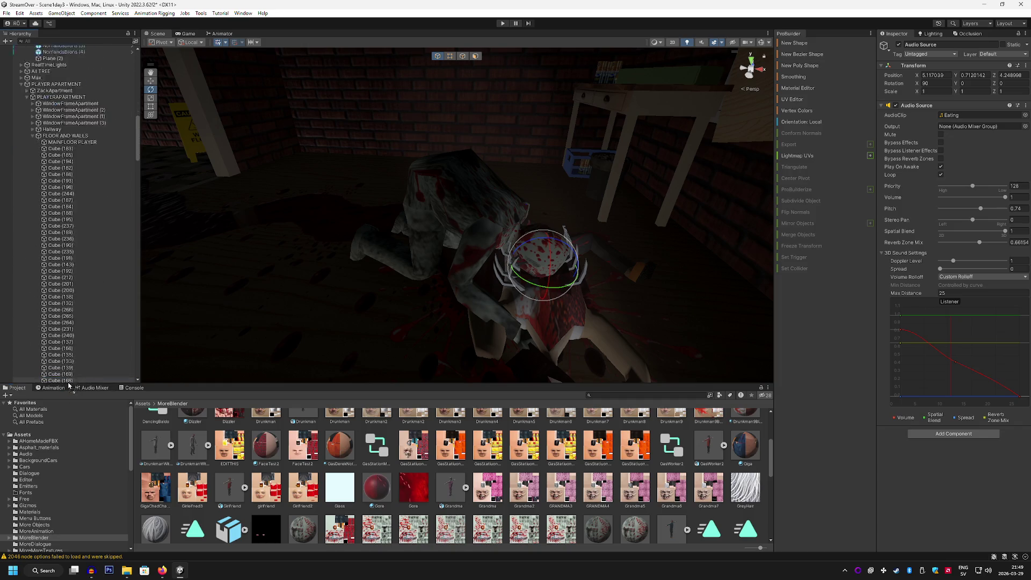
left_click_drag(73, 382, 94, 376)
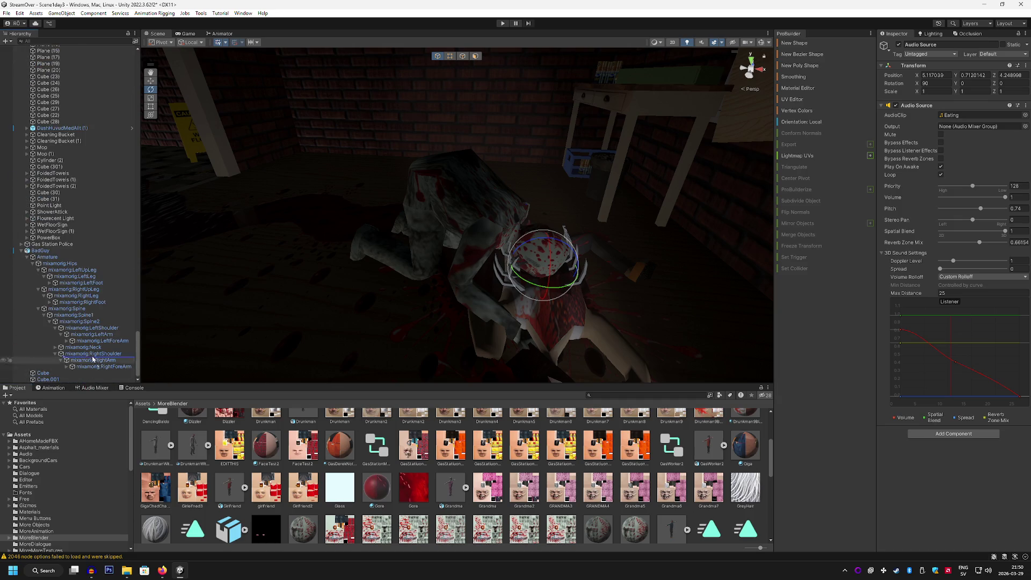
left_click_drag(63, 256, 62, 256)
Select BadGuy, then fly the Scene view down the hallway to the wooden door.
mouse_move(392, 231)
left_mouse_down()
mouse_move(403, 224)
mouse_move(372, 249)
mouse_move(493, 225)
mouse_move(447, 232)
left_mouse_up()
left_click(76, 239)
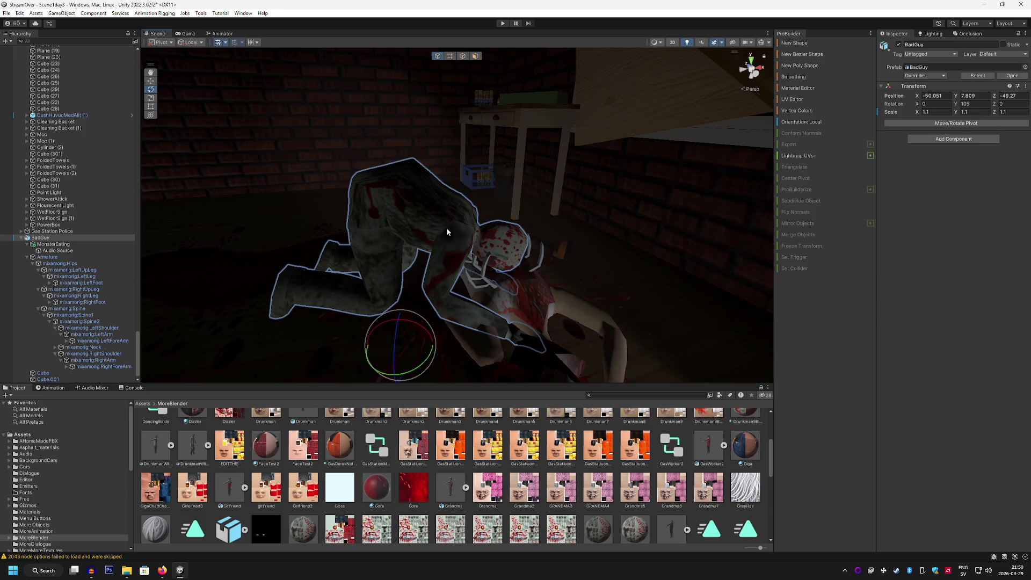
mouse_move(446, 230)
left_mouse_down()
mouse_move(218, 191)
mouse_move(425, 214)
mouse_move(608, 214)
mouse_move(594, 204)
mouse_move(571, 235)
left_mouse_up()
mouse_move(460, 245)
left_mouse_down()
mouse_move(486, 362)
mouse_move(465, 373)
mouse_move(466, 331)
mouse_move(306, 278)
mouse_move(268, 291)
mouse_move(226, 265)
mouse_move(327, 258)
mouse_move(311, 269)
mouse_move(396, 237)
mouse_move(516, 258)
mouse_move(398, 241)
left_mouse_up()
Select door panel Cube (20), toggle its visibility to identify it, and add the Cylinder handle.
left_click(334, 255)
left_click(399, 241)
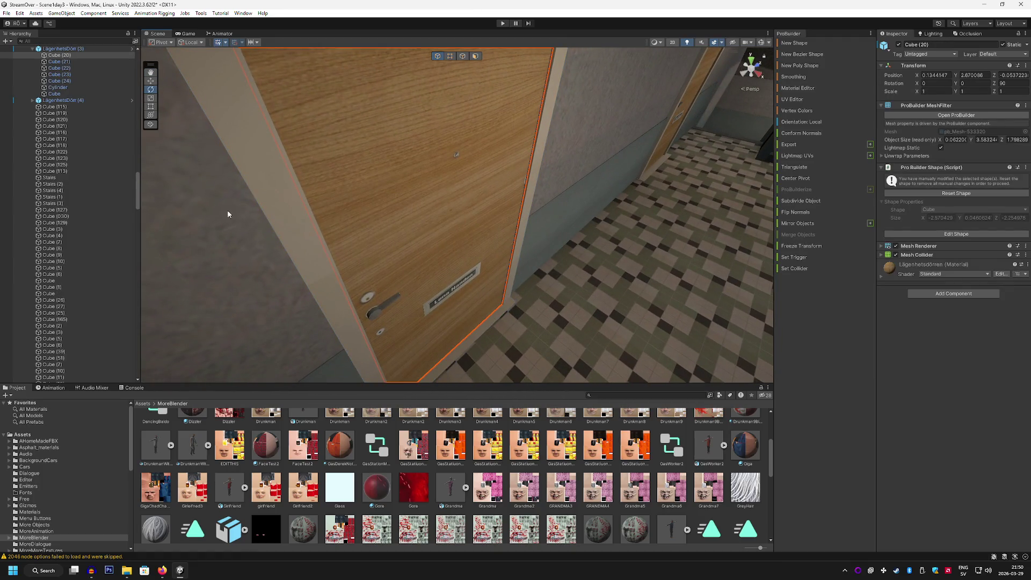
scroll(98, 116, "up", 3)
left_click(900, 46)
left_click(900, 46)
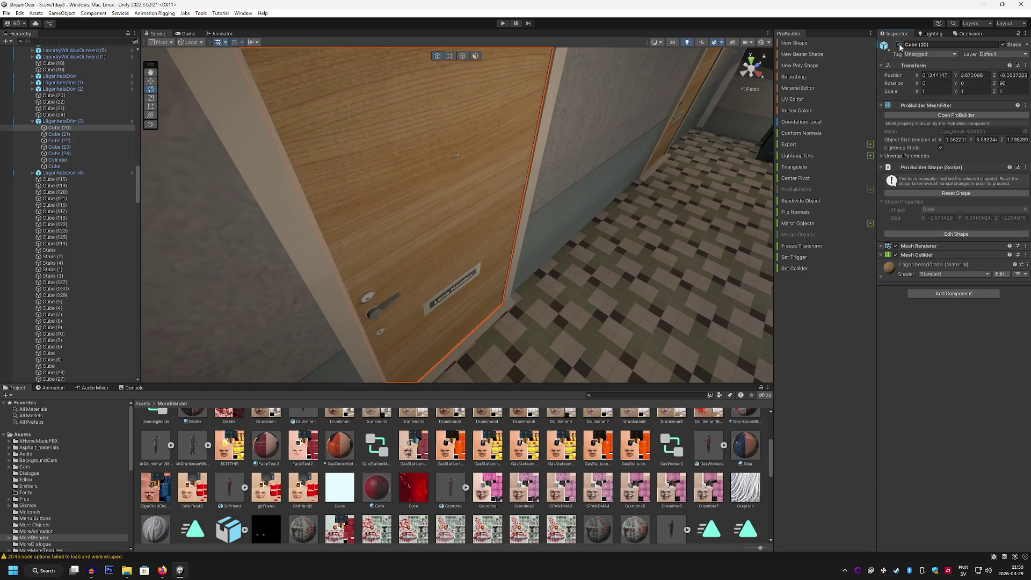
left_click(379, 312, "shift")
mouse_move(527, 279)
left_mouse_down()
mouse_move(453, 268)
mouse_move(454, 315)
mouse_move(436, 331)
mouse_move(458, 267)
mouse_move(608, 179)
mouse_move(536, 179)
left_mouse_up()
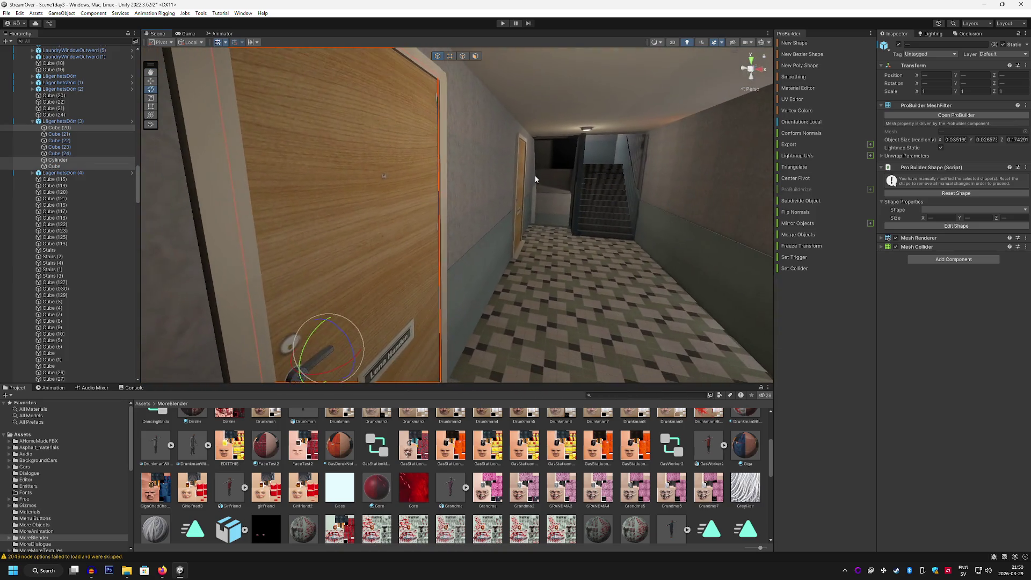
Copy the selected door panel and handle objects, and collapse BadGuy's children.
right_click(76, 128)
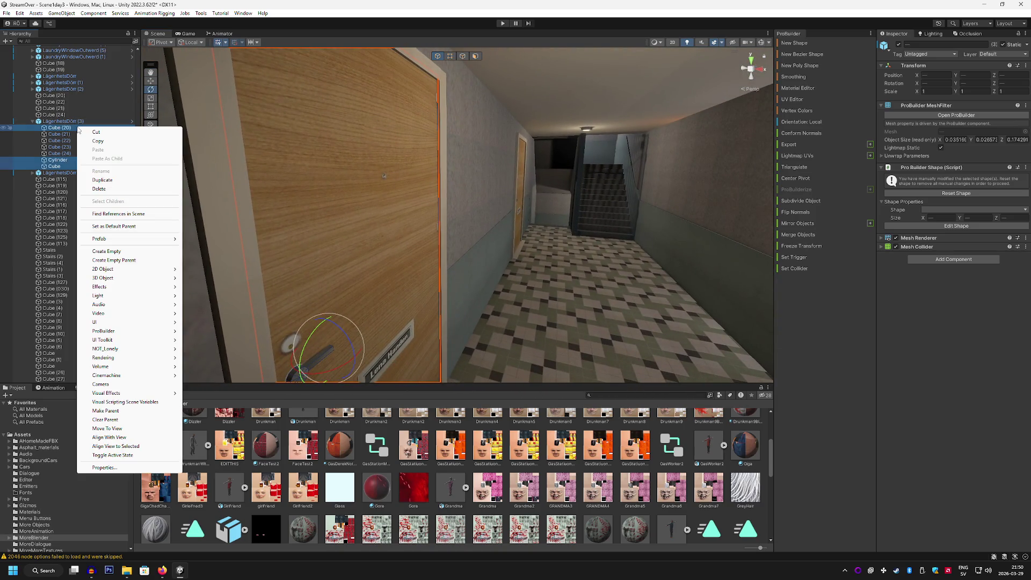
left_click(109, 141)
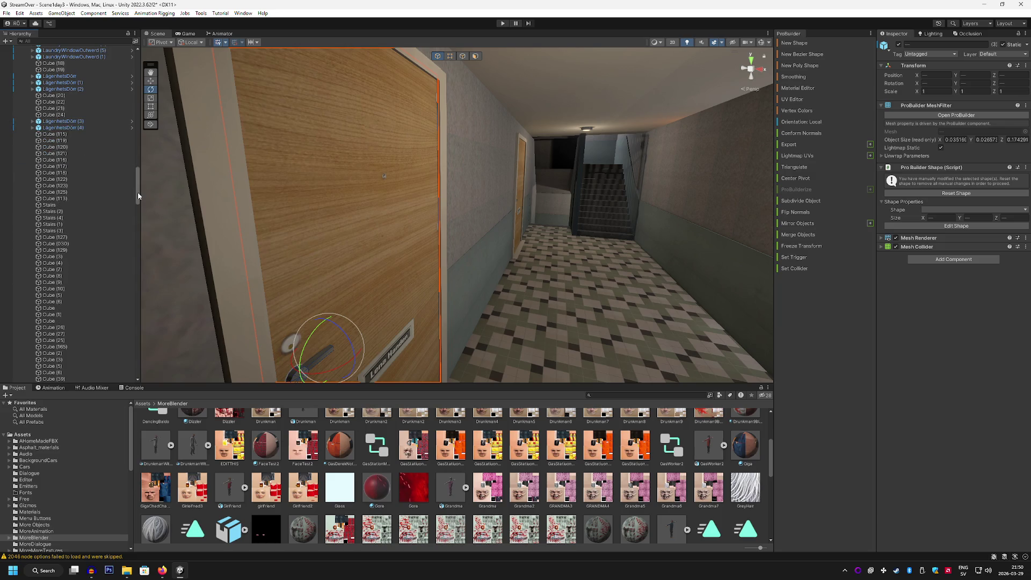
left_click_drag(137, 193, 130, 377)
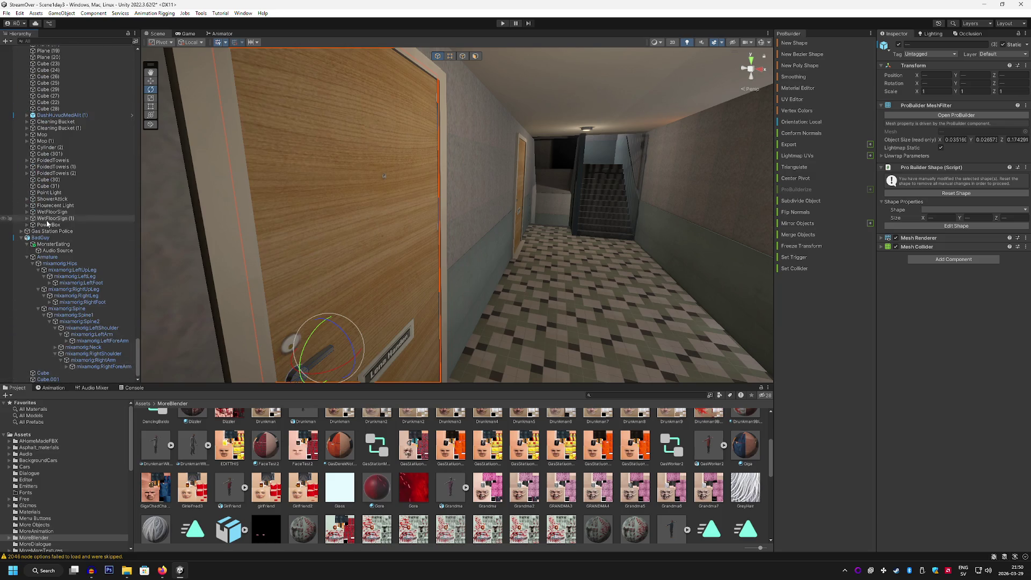
left_click(21, 238)
left_click_drag(138, 356, 141, 51)
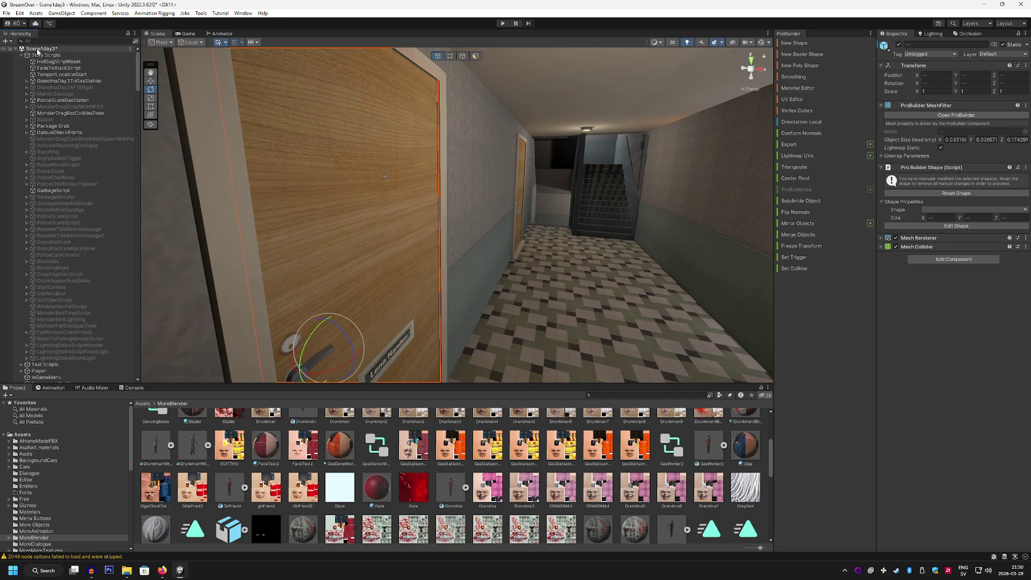
Create an empty object named LägenhetsdörrGround and paste the copied door parts into it as children.
right_click(39, 51)
left_click(7, 78)
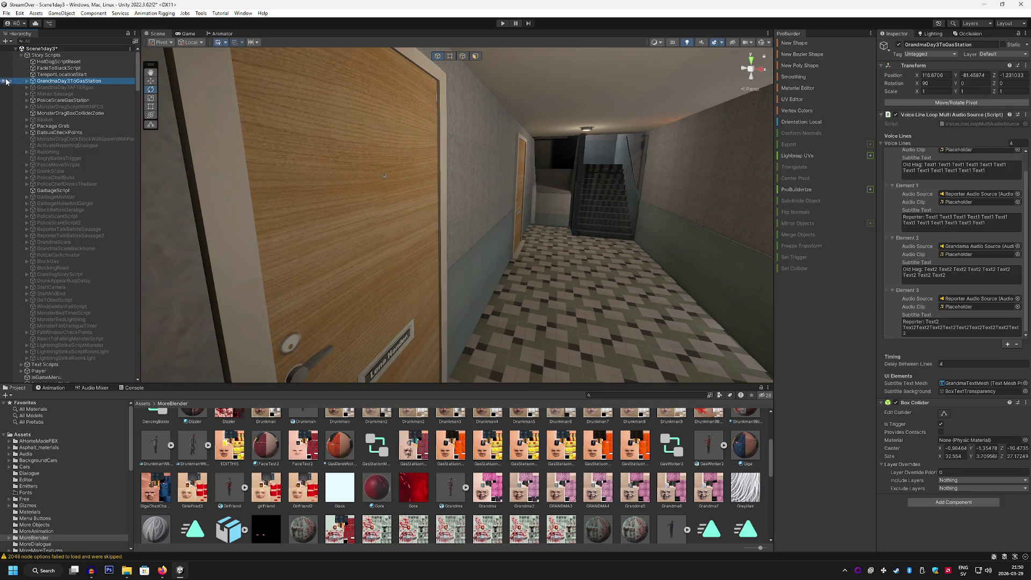
left_click(5, 42)
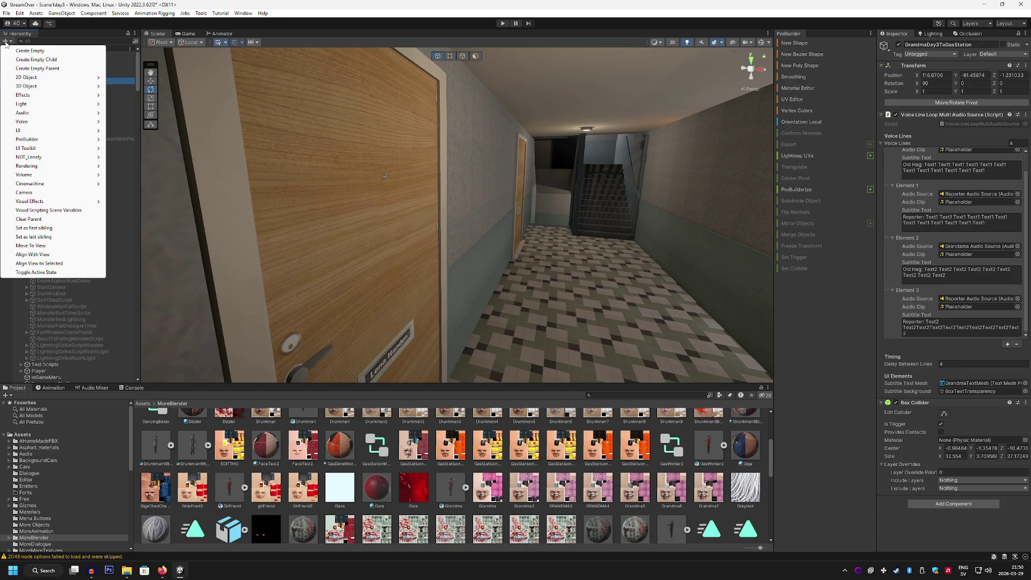
left_click(30, 51)
type("LägenhetsdörrGround")
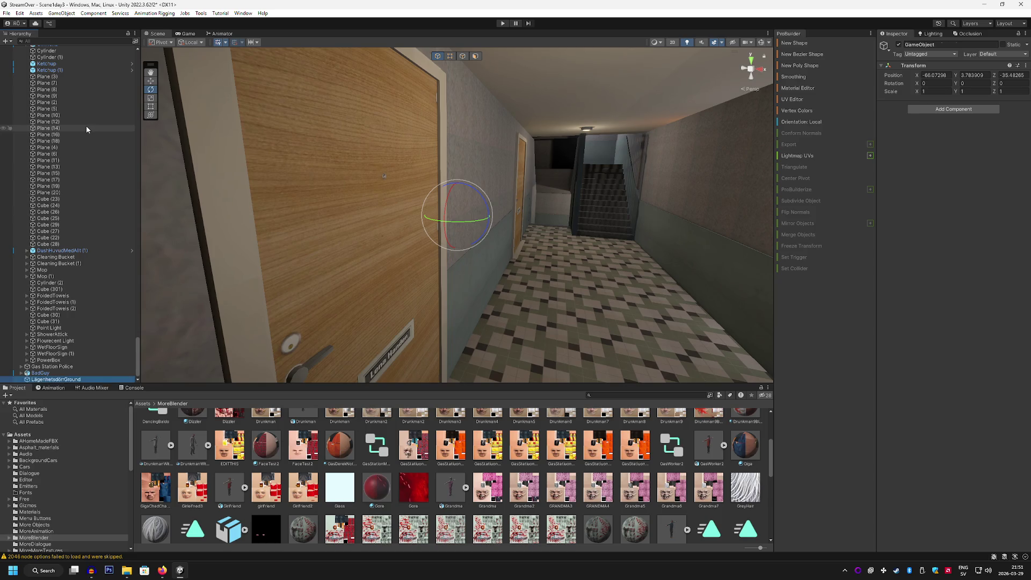
key("Return")
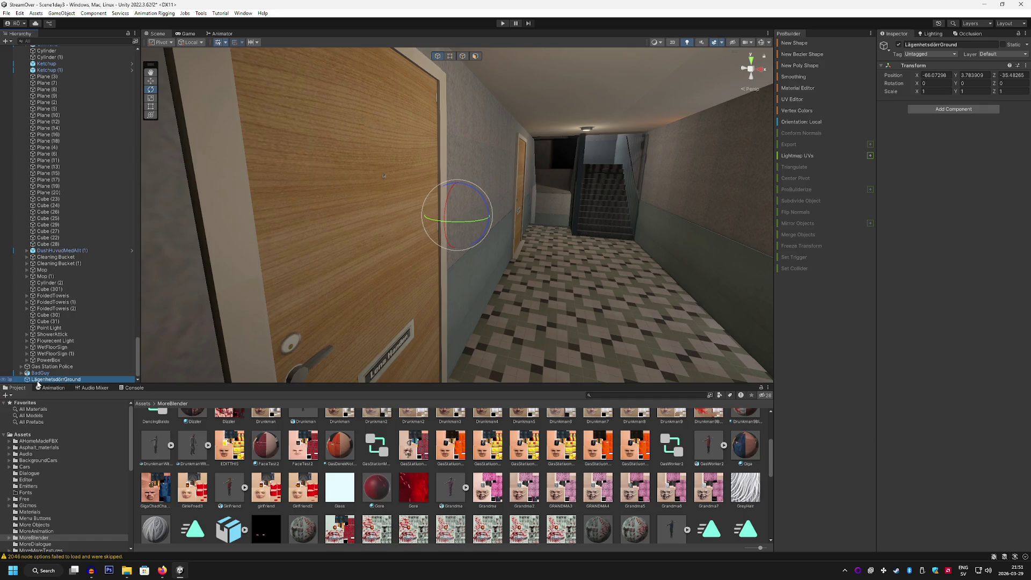
right_click(39, 381)
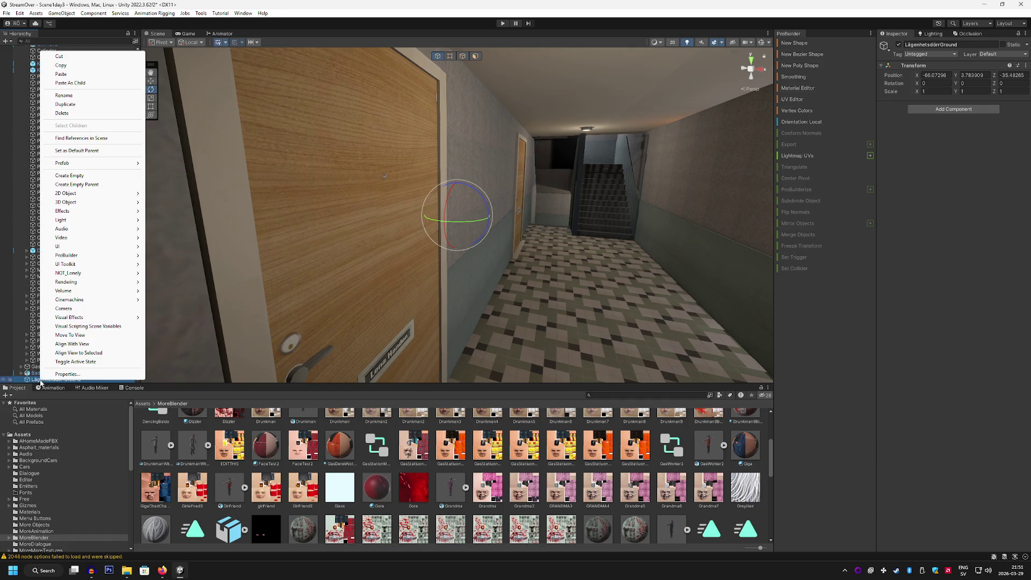
left_click(79, 83)
left_click_drag(411, 228, 141, 131)
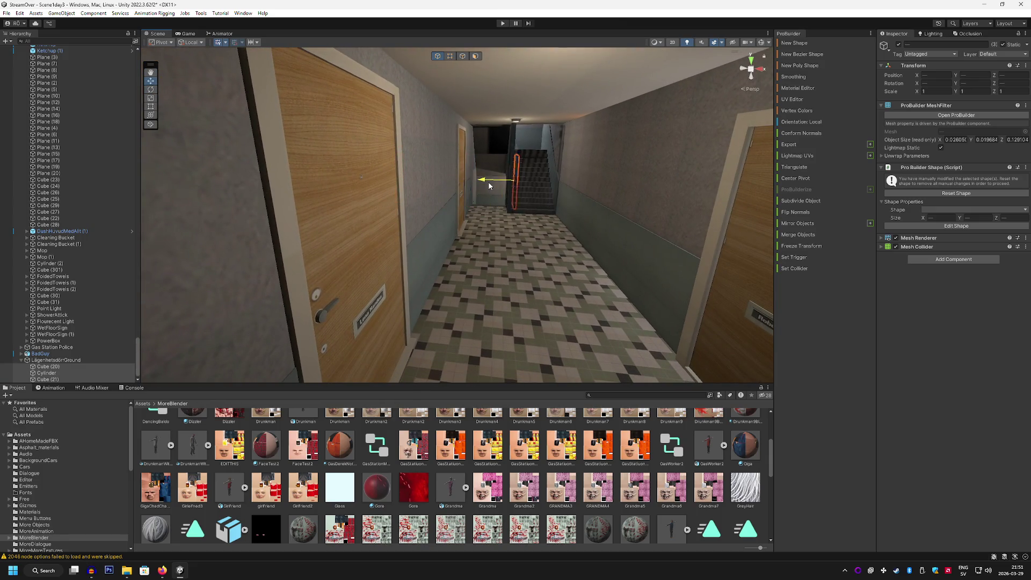
Frame the pasted door in the stairwell, lift it out, and fly into the room with the man.
mouse_move(483, 253)
left_mouse_down()
mouse_move(592, 189)
mouse_move(660, 219)
mouse_move(307, 258)
mouse_move(668, 318)
left_mouse_up()
key("f")
mouse_move(388, 262)
left_mouse_down()
mouse_move(388, 218)
mouse_move(454, 104)
mouse_move(356, 272)
mouse_move(277, 319)
mouse_move(259, 137)
left_mouse_up()
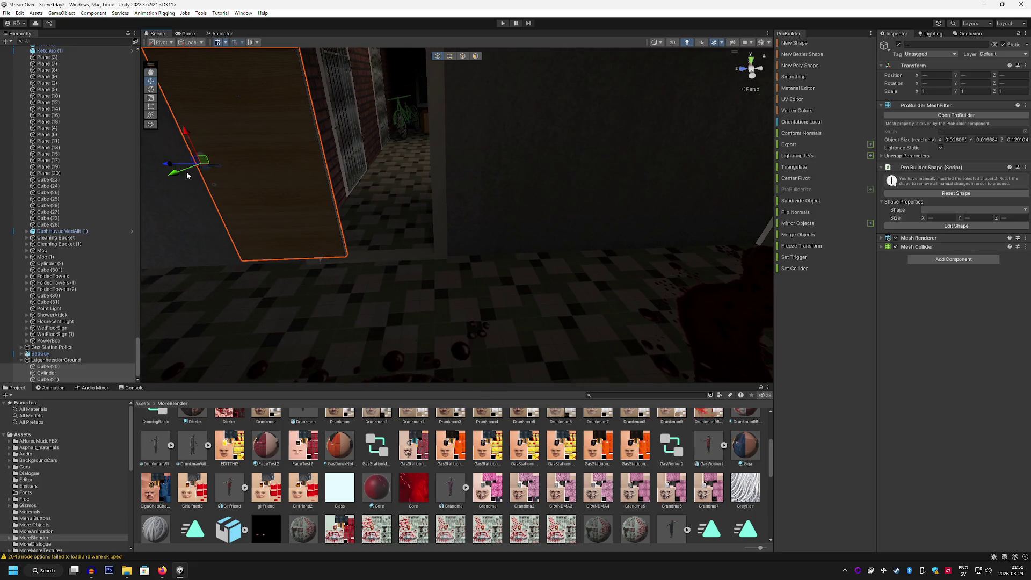
mouse_move(175, 168)
left_mouse_down()
mouse_move(749, 150)
mouse_move(602, 173)
mouse_move(266, 271)
mouse_move(502, 245)
mouse_move(387, 204)
mouse_move(166, 95)
left_mouse_up()
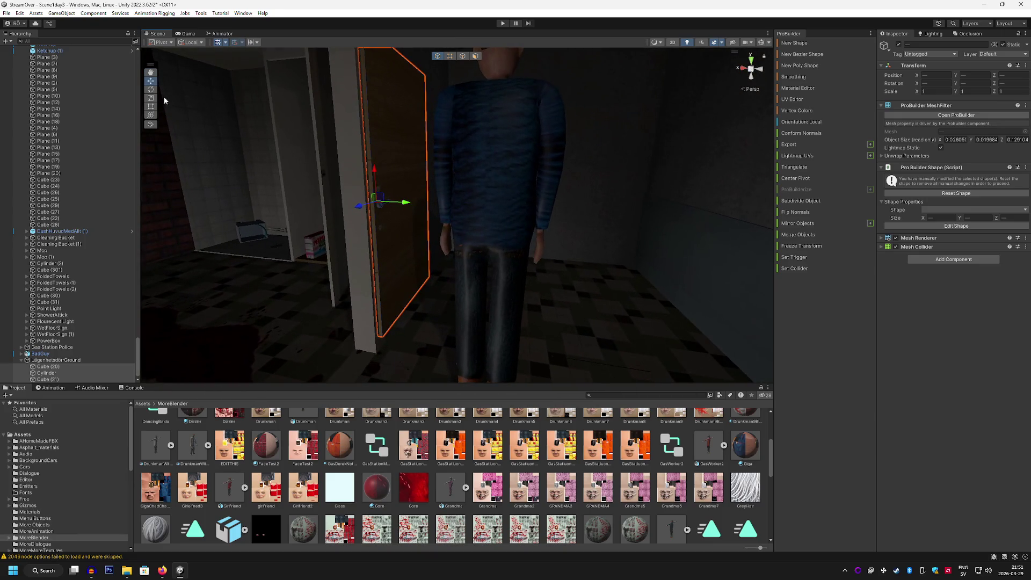
Rotate the door flat, slide it to the right, and try standing it upright.
mouse_move(395, 185)
left_mouse_down()
mouse_move(469, 258)
mouse_move(485, 214)
mouse_move(435, 195)
left_mouse_up()
mouse_move(435, 289)
left_mouse_down()
mouse_move(601, 261)
mouse_move(824, 267)
left_mouse_up()
mouse_move(578, 199)
left_mouse_down("alt")
mouse_move(596, 238)
mouse_move(617, 490)
mouse_move(594, 300)
mouse_move(570, 380)
left_mouse_up("alt")
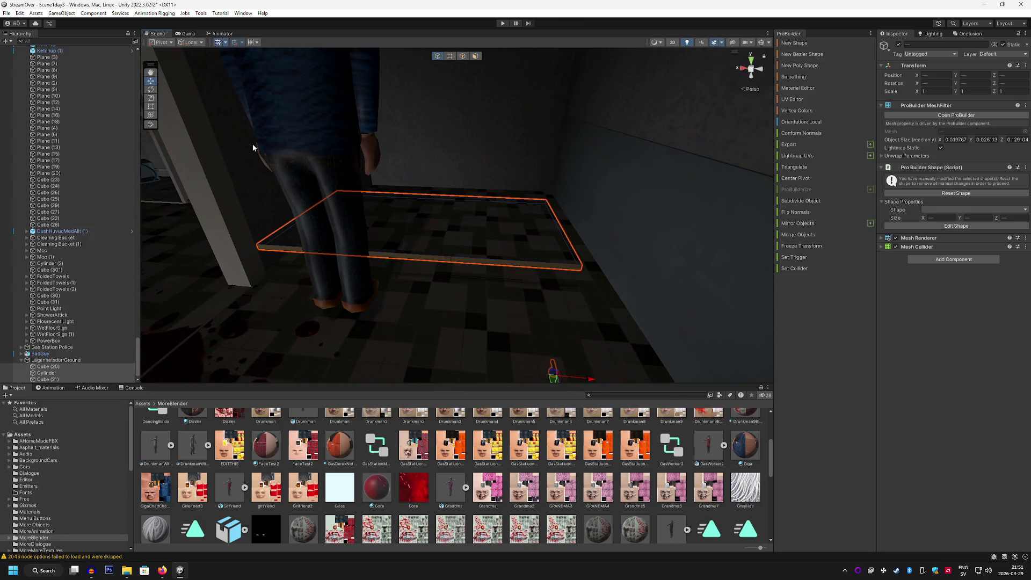
key("e")
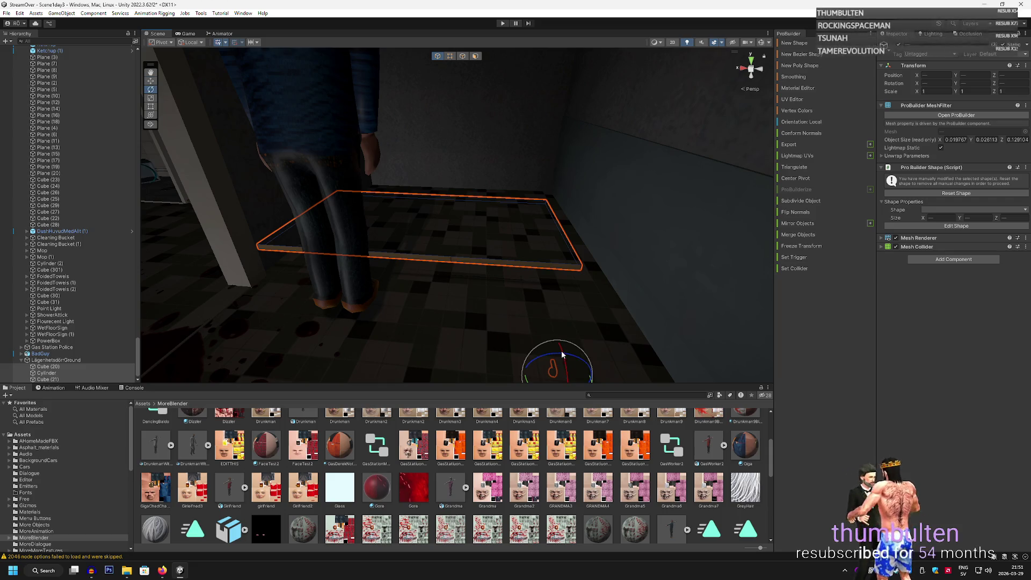
left_click_drag(560, 340, 644, 531)
Undo the plank edits and select LägenhetsdörrGround to frame the door.
key("ctrl+z")
mouse_move(516, 322)
left_mouse_down("alt")
mouse_move(472, 299)
mouse_move(425, 353)
mouse_move(557, 333)
left_mouse_up("alt")
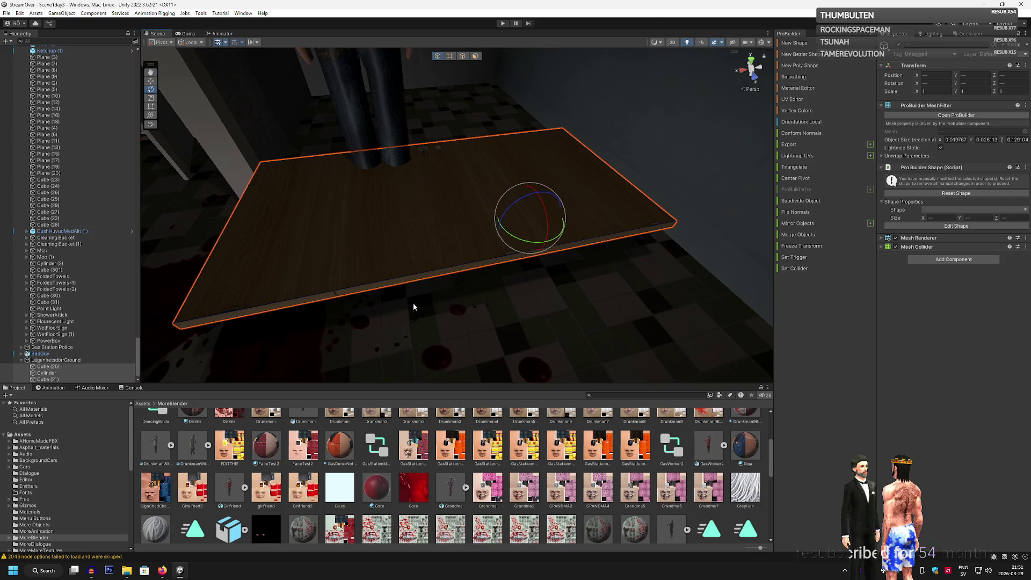
key("ctrl+z")
key("ctrl+z")
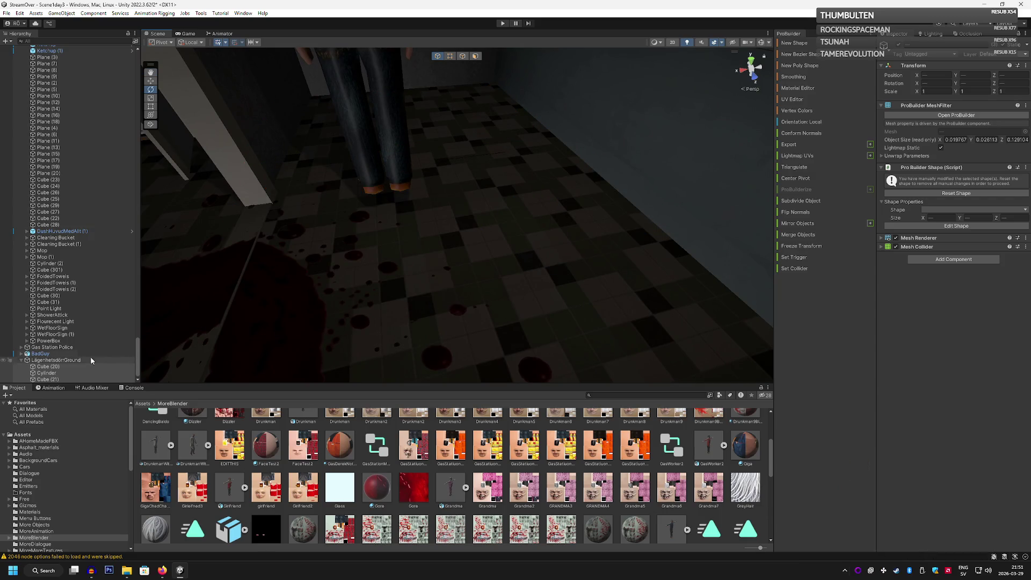
double_click(80, 360)
key("ctrl+z")
double_click(106, 360)
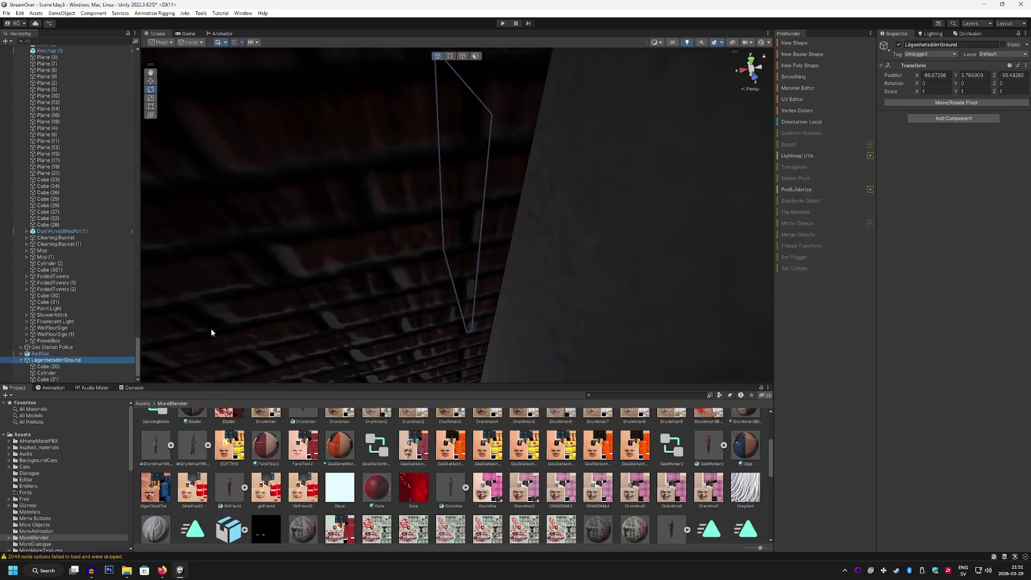
Move the door's pivot point, raising it and shifting it along Z.
left_click_drag(556, 250, 436, 171)
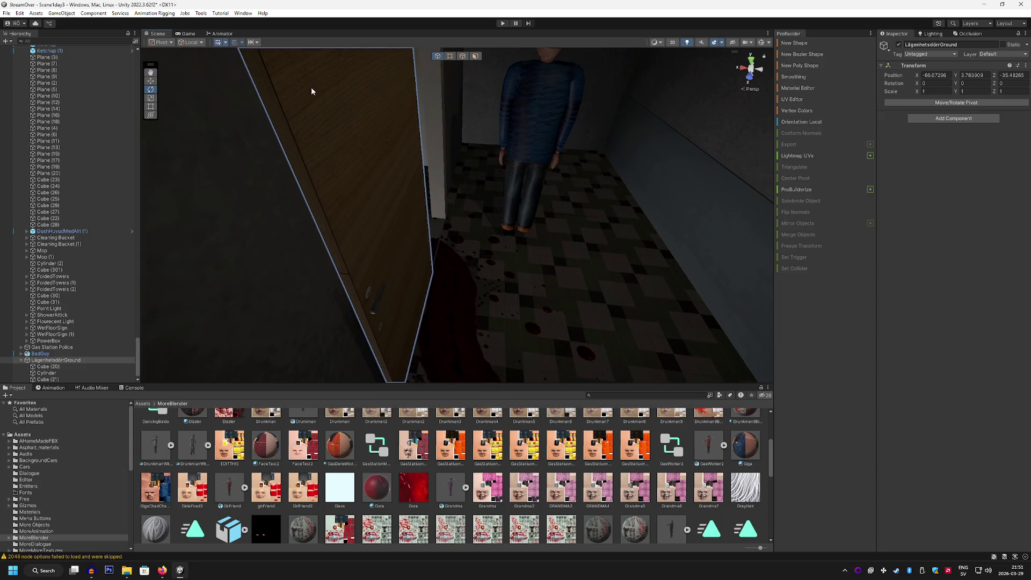
scroll(440, 220, "up", 3)
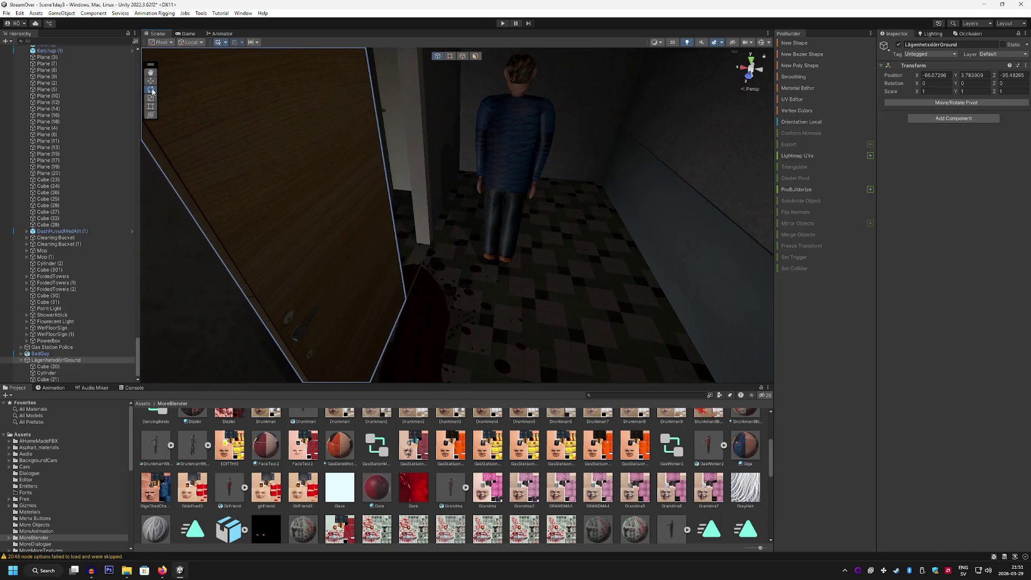
scroll(353, 159, "down", 5)
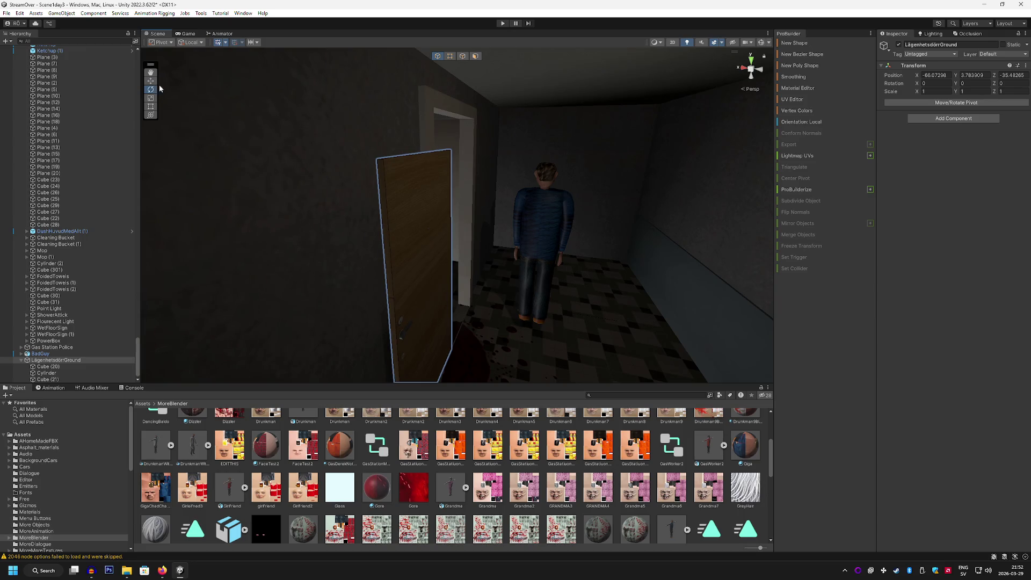
mouse_move(351, 89)
left_mouse_down()
mouse_move(488, 327)
mouse_move(762, 213)
mouse_move(438, 189)
mouse_move(338, 156)
mouse_move(182, 166)
mouse_move(385, 212)
mouse_move(403, 232)
left_mouse_up()
left_click(937, 103)
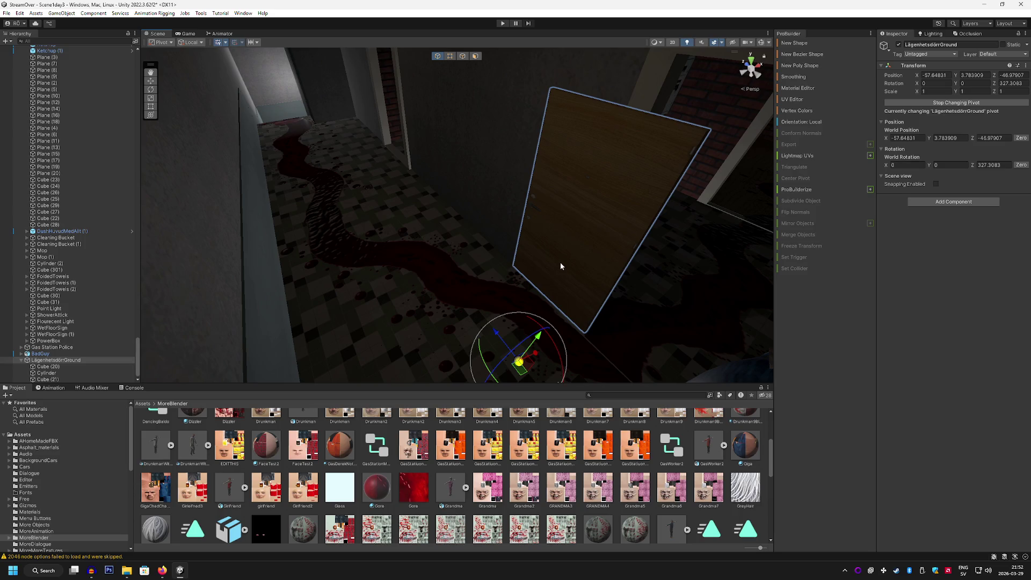
mouse_move(553, 261)
left_mouse_down()
mouse_move(611, 270)
mouse_move(462, 273)
left_mouse_up()
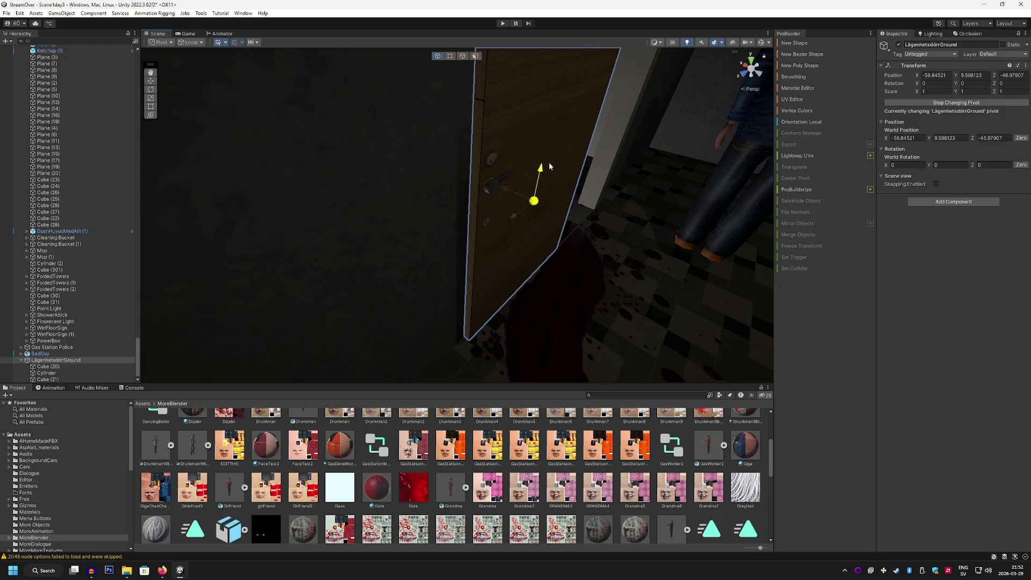
left_click_drag(540, 172, 538, 143)
scroll(392, 134, "up", 5)
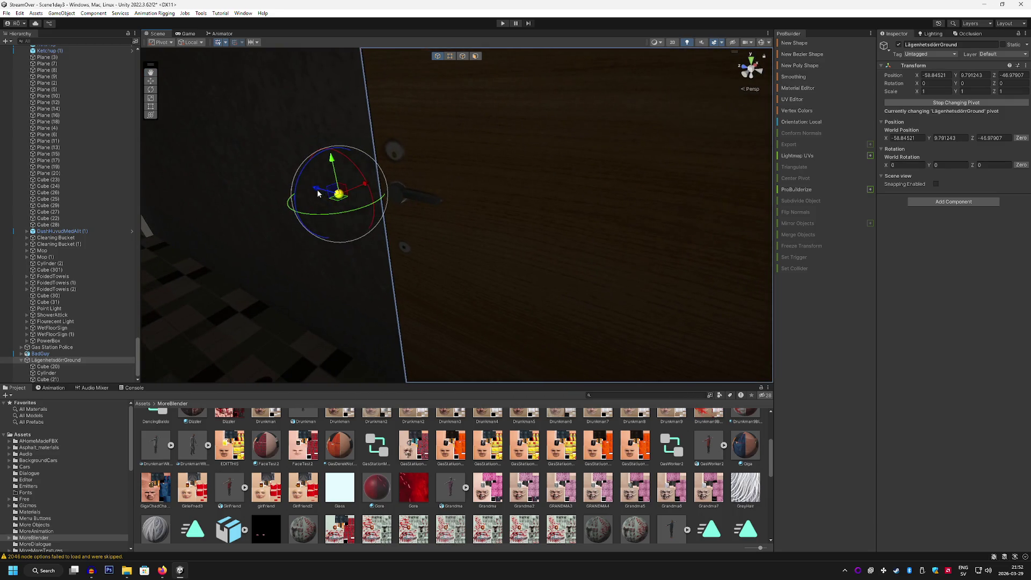
left_click_drag(566, 256, 570, 257)
Lower the door, rotate it to lie flat, and set it on the floor near the man.
scroll(569, 257, "down", 3)
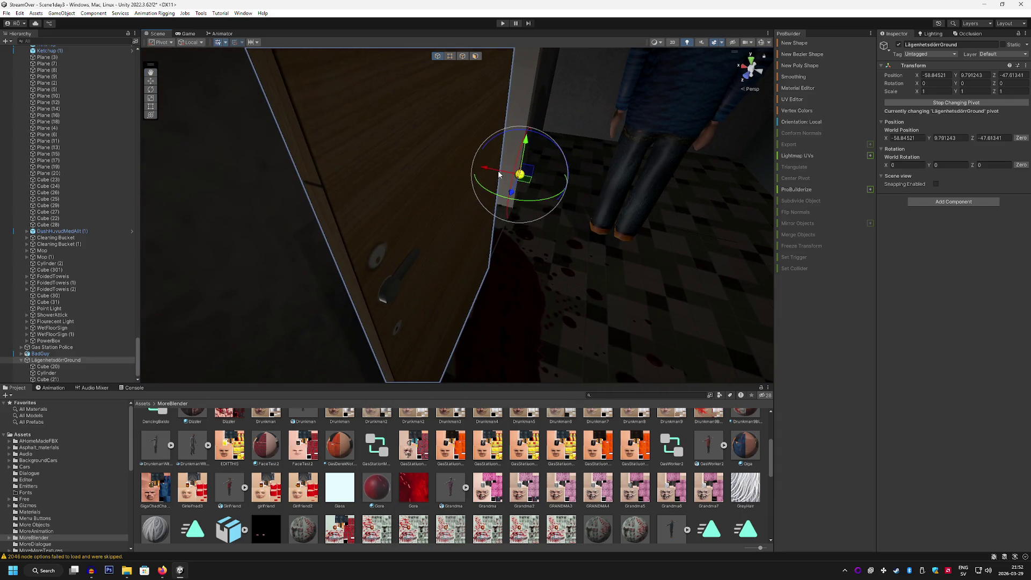
left_click_drag(437, 146, 456, 163)
left_click_drag(492, 285, 493, 288)
mouse_move(493, 288)
left_mouse_down()
mouse_move(548, 295)
mouse_move(532, 306)
mouse_move(486, 279)
mouse_move(378, 288)
mouse_move(376, 299)
mouse_move(425, 258)
left_mouse_up()
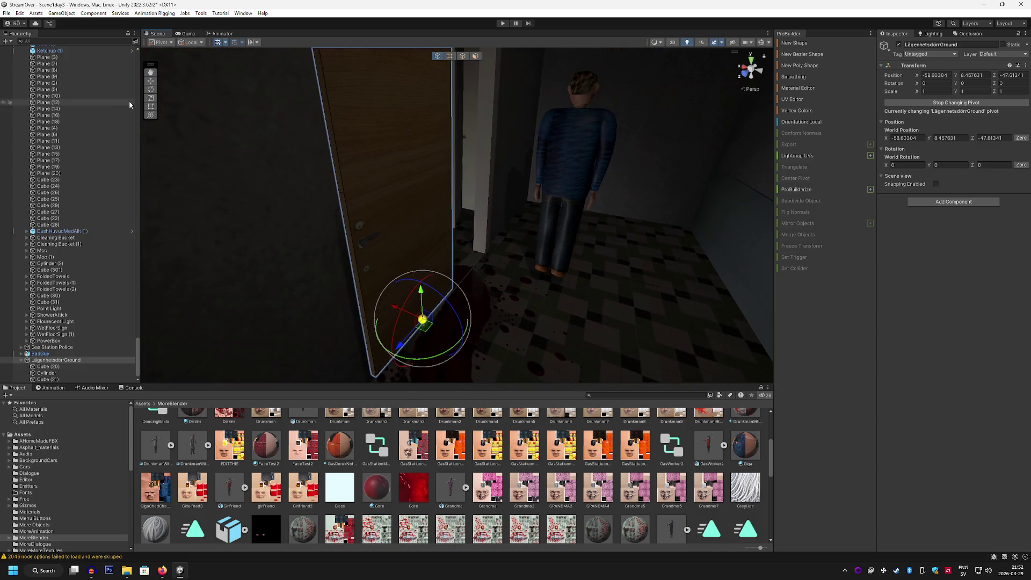
left_click(150, 89)
left_click_drag(432, 306, 353, 258)
mouse_move(423, 350)
left_mouse_down()
mouse_move(313, 256)
mouse_move(237, 299)
left_mouse_up()
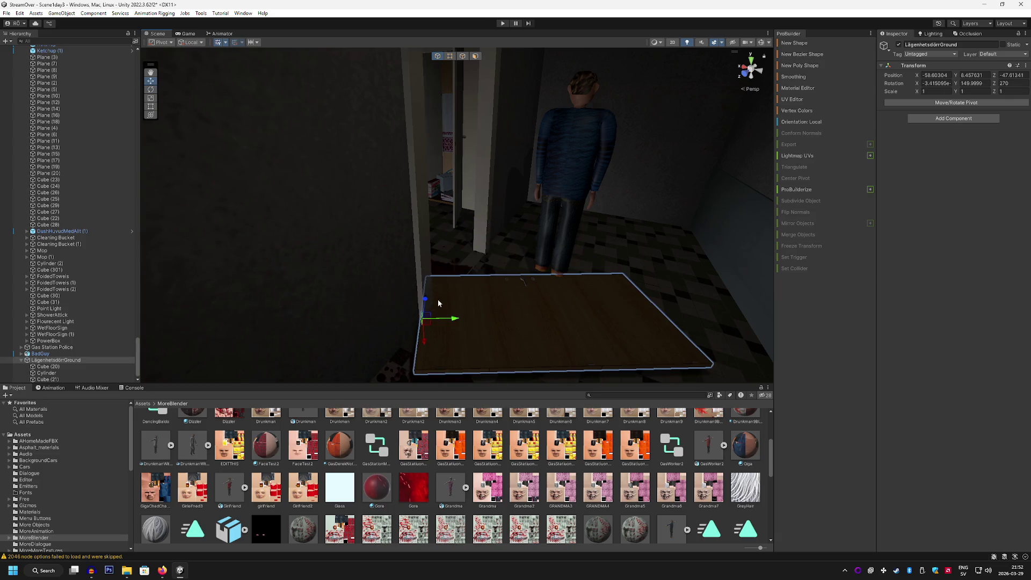
left_click_drag(428, 326, 510, 263)
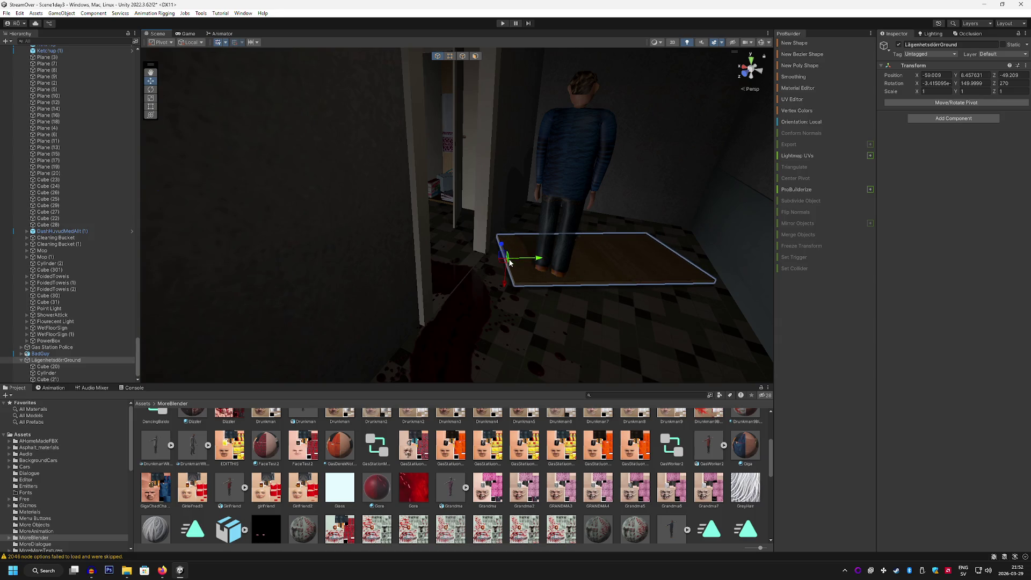
scroll(576, 290, "up", 5)
mouse_move(413, 210)
left_mouse_down()
mouse_move(416, 226)
mouse_move(450, 219)
mouse_move(302, 145)
mouse_move(444, 223)
mouse_move(412, 217)
mouse_move(477, 273)
mouse_move(275, 200)
mouse_move(294, 170)
mouse_move(248, 156)
mouse_move(167, 92)
left_mouse_up()
Duplicate the flat door as LägenhetsdörrGround (1) and tilt it to Z rotation 280.069.
key("ctrl+d")
left_click_drag(398, 339, 478, 327)
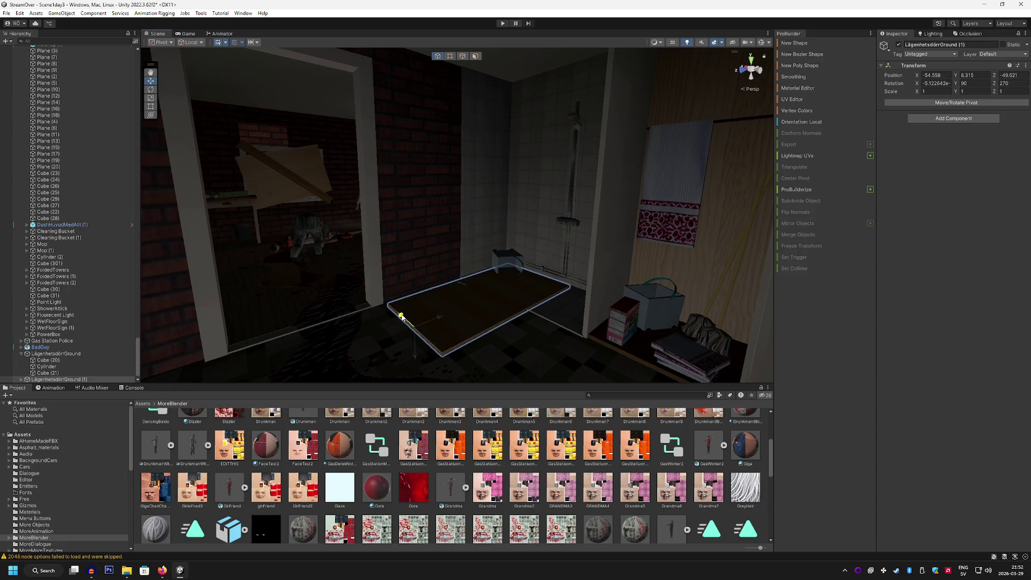
mouse_move(412, 310)
left_mouse_down()
mouse_move(350, 331)
mouse_move(385, 304)
mouse_move(374, 318)
left_mouse_up()
mouse_move(547, 235)
left_mouse_down()
mouse_move(557, 276)
mouse_move(354, 236)
left_mouse_up()
mouse_move(303, 207)
left_mouse_down()
mouse_move(356, 233)
mouse_move(507, 265)
mouse_move(549, 234)
left_mouse_up()
Move Cleaning Bucket (1) to position 1.625, 4.738, -8.716 near the sloping plank.
left_click(526, 219)
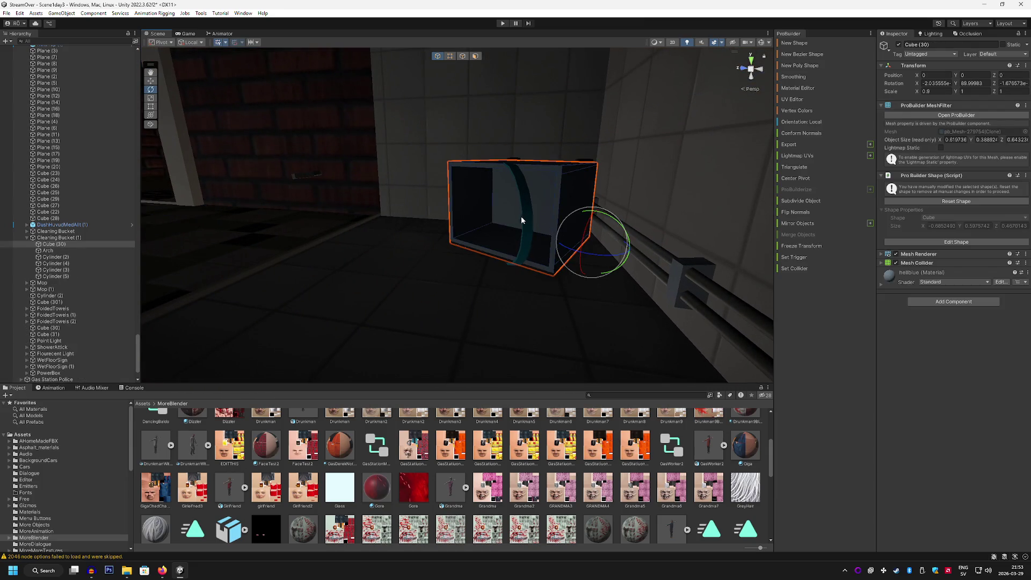
double_click(76, 242)
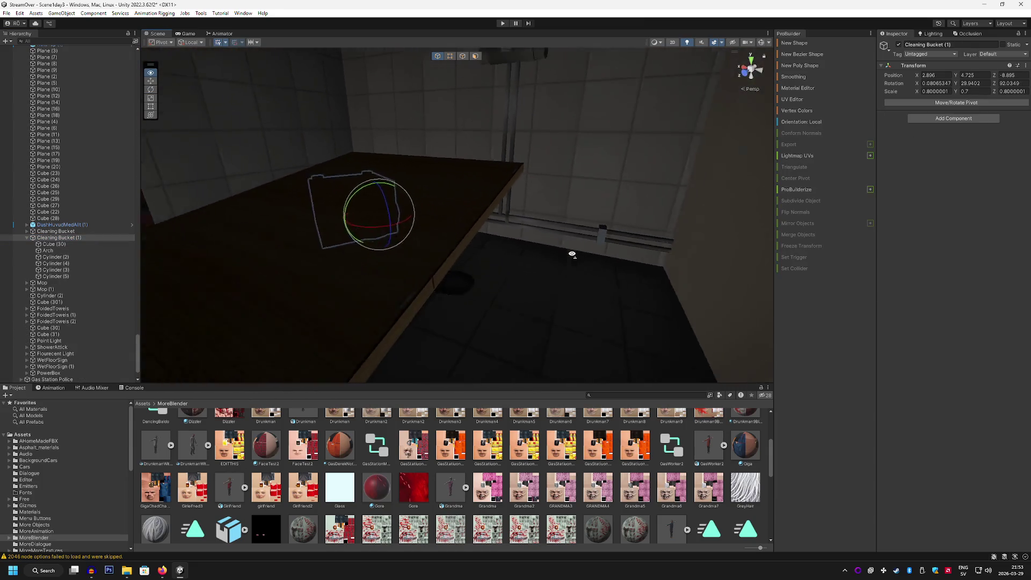
mouse_move(459, 223)
left_mouse_down()
mouse_move(483, 239)
mouse_move(462, 268)
mouse_move(485, 256)
left_mouse_up()
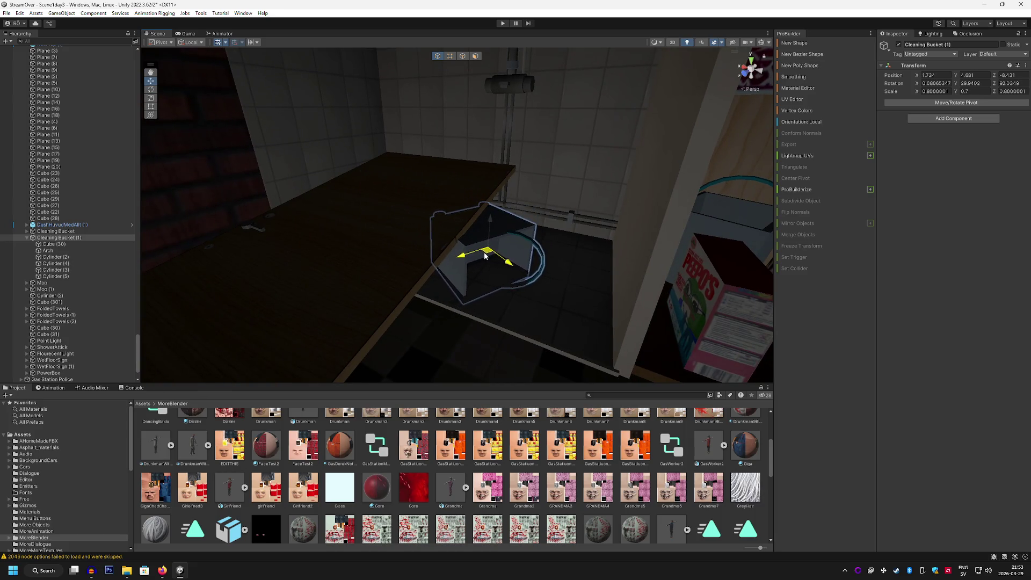
left_click(425, 236)
mouse_move(424, 237)
left_mouse_down()
mouse_move(445, 235)
mouse_move(437, 215)
mouse_move(455, 238)
mouse_move(521, 233)
mouse_move(568, 250)
mouse_move(537, 263)
mouse_move(400, 212)
mouse_move(541, 241)
mouse_move(534, 230)
mouse_move(475, 235)
left_mouse_up()
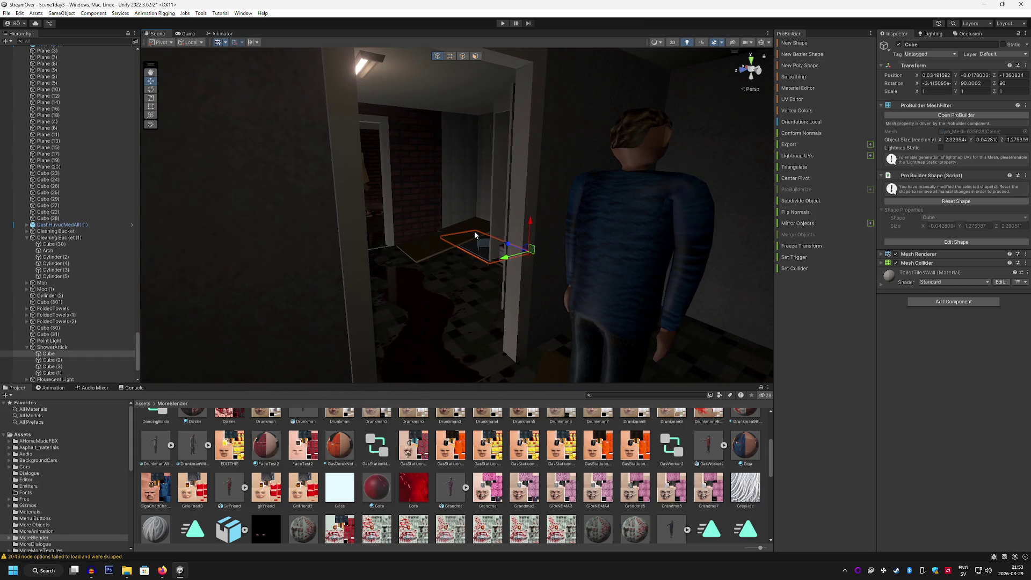
mouse_move(475, 234)
left_mouse_down()
mouse_move(546, 226)
mouse_move(469, 249)
left_mouse_up()
left_click(470, 248)
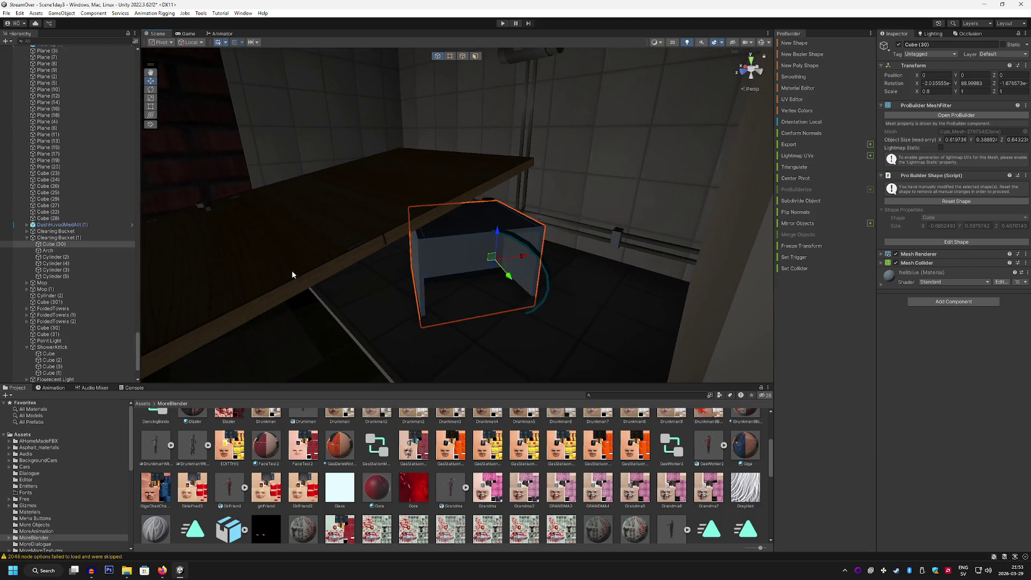
left_click(60, 238)
mouse_move(497, 231)
left_mouse_down()
mouse_move(491, 257)
mouse_move(491, 187)
mouse_move(454, 127)
mouse_move(533, 85)
mouse_move(391, 115)
mouse_move(491, 154)
mouse_move(422, 95)
mouse_move(441, 220)
left_mouse_up()
left_click_drag(442, 261, 465, 187)
mouse_move(435, 222)
left_mouse_down()
mouse_move(518, 330)
mouse_move(468, 312)
left_mouse_up()
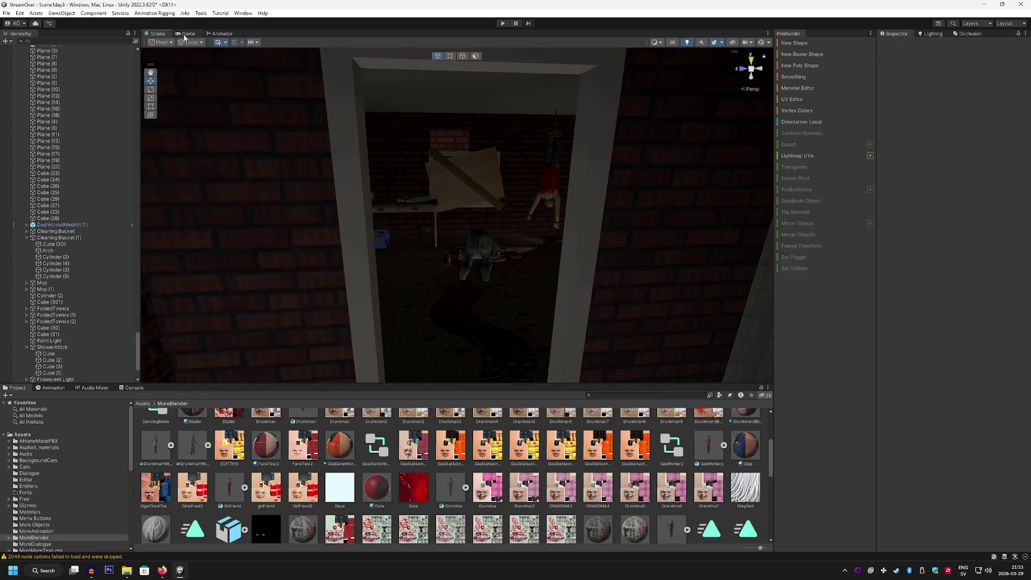
Walk through the basement in a maximized Game view, then stop play mode.
left_click(185, 35)
left_click(503, 24)
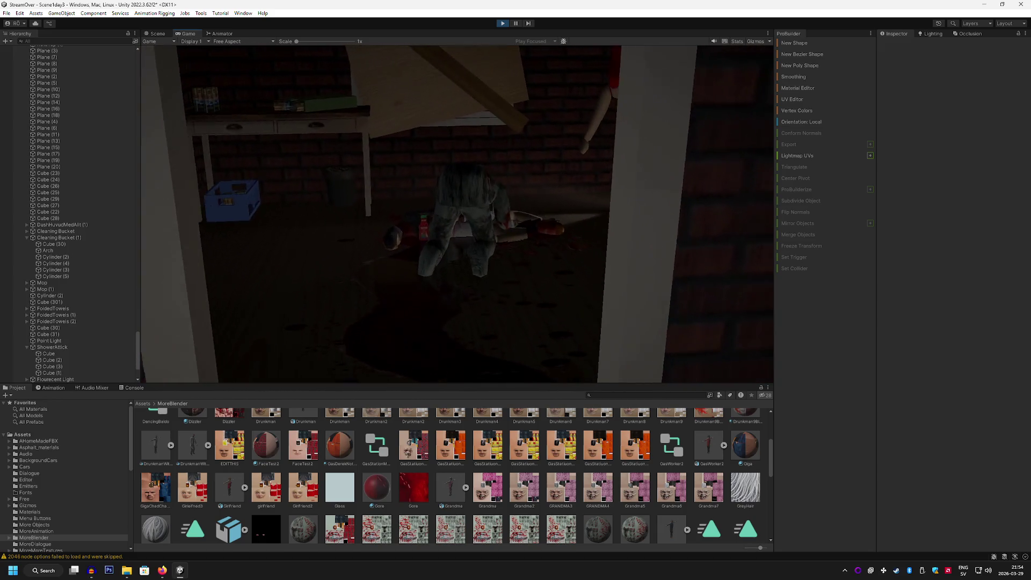
key("shift+space")
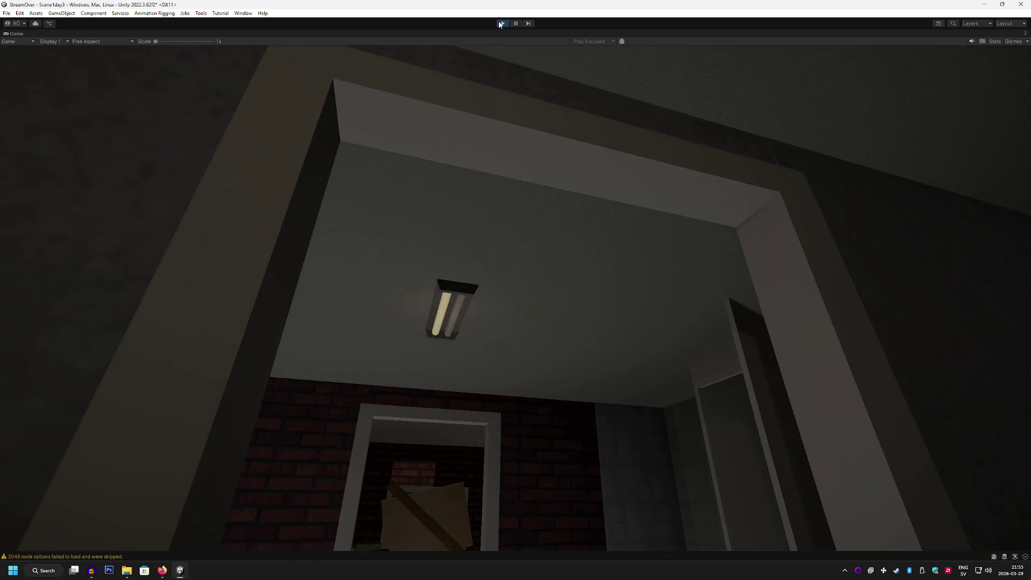
left_click(499, 23)
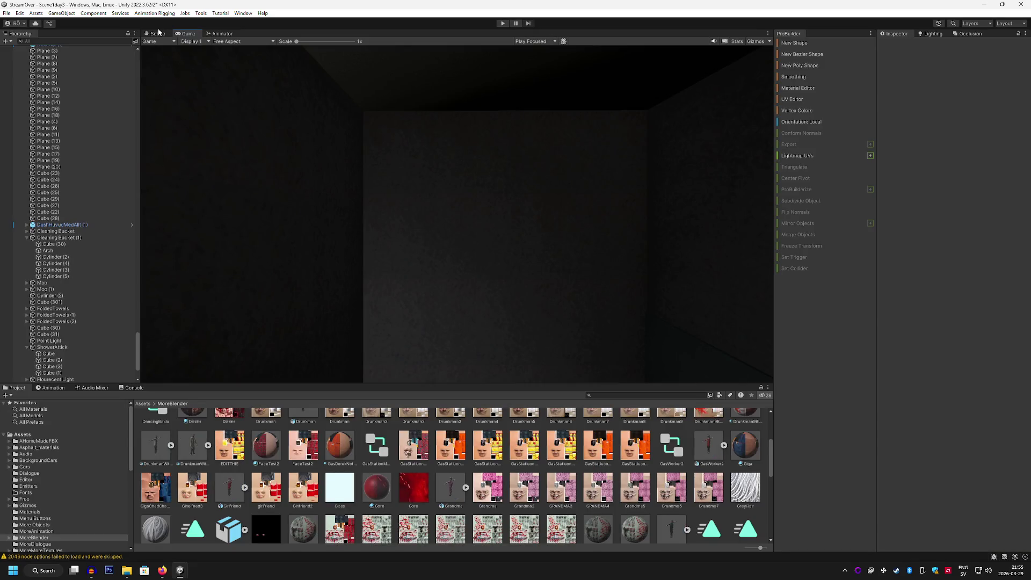
Set fluorescent tube Cylinder (2)'s emission flicker minimum intensity to 0.7.
left_click(158, 33)
left_click_drag(475, 138, 473, 145)
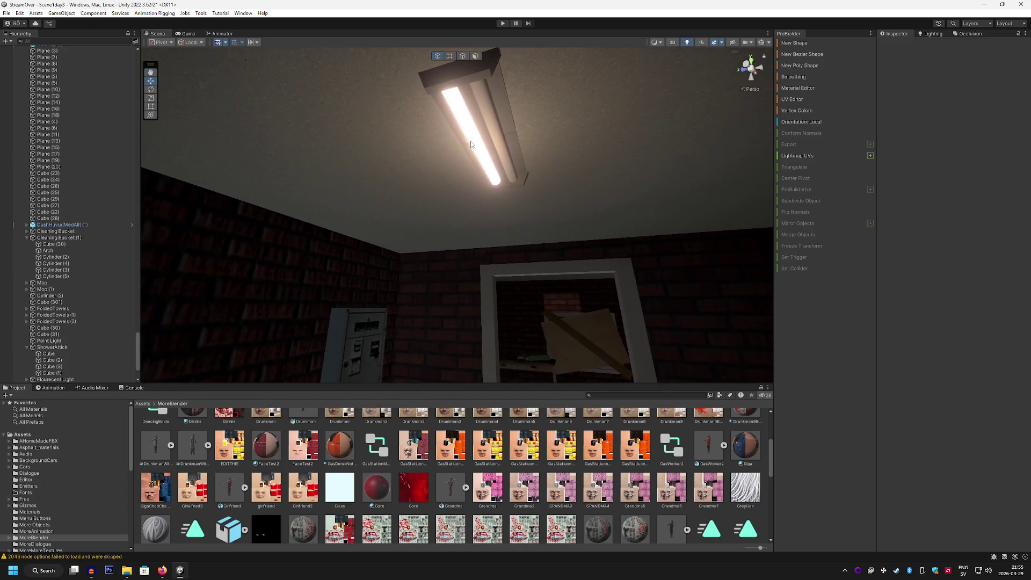
left_click(472, 145)
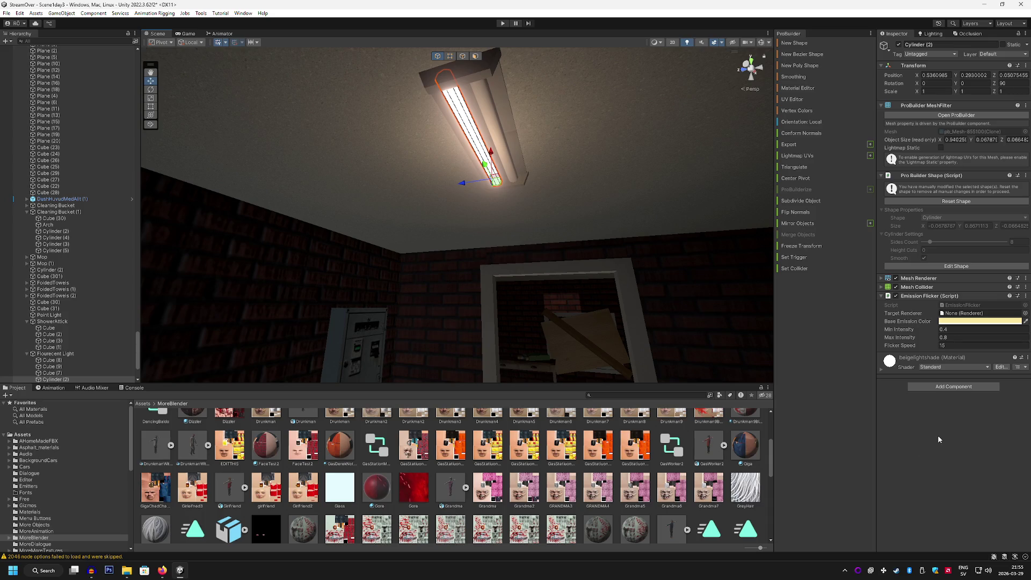
type("0.7")
left_click(954, 337)
type("0.14")
Give Point Light (1) a flicker minimum of 0.5 and maximum of 0.1.
scroll(75, 298, "down", 3)
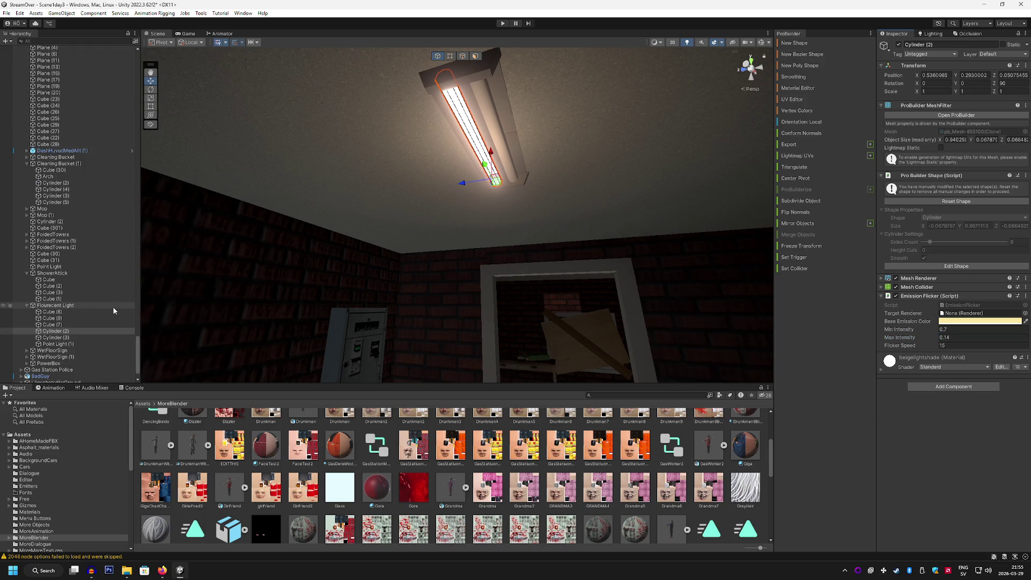
left_click(86, 304)
left_click(70, 344)
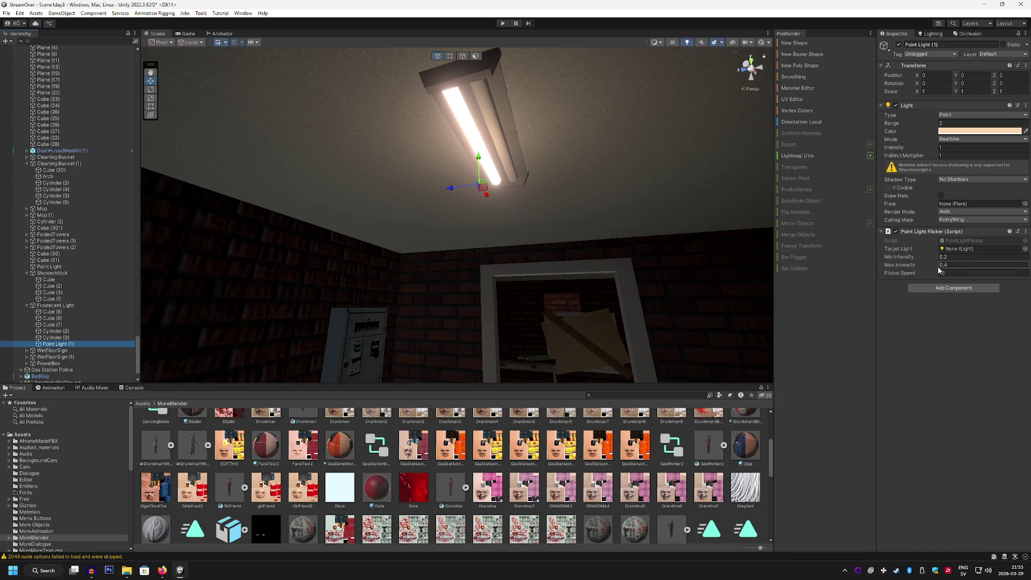
left_click(947, 258)
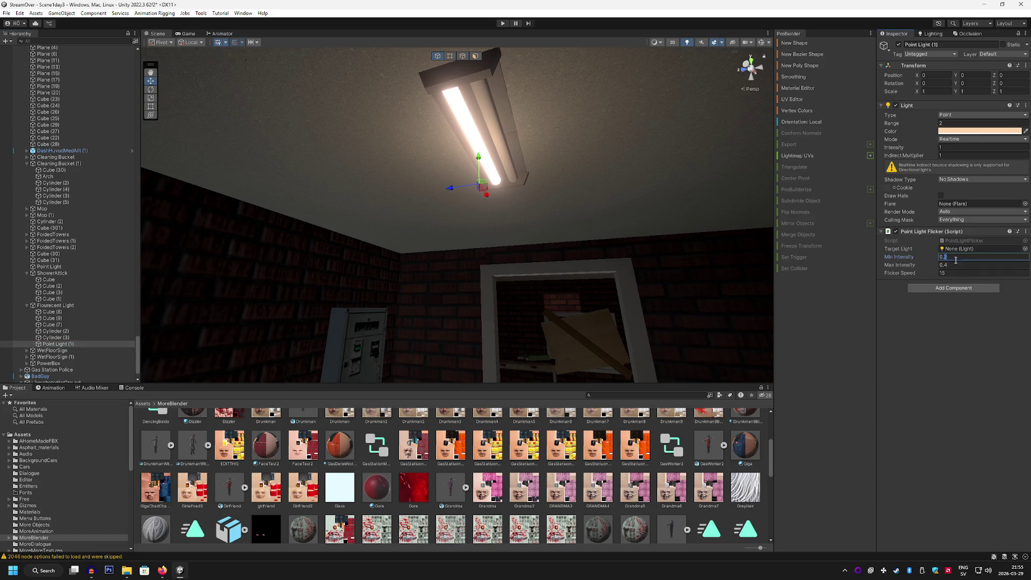
type("0.5")
left_click(967, 347)
left_click(188, 34)
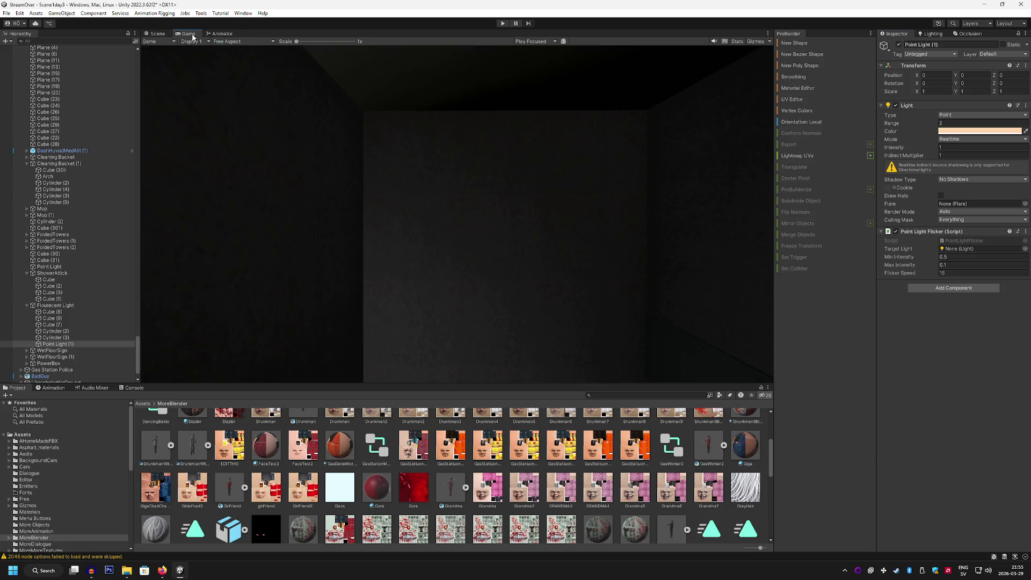
Preview the flicker in play mode, then raise Point Light (1)'s max intensity to 0.9 and range to 8.
left_click(501, 24)
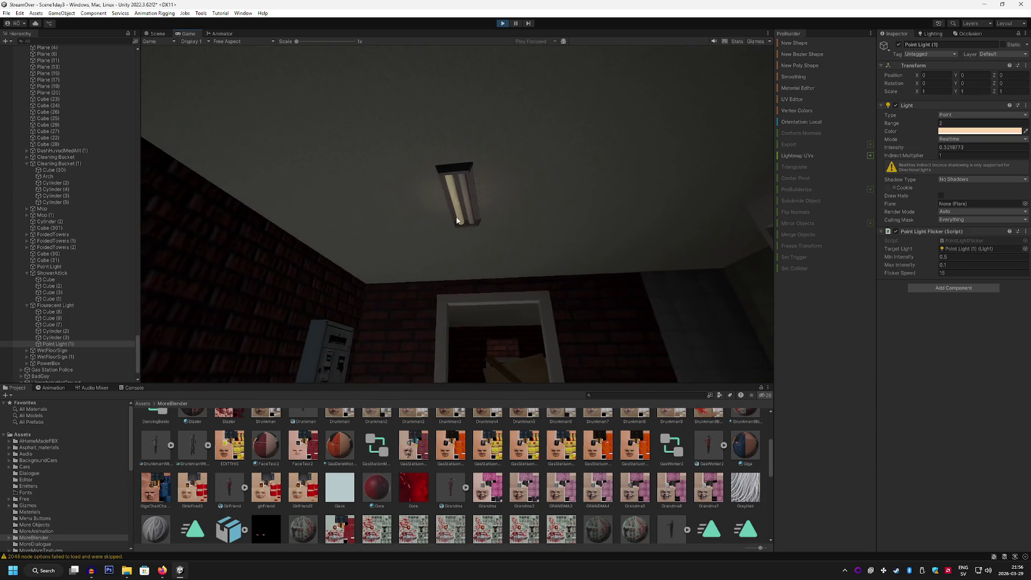
key("ctrl+p")
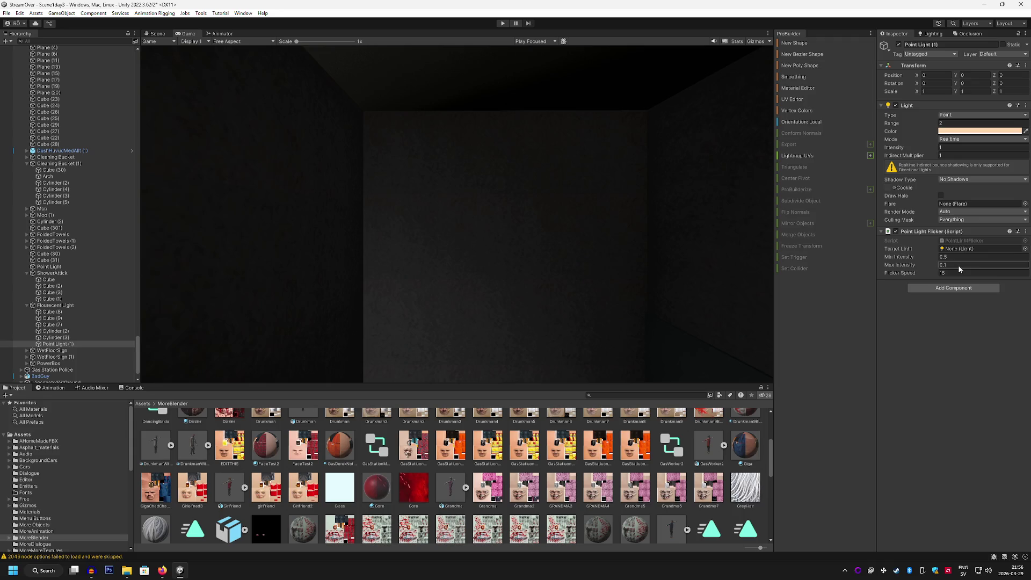
left_click(945, 265)
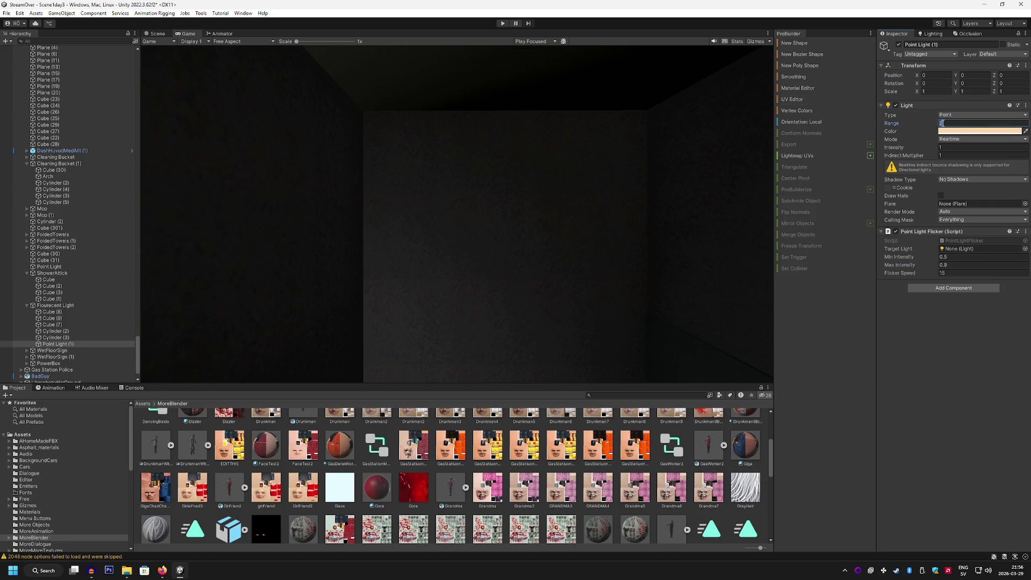
type("8")
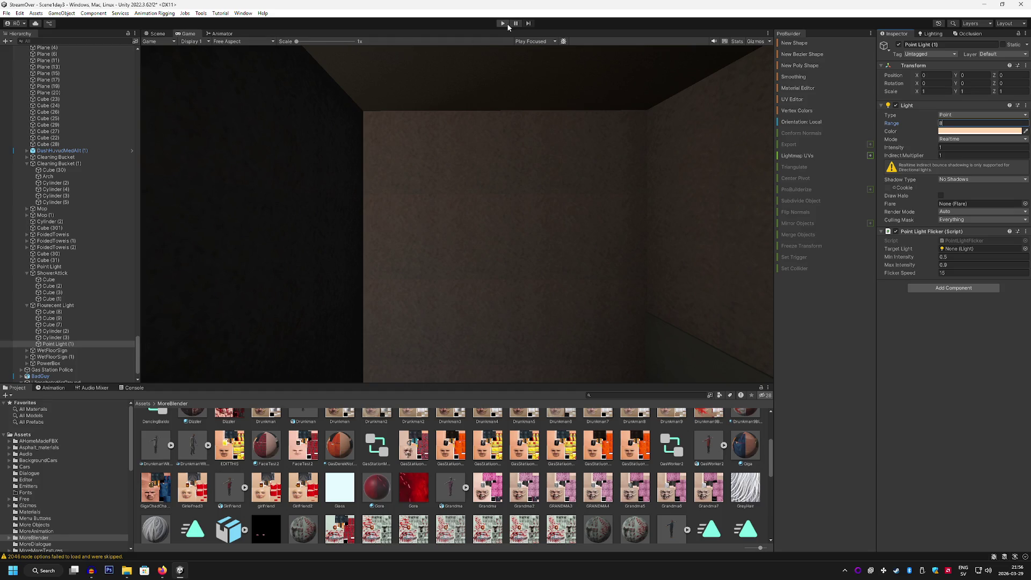
type("6")
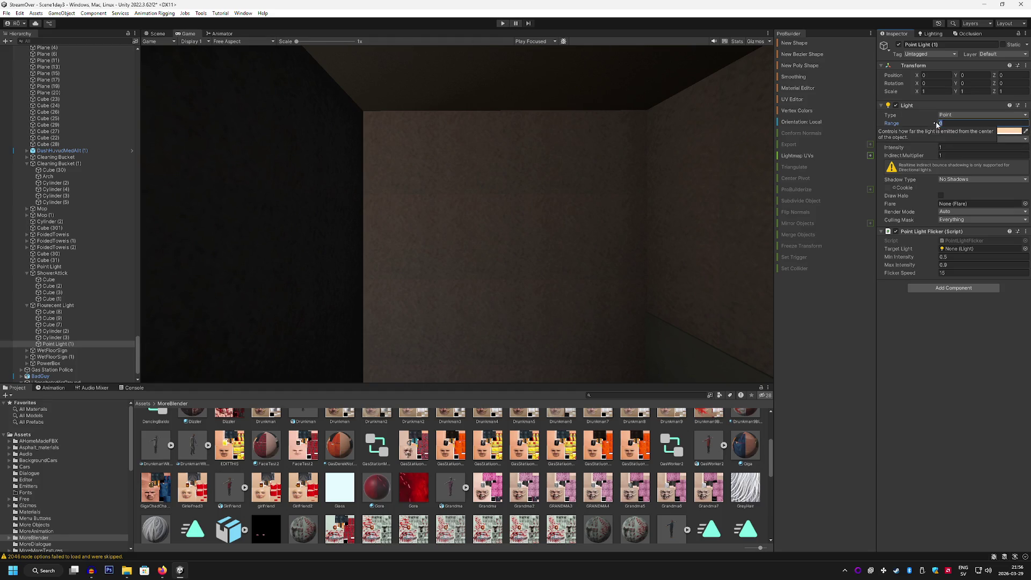
Play-test the brighter basement, opening the door with E.
left_click(502, 23)
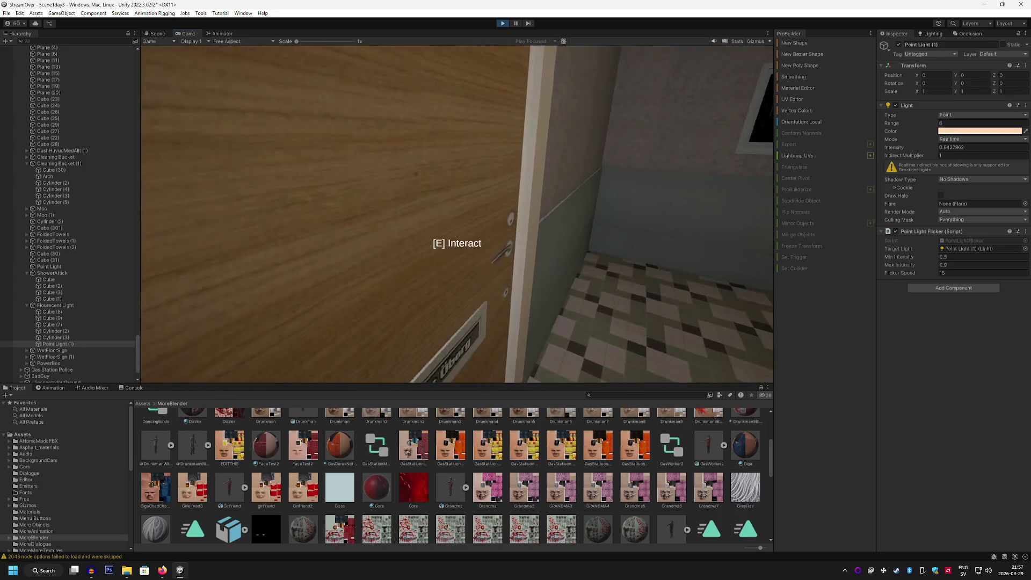
key("e")
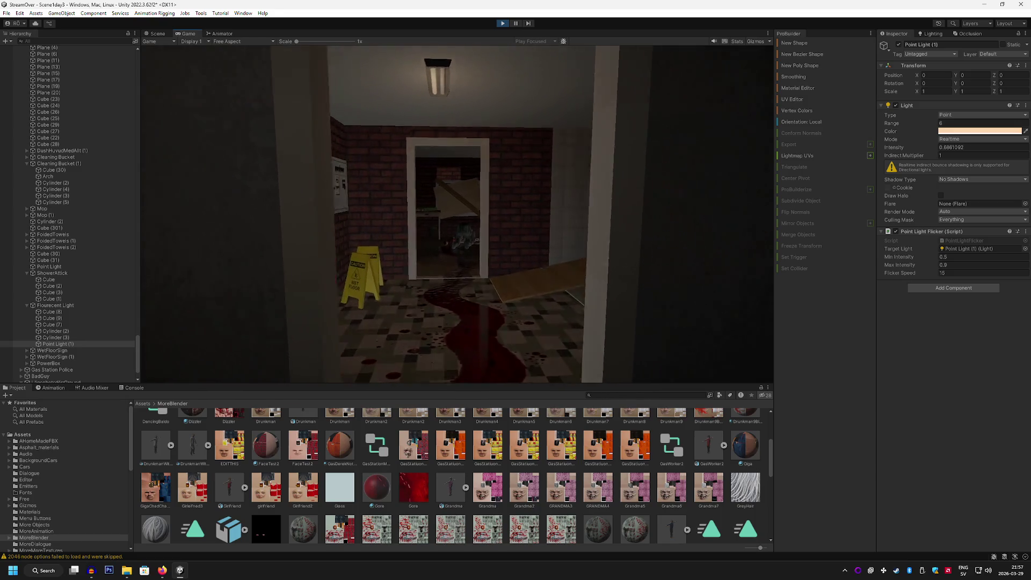
left_click(502, 23)
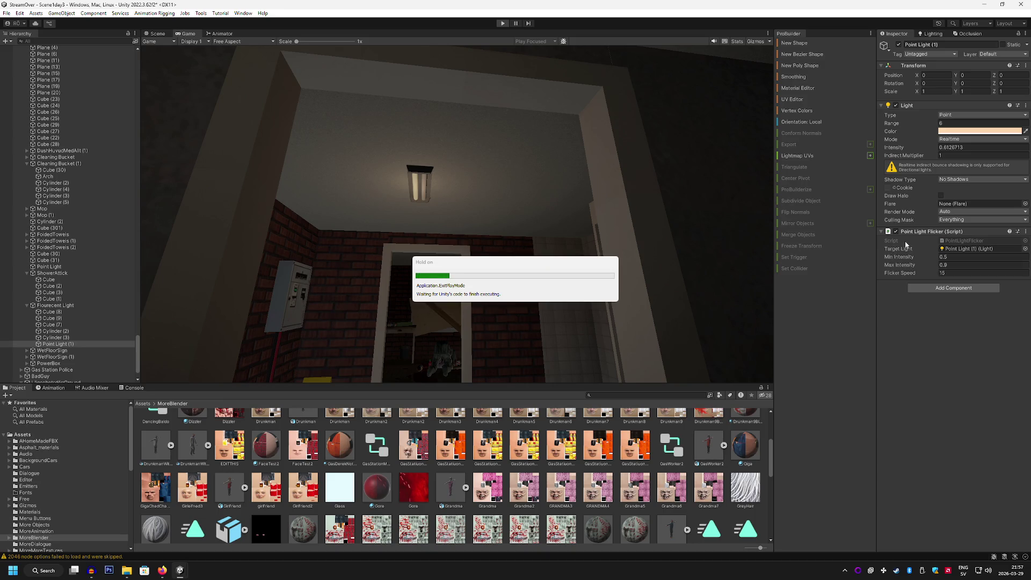
Set the ceiling point light's range to 5.
left_click(955, 122)
type("4")
key("BackSpace")
type("6")
left_click(456, 99)
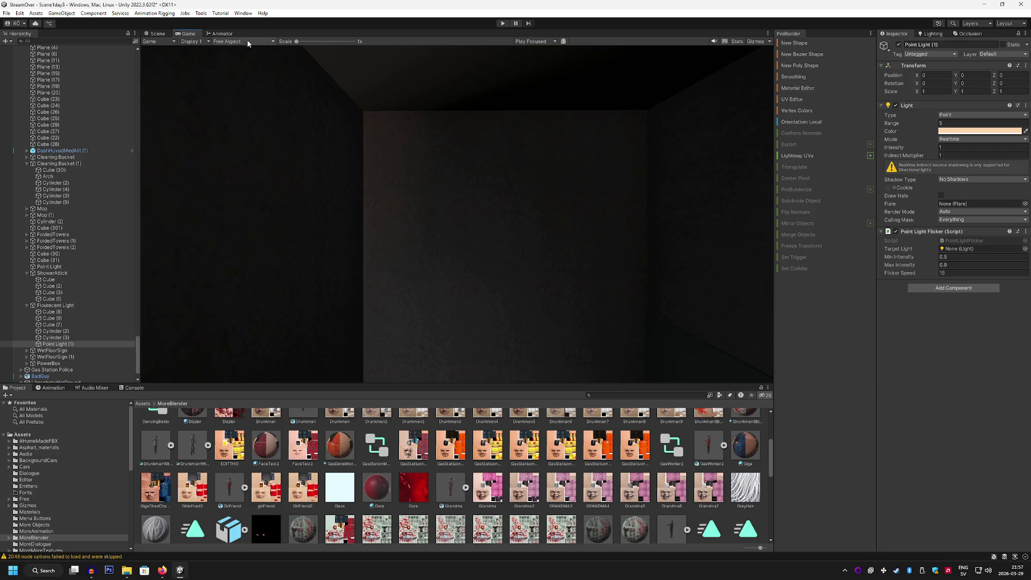
Set Point Light (1)'s range to 4 and start play mode.
left_click(965, 123)
type("4")
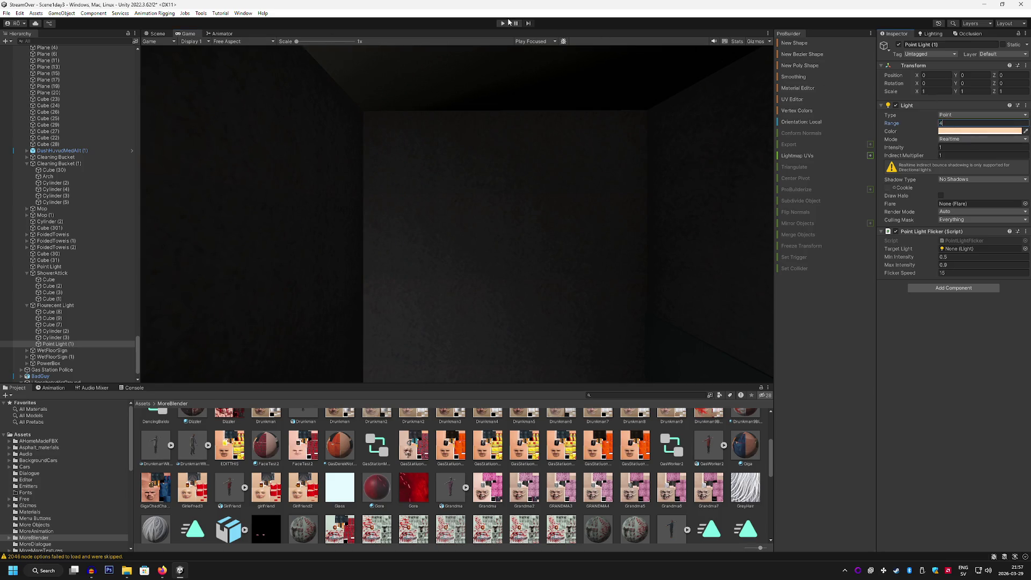
left_click(503, 24)
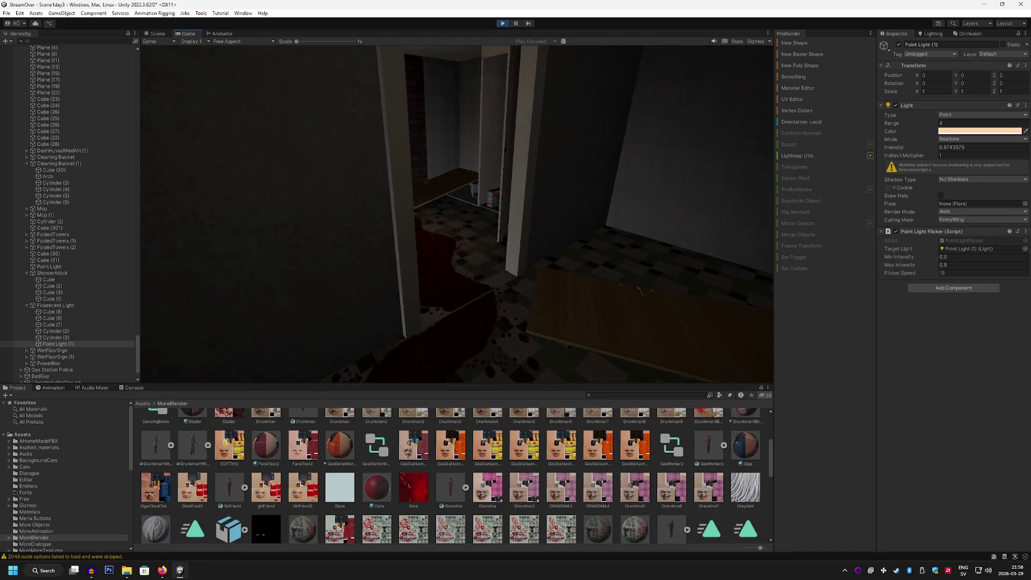
Inspect Point Light (1) mid-run and walk the player toward the doorway.
key("Escape")
left_click(79, 343)
left_click(79, 299)
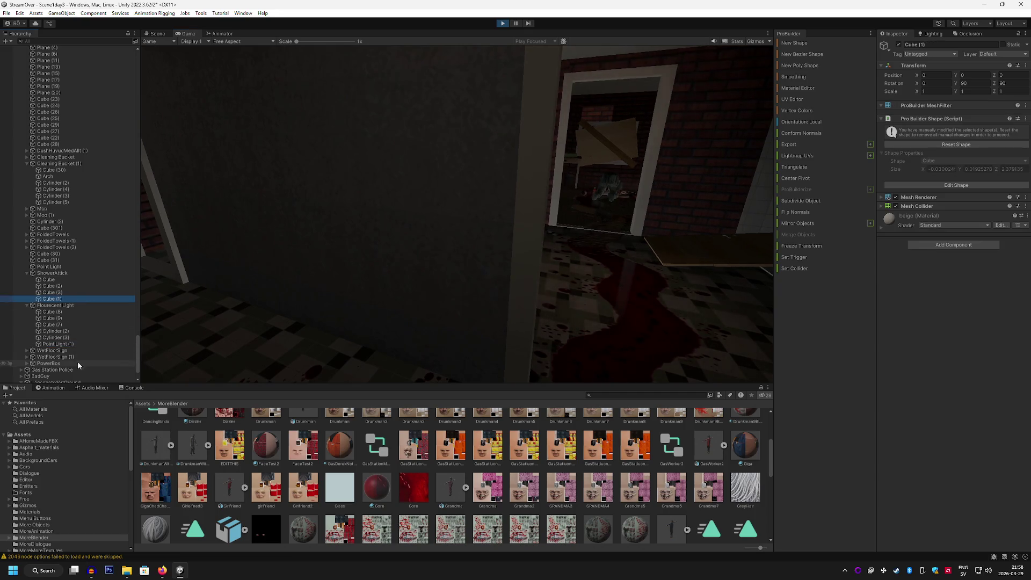
left_click(81, 345)
left_click(652, 248)
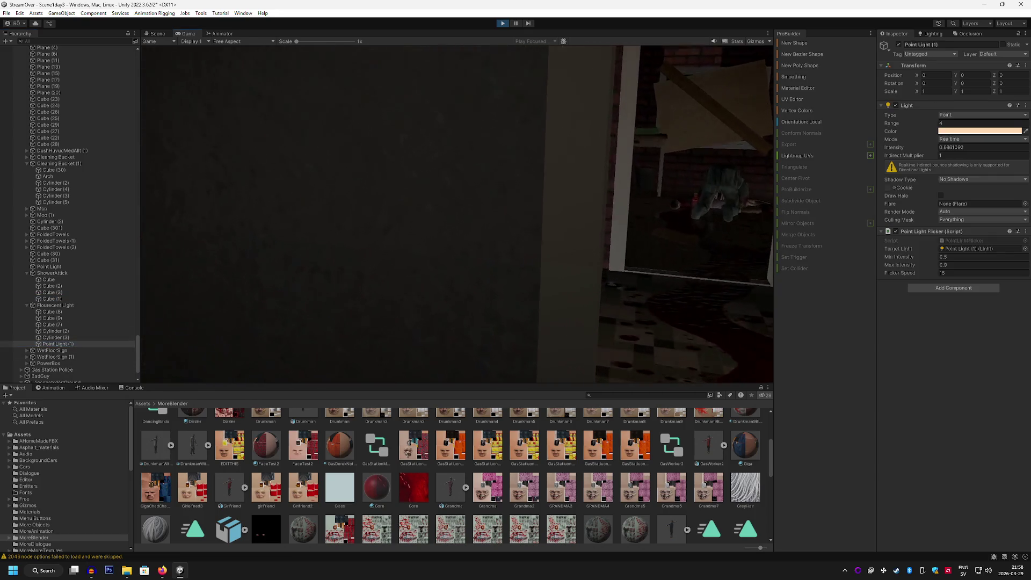
key("w")
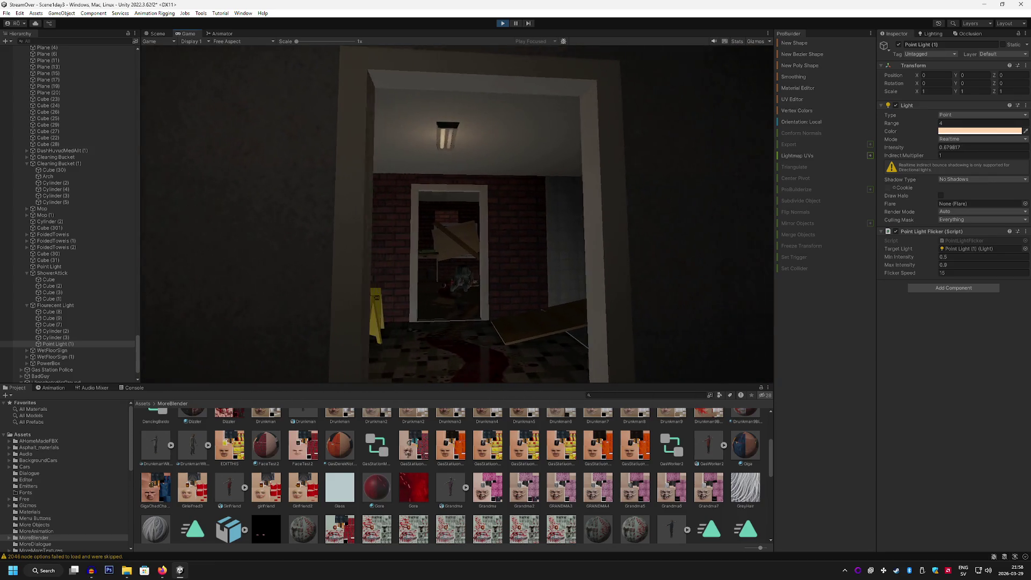
key("w")
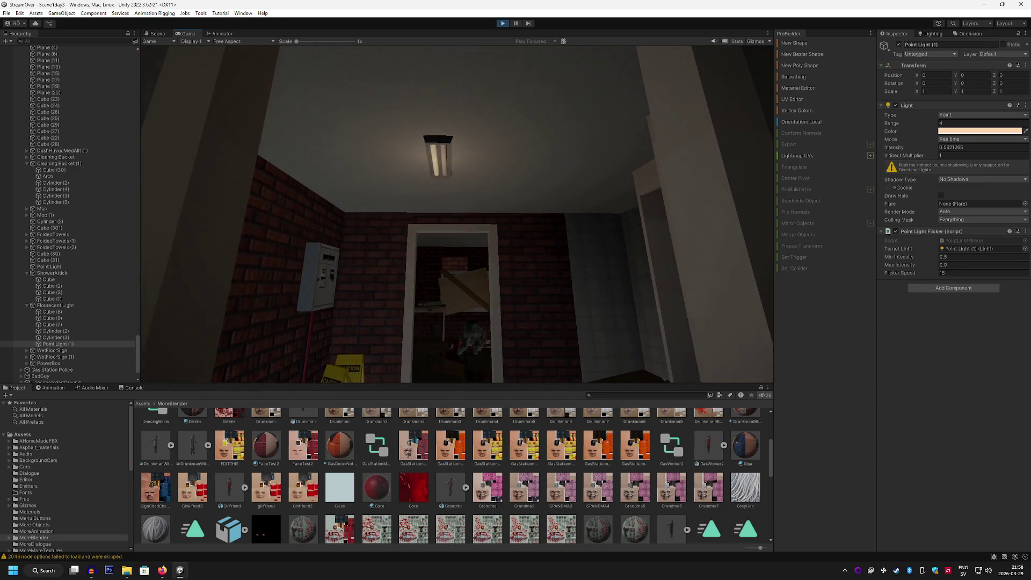
left_click(157, 34)
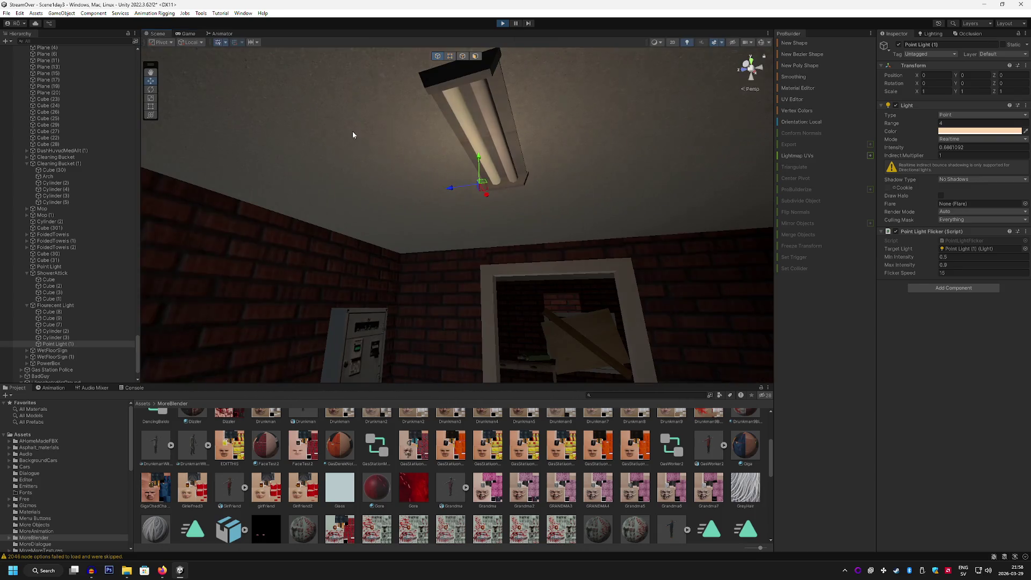
Edit Cylinder (2)'s emission flicker intensities, setting the minimum to 0.2.
left_click(462, 130)
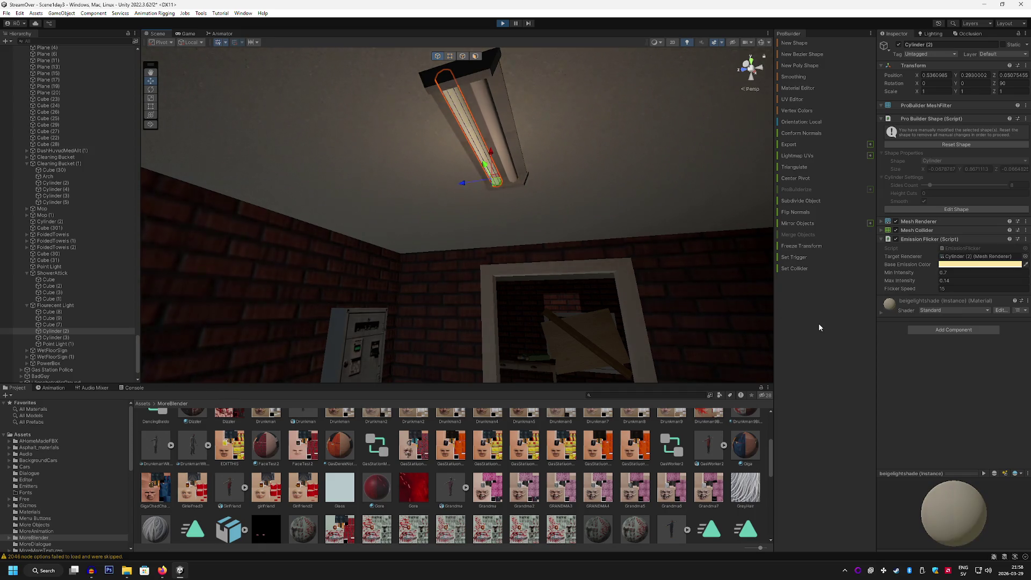
left_click(945, 281)
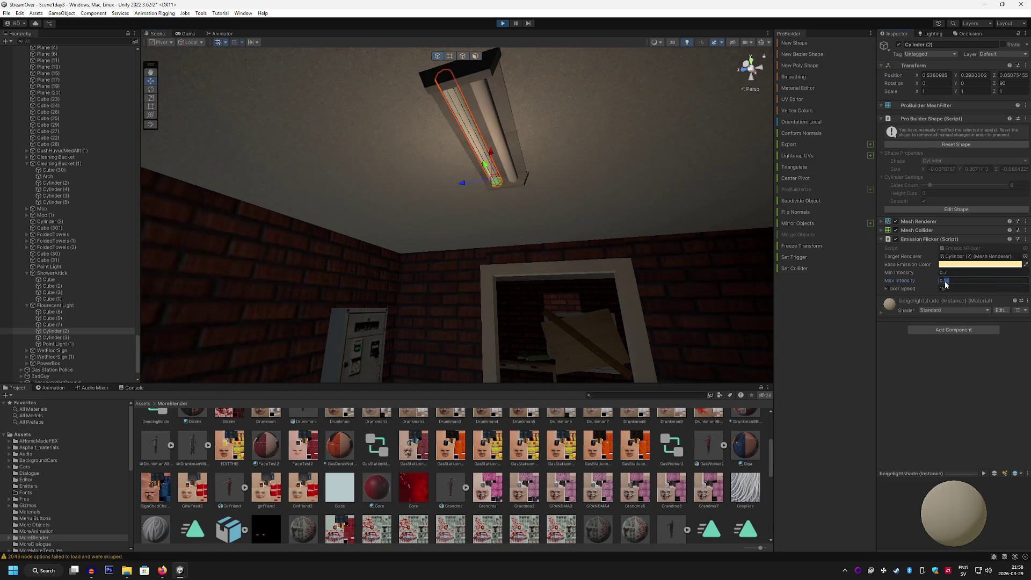
type("1")
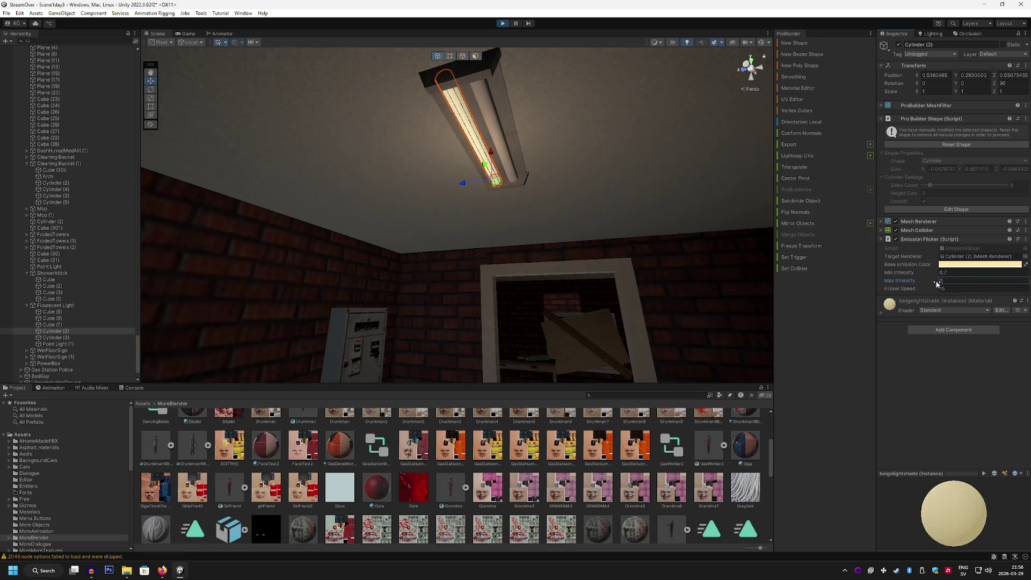
mouse_move(557, 286)
left_mouse_down()
mouse_move(608, 291)
mouse_move(649, 306)
mouse_move(661, 324)
mouse_move(636, 310)
left_mouse_up()
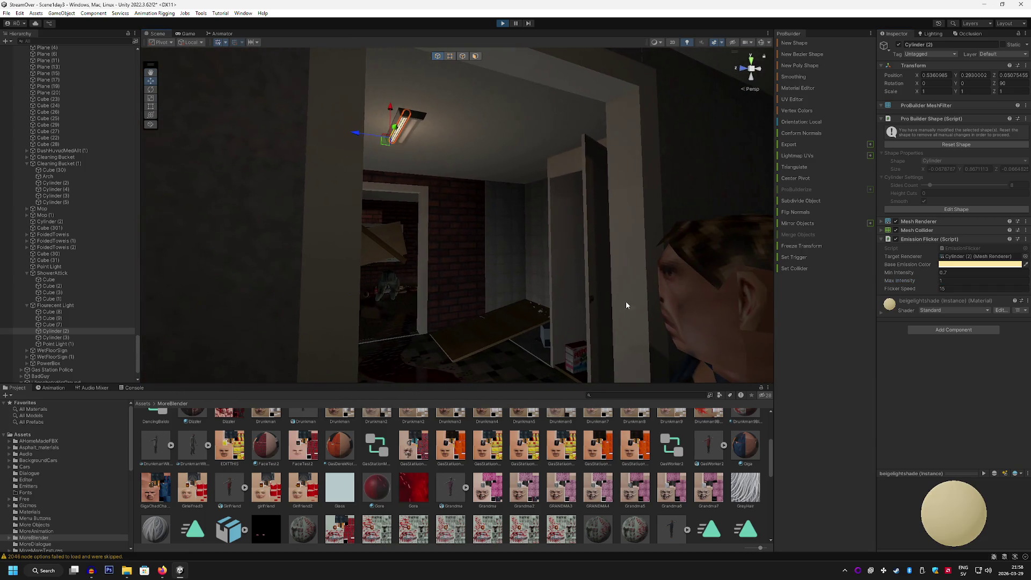
left_click(514, 241)
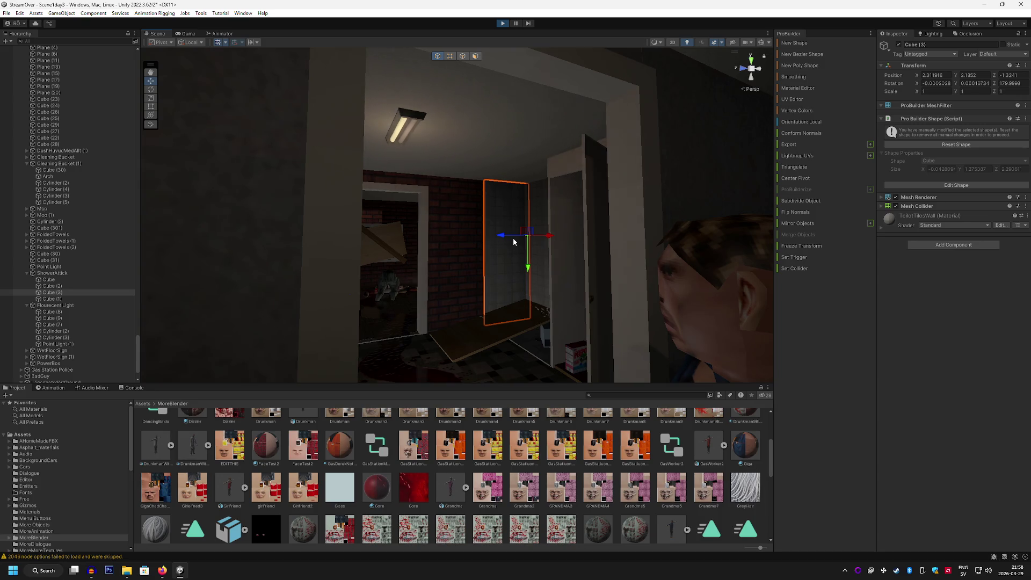
left_click(399, 124)
left_click(945, 281)
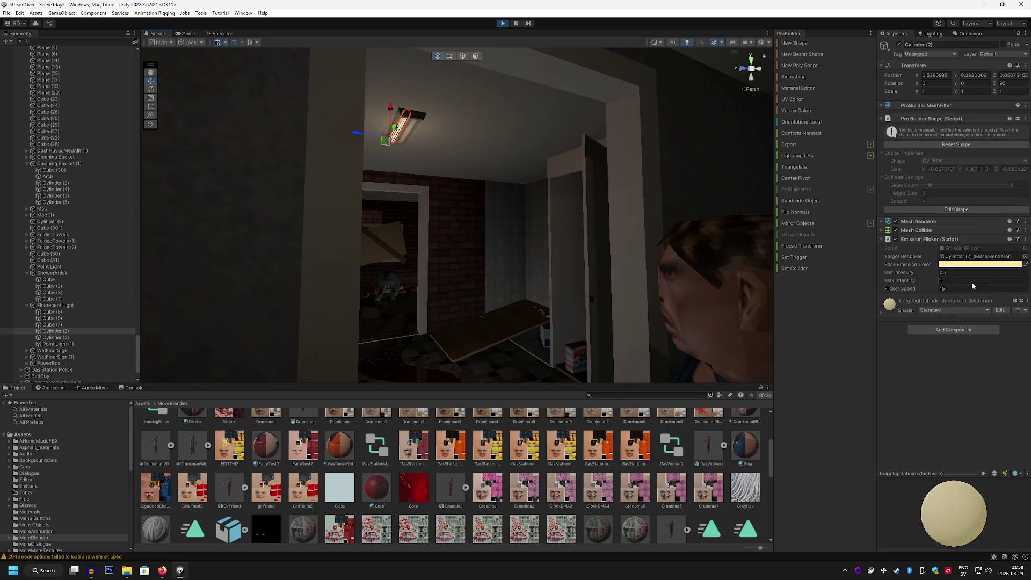
left_click(952, 273)
type("0.2")
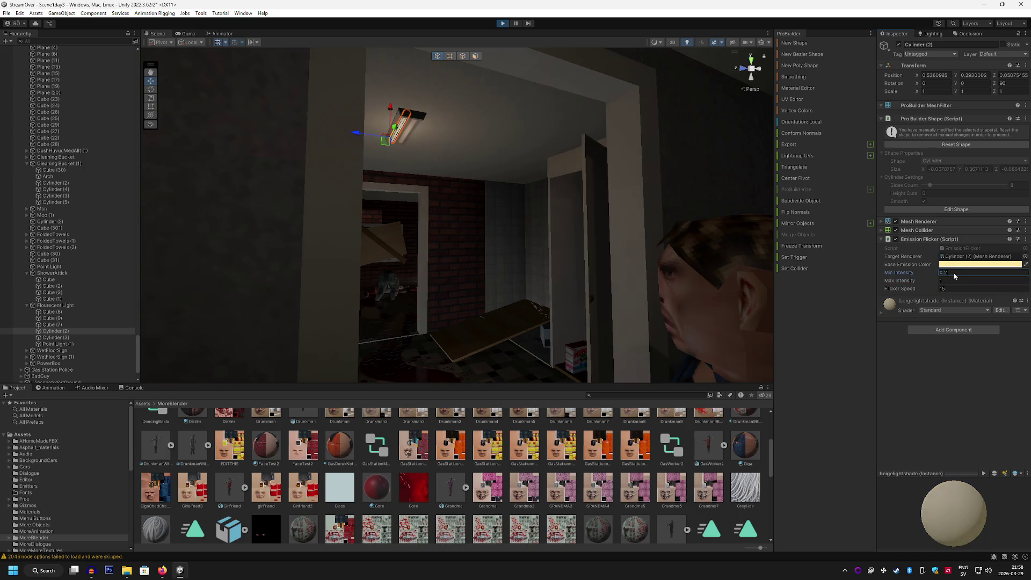
left_click(982, 357)
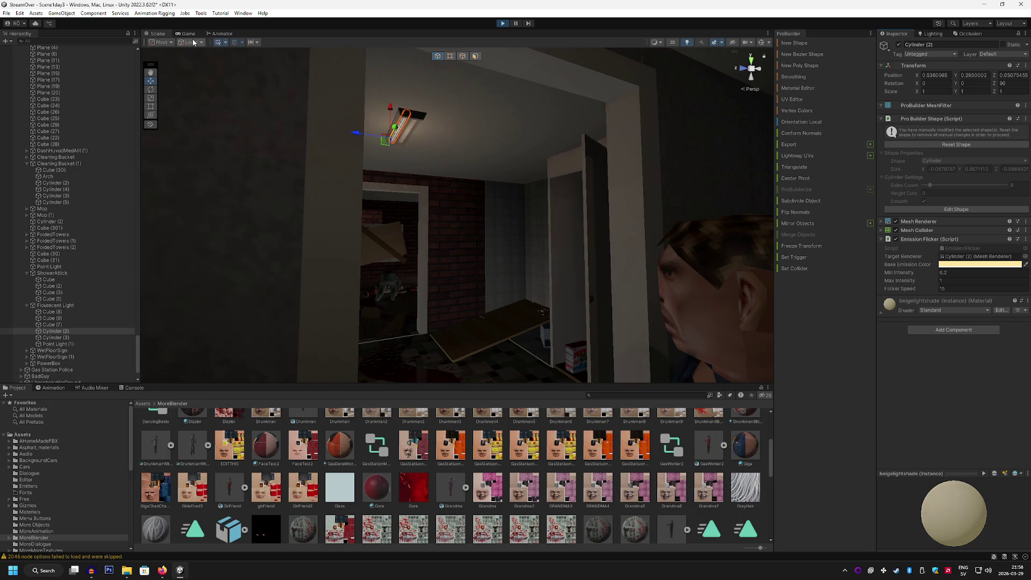
Watch the ceiling light flicker in play mode while moving back and forward, then stop.
left_click(187, 34)
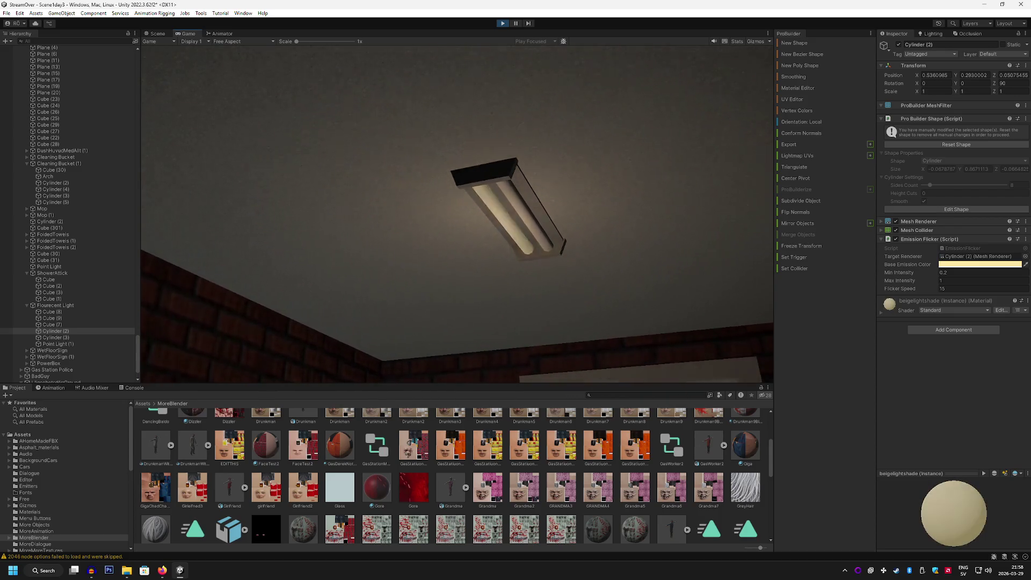
key("s")
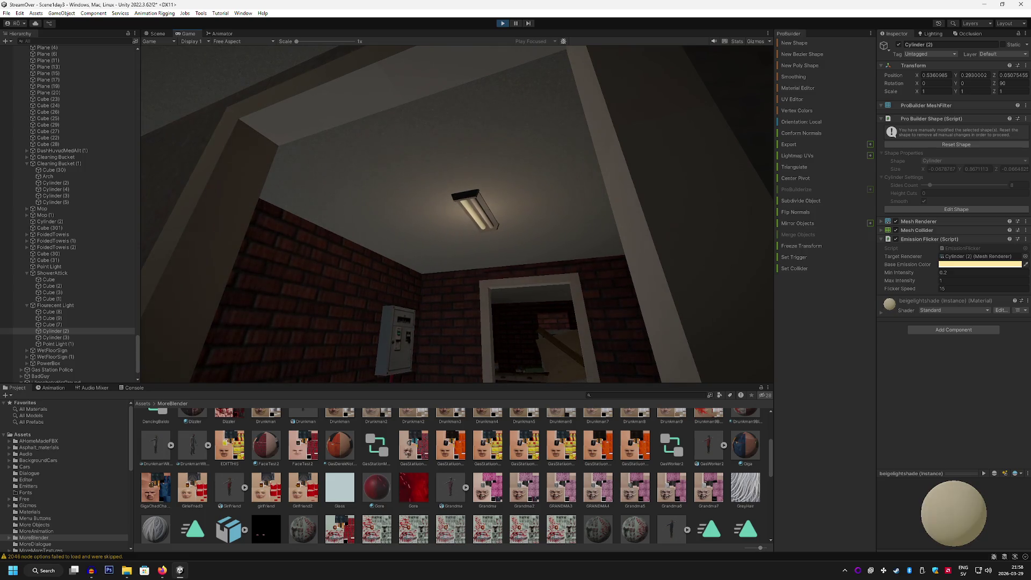
key("w")
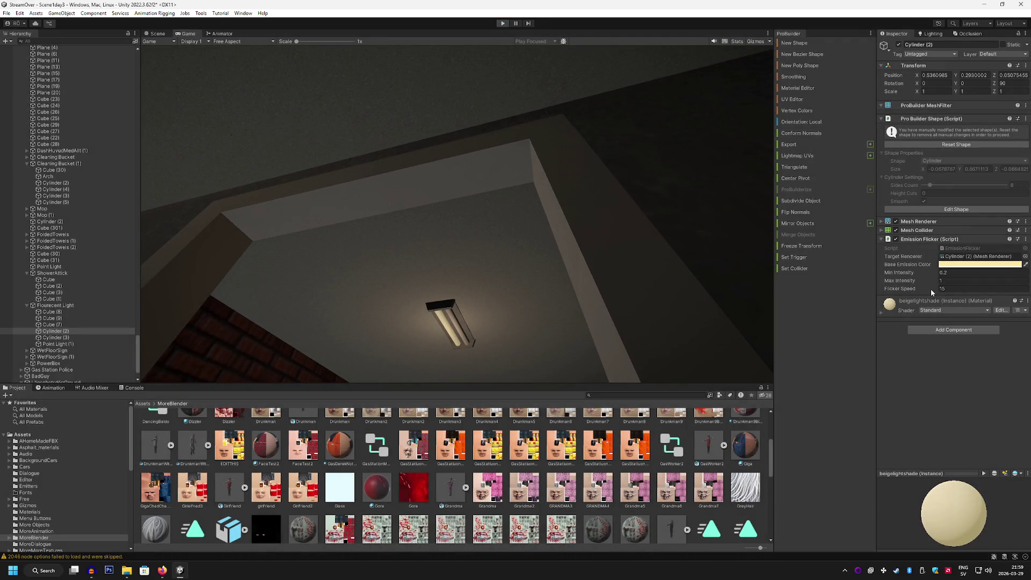
key("ctrl+p")
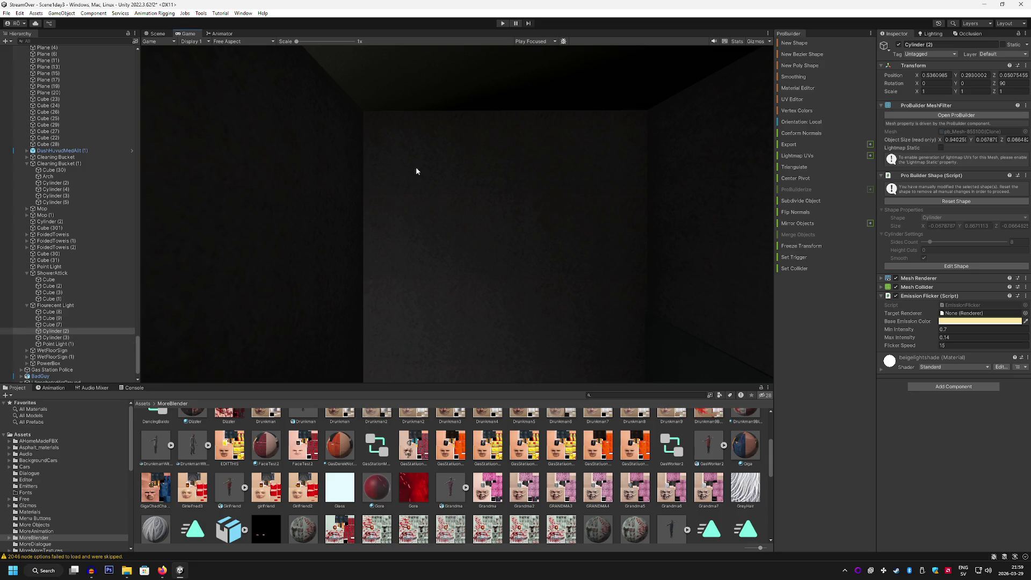
Set Cylinder (2)'s maximum flicker intensity to 1 and save the scene.
left_click(149, 34)
left_click(402, 122)
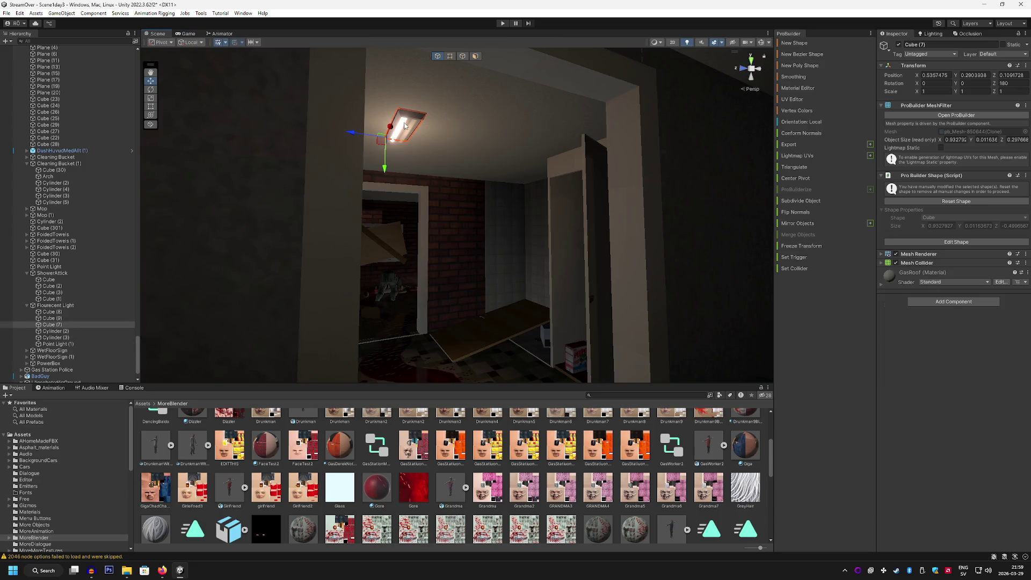
left_click(401, 127)
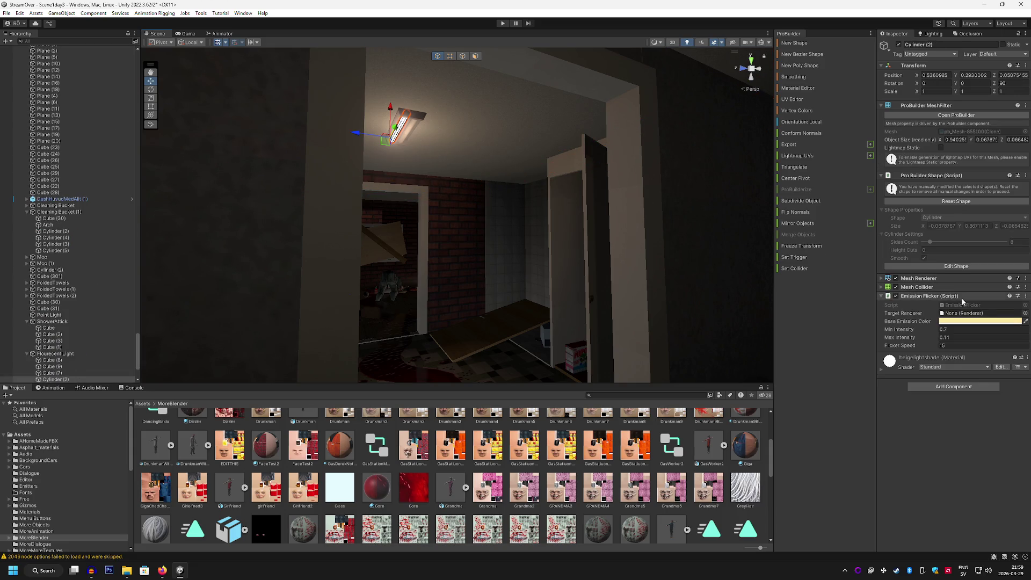
mouse_move(352, 230)
left_mouse_down()
mouse_move(530, 247)
mouse_move(497, 230)
left_mouse_up()
left_click(956, 329)
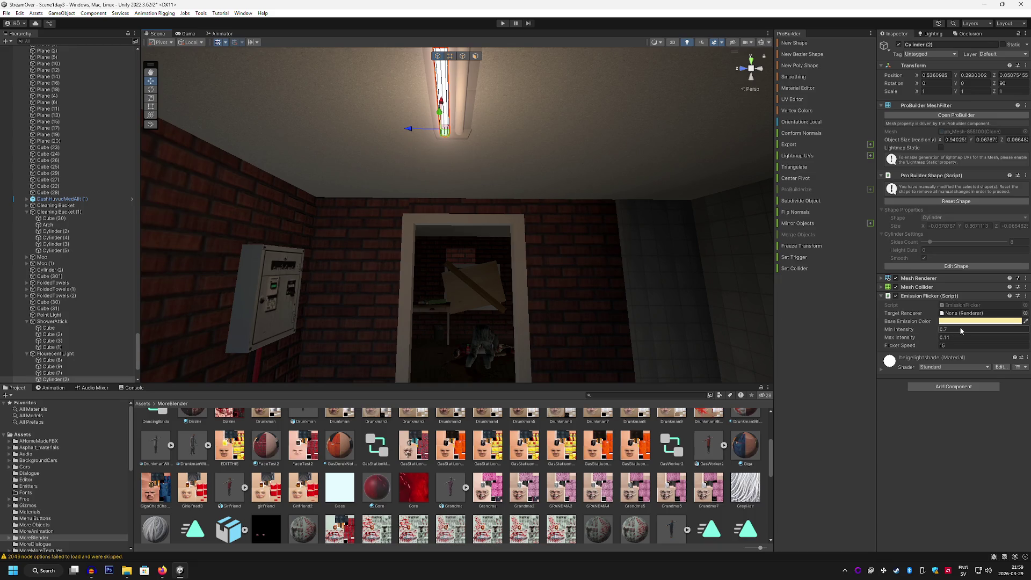
type("0.21")
key("Return")
left_click(7, 16)
left_click(23, 57)
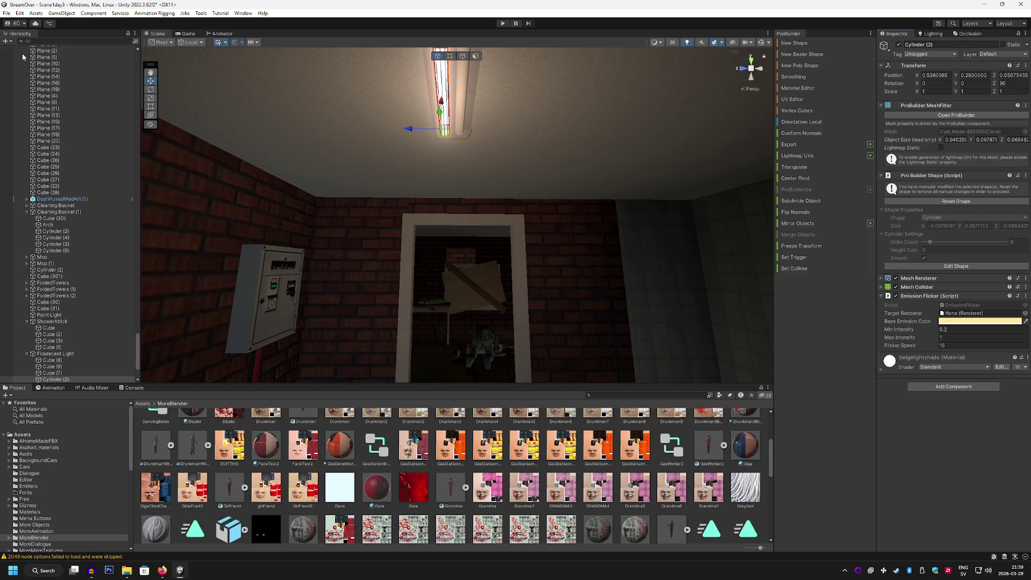
Play-test the flicker through the doorway, then select the round ceiling light in the Scene view.
left_click(188, 33)
left_click(507, 24)
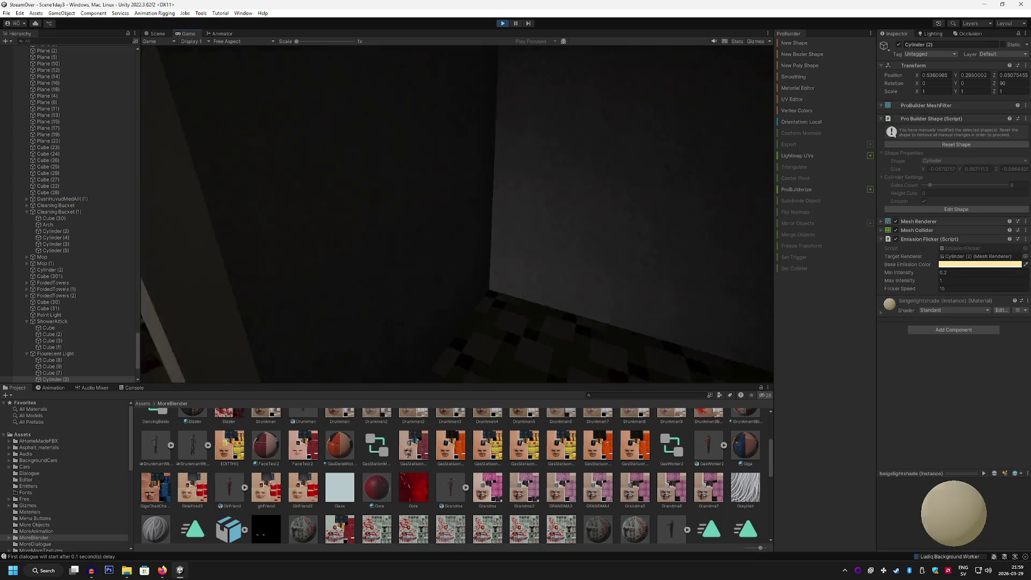
key("w")
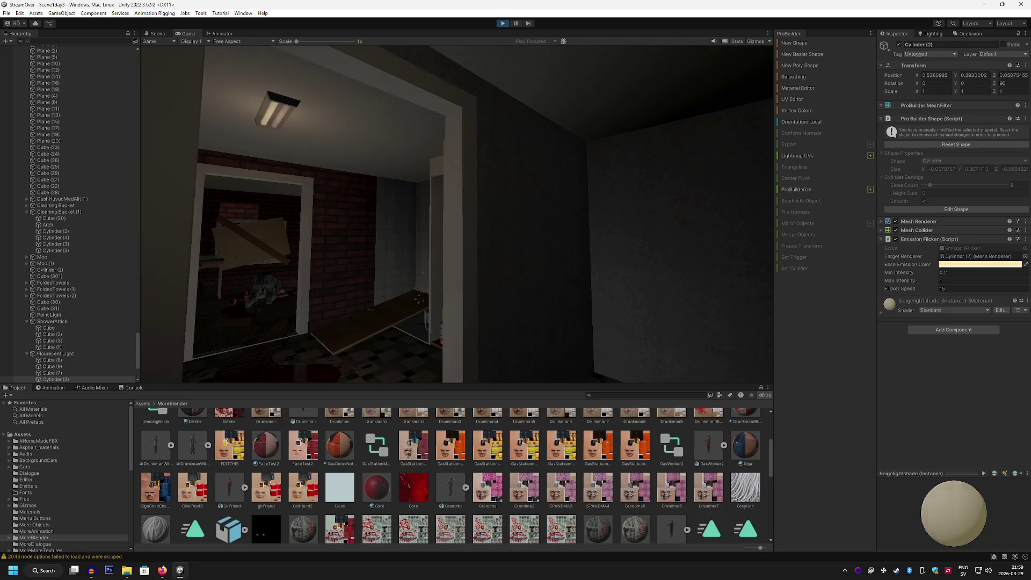
key("w")
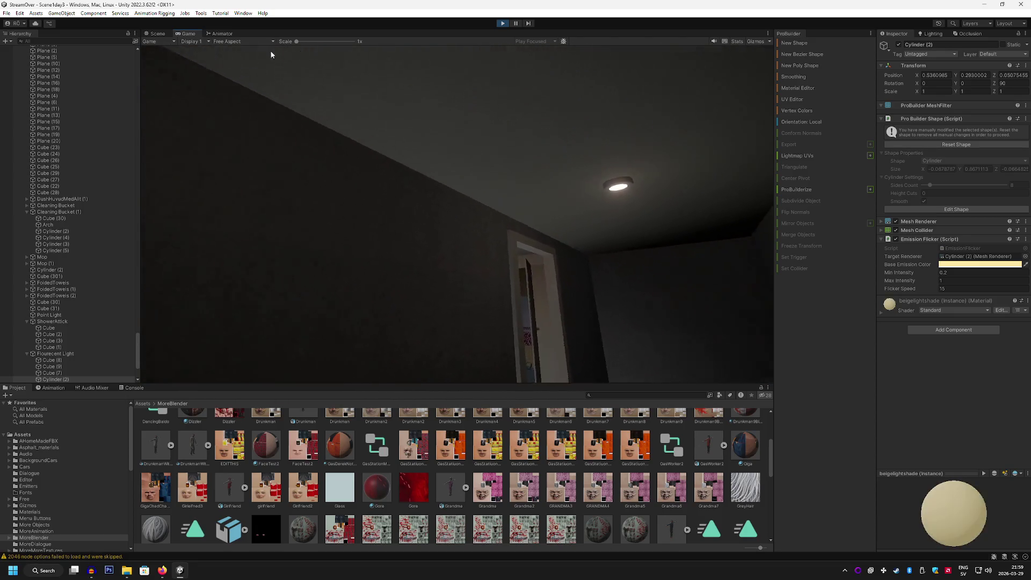
mouse_move(481, 69)
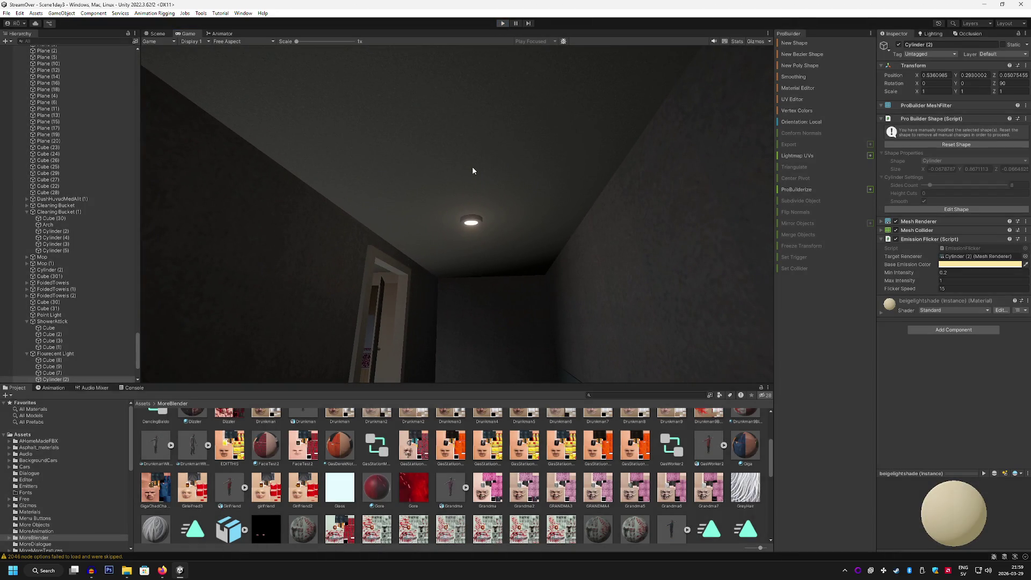
key("ctrl+p")
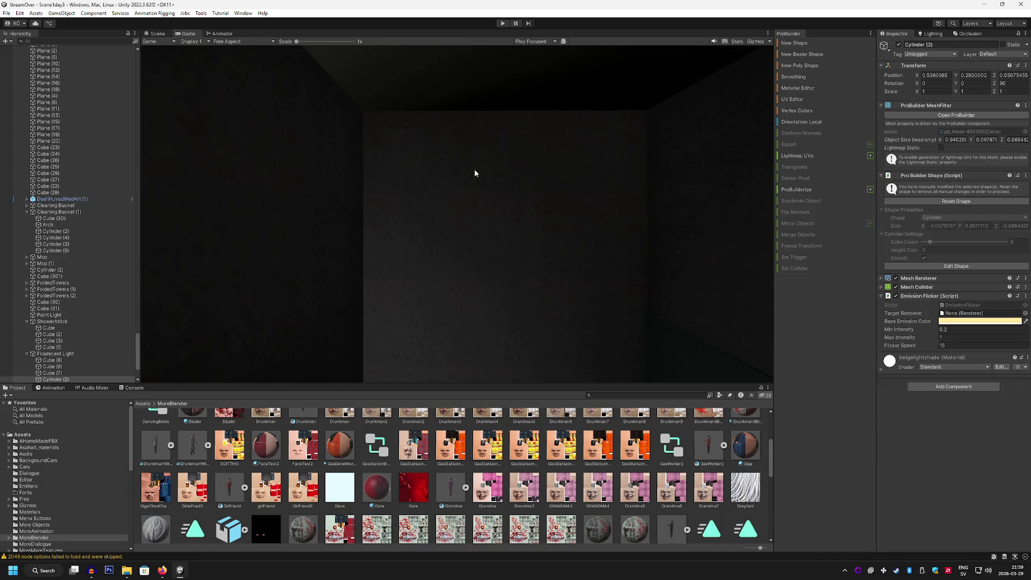
left_click(158, 33)
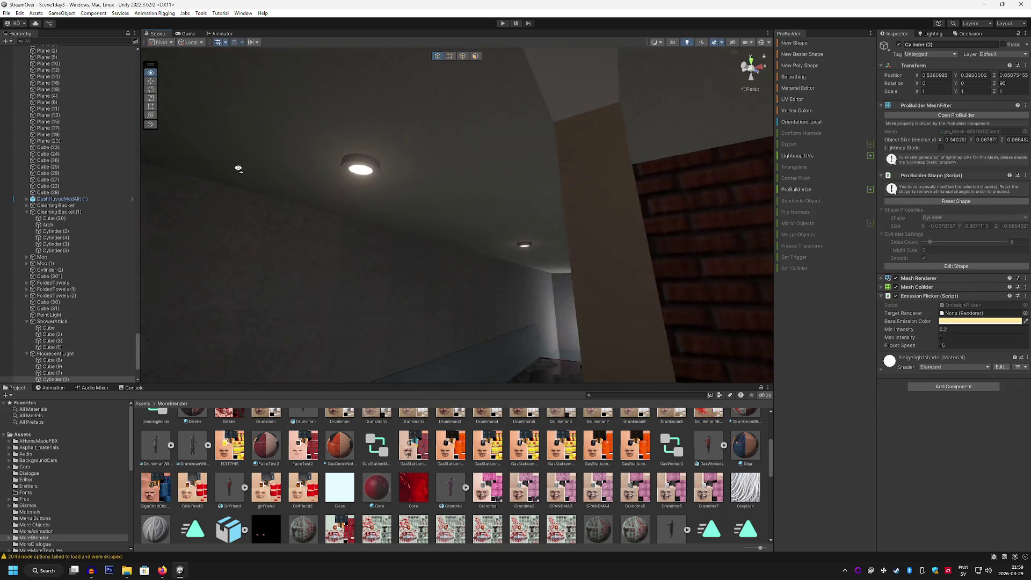
left_click(370, 168)
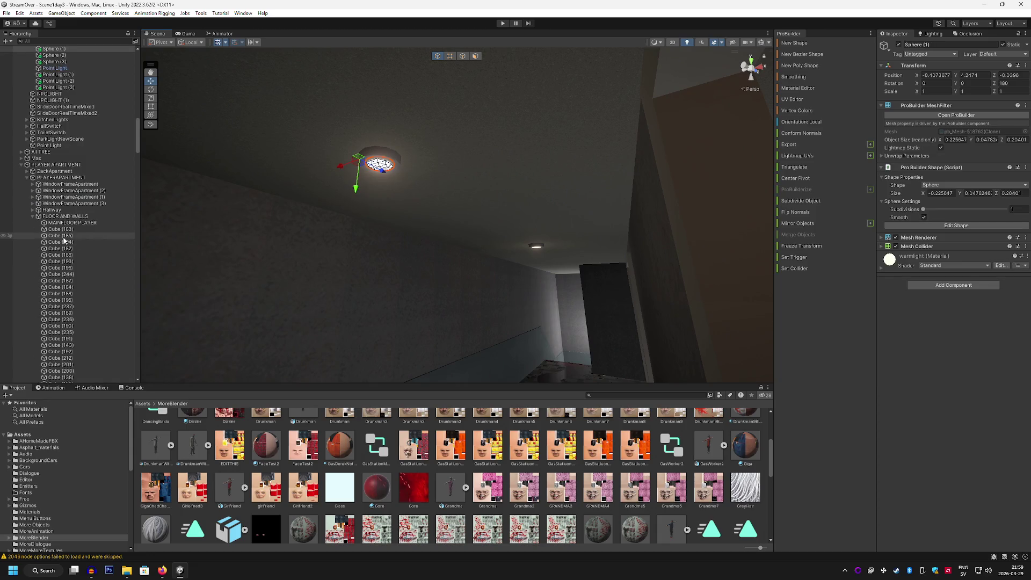
Disable the first hallway Point Light.
scroll(99, 192, "up", 3)
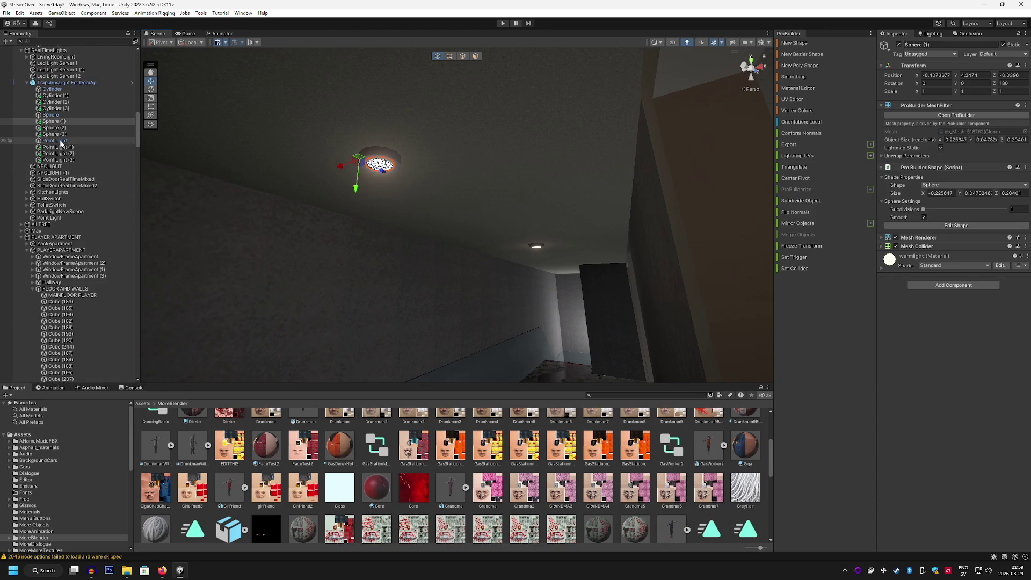
left_click(55, 140)
scroll(414, 230, "up", 5)
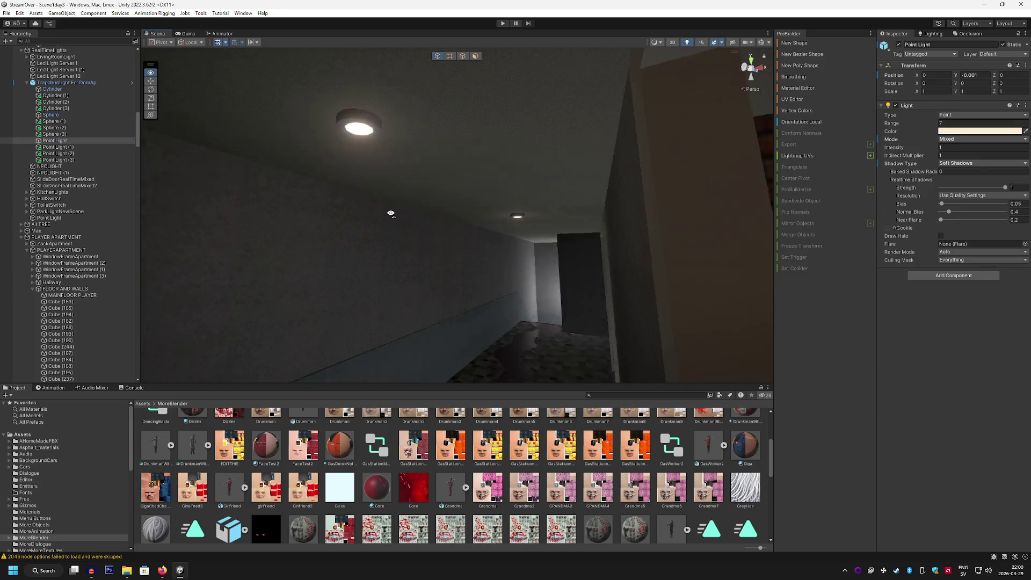
left_click(899, 45)
scroll(738, 95, "down", 5)
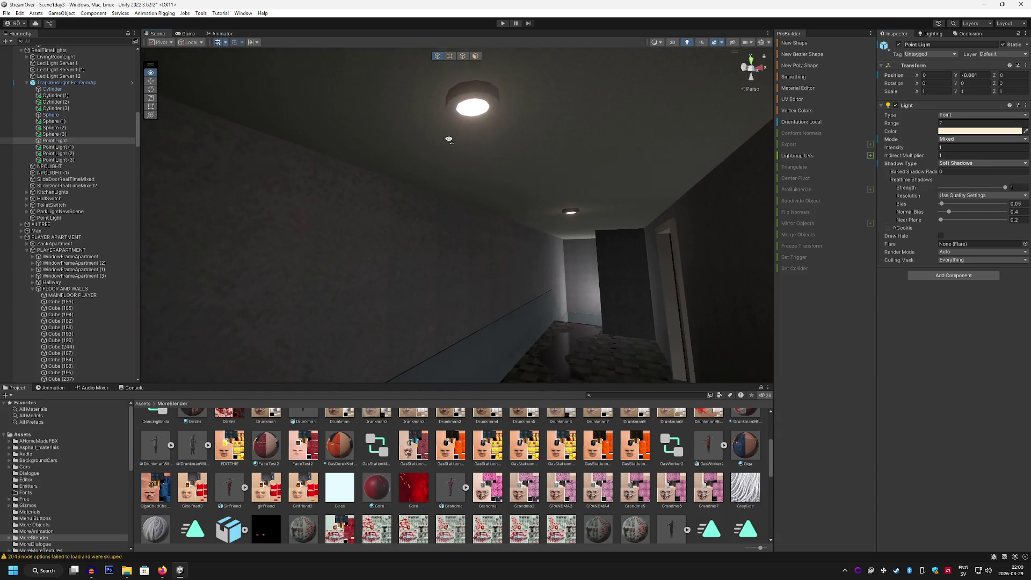
Set Point Light (1) to intensity 0.2 and range 6.
left_click(77, 159)
left_click(75, 154)
left_click(74, 147)
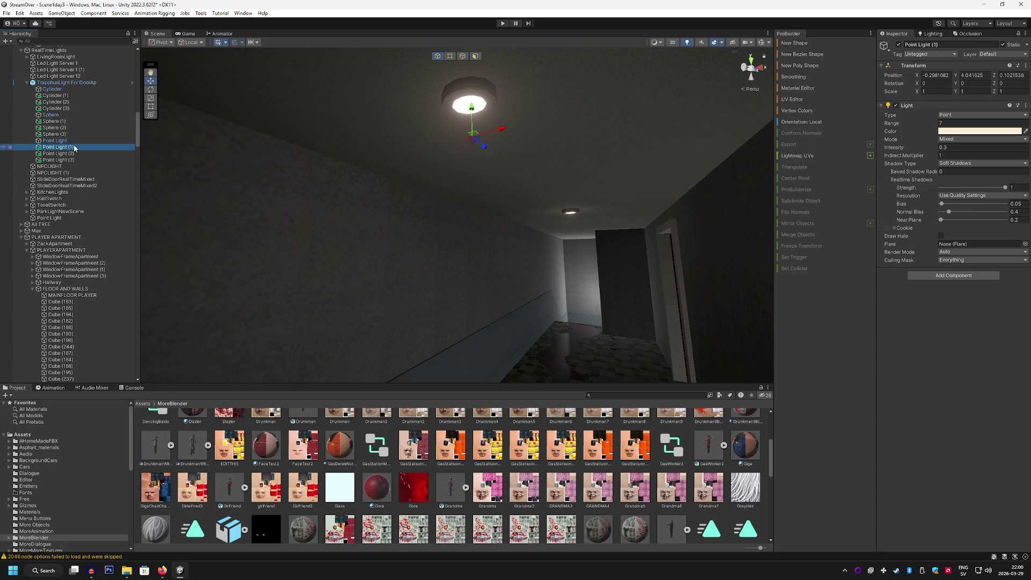
left_click_drag(292, 168, 389, 171)
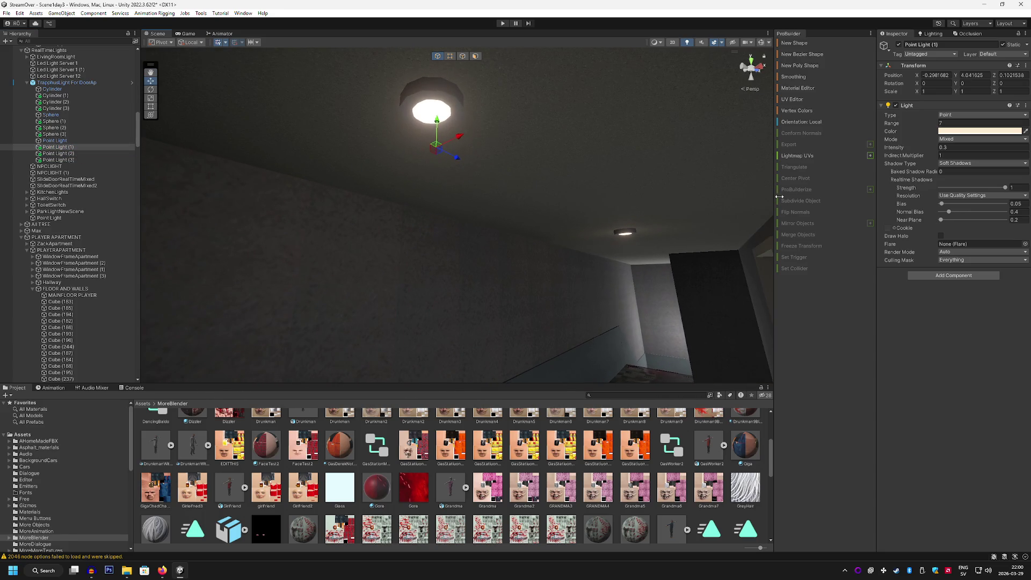
left_click(949, 147)
key("BackSpace")
type("2")
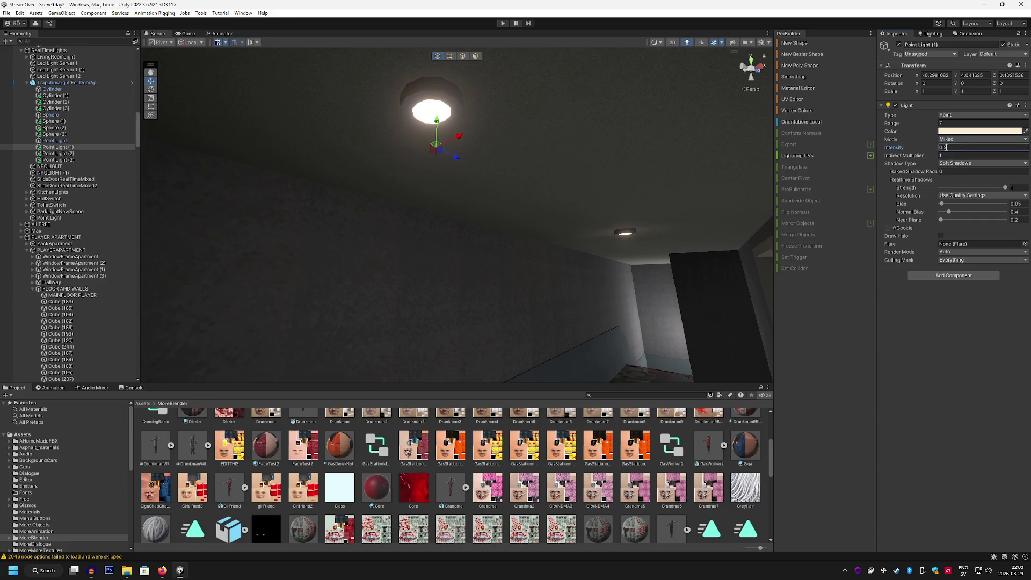
left_click(946, 123)
type("6")
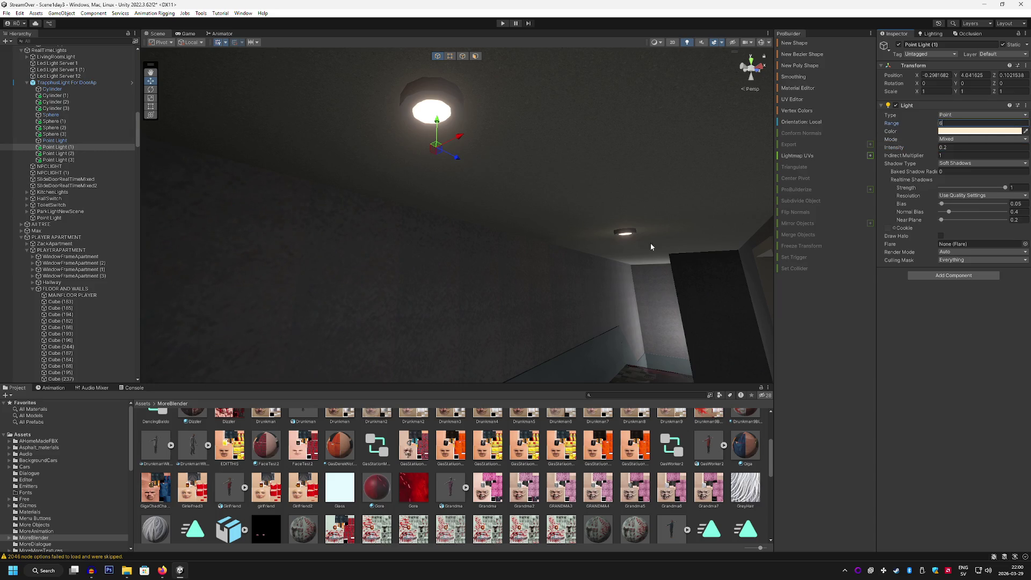
Dim Point Light (2) to 0.2 intensity, then play the scene to check the lighting.
left_click(59, 154)
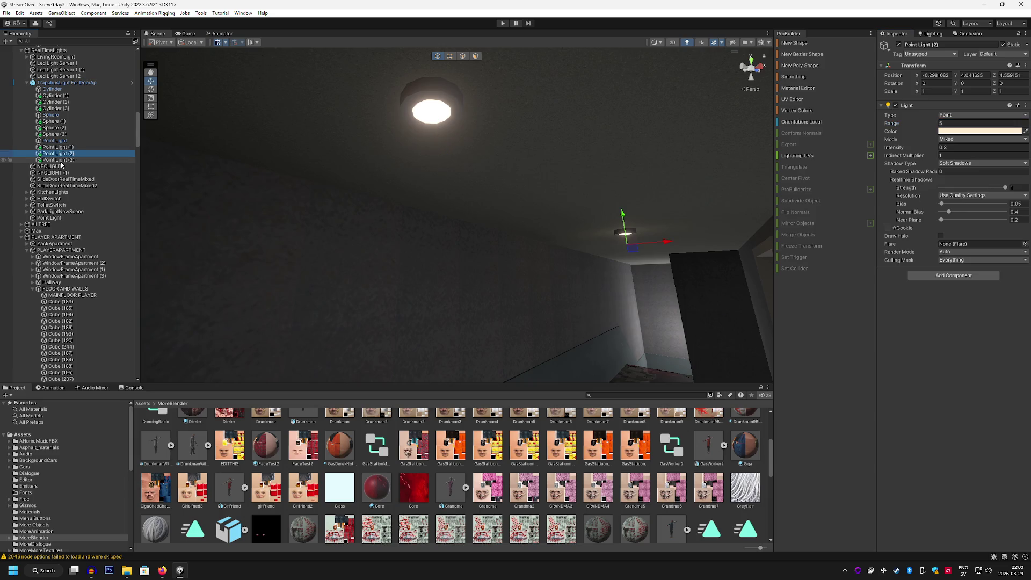
left_click(947, 148)
type("0.2")
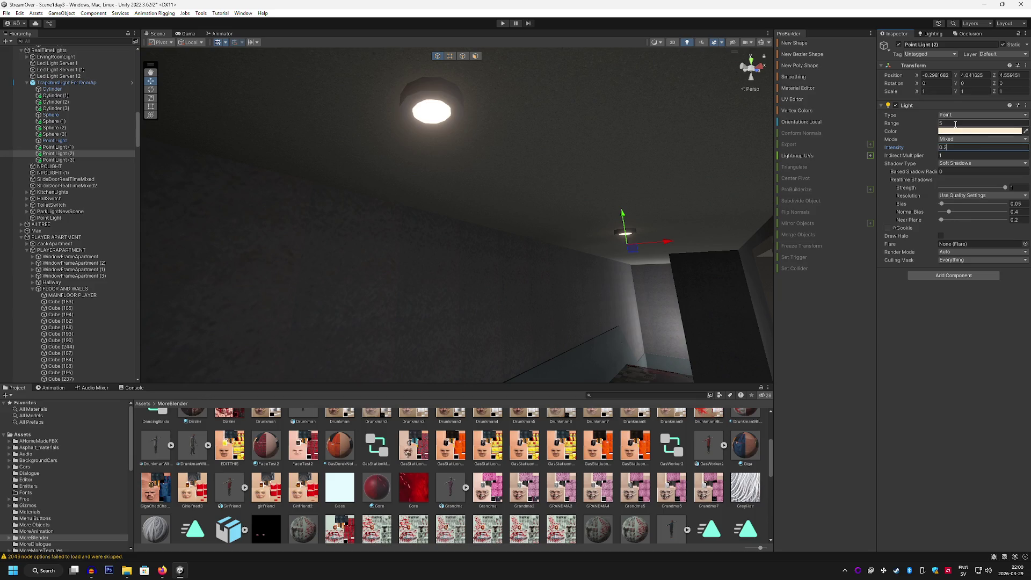
mouse_move(661, 220)
left_mouse_down()
mouse_move(678, 226)
mouse_move(537, 242)
mouse_move(505, 232)
mouse_move(530, 196)
mouse_move(446, 180)
left_mouse_up()
mouse_move(269, 90)
left_mouse_down()
mouse_move(456, 260)
mouse_move(461, 144)
mouse_move(441, 162)
left_mouse_up()
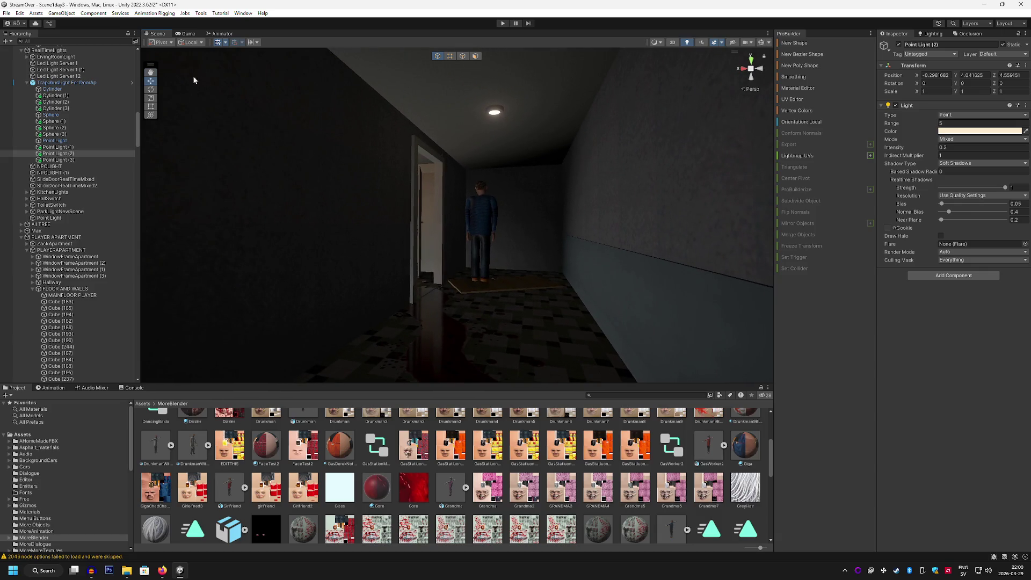
left_click(185, 33)
left_click(503, 24)
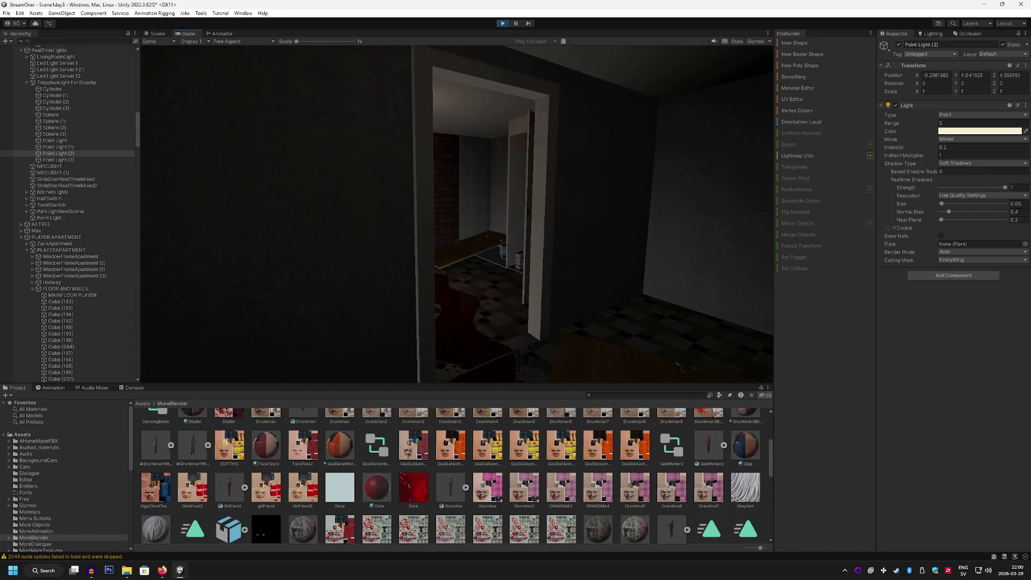
Maximize the running Game view and walk through the doorway to the zombie hunched over the corpse.
double_click(188, 34)
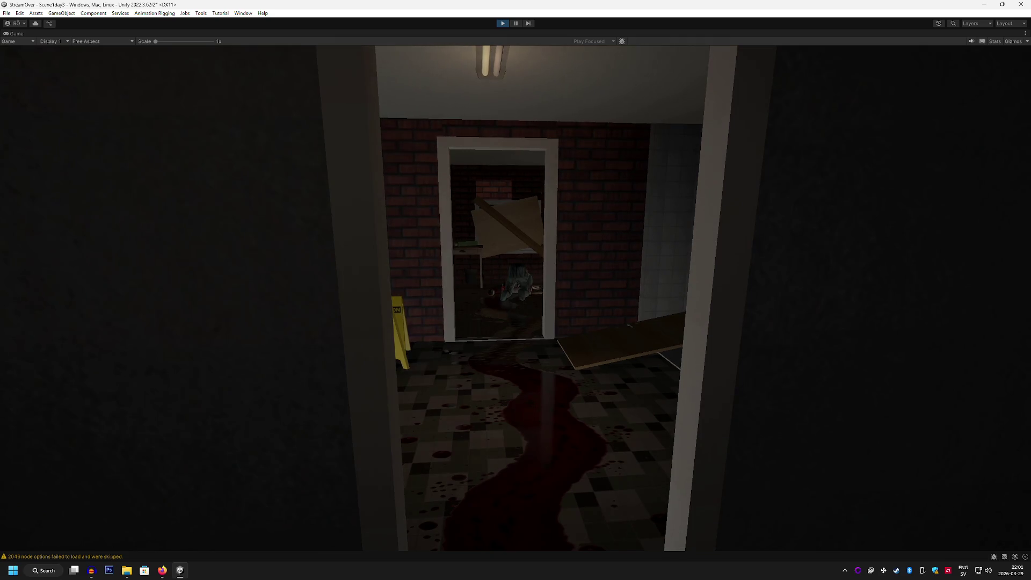
key("w")
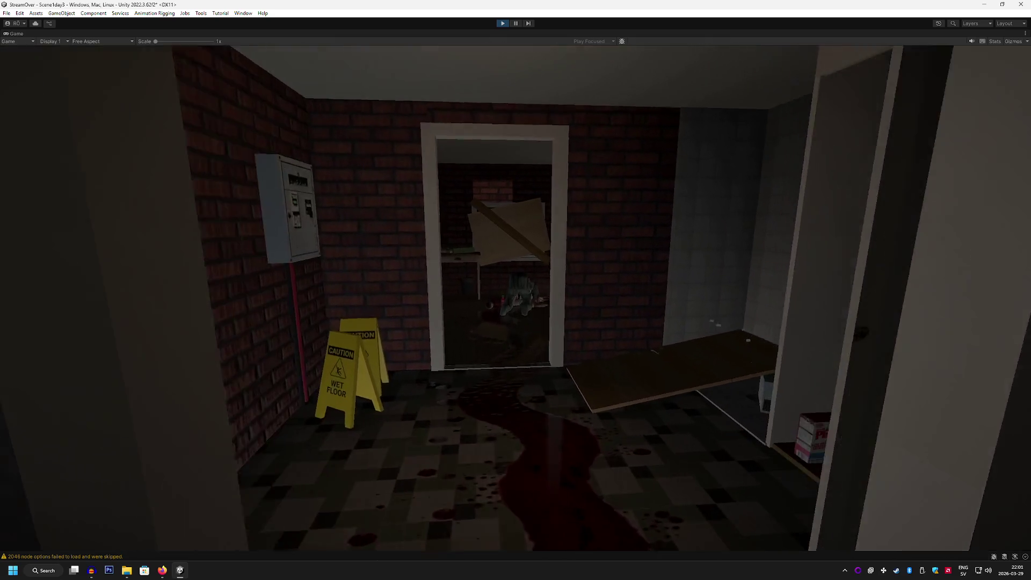
key("w")
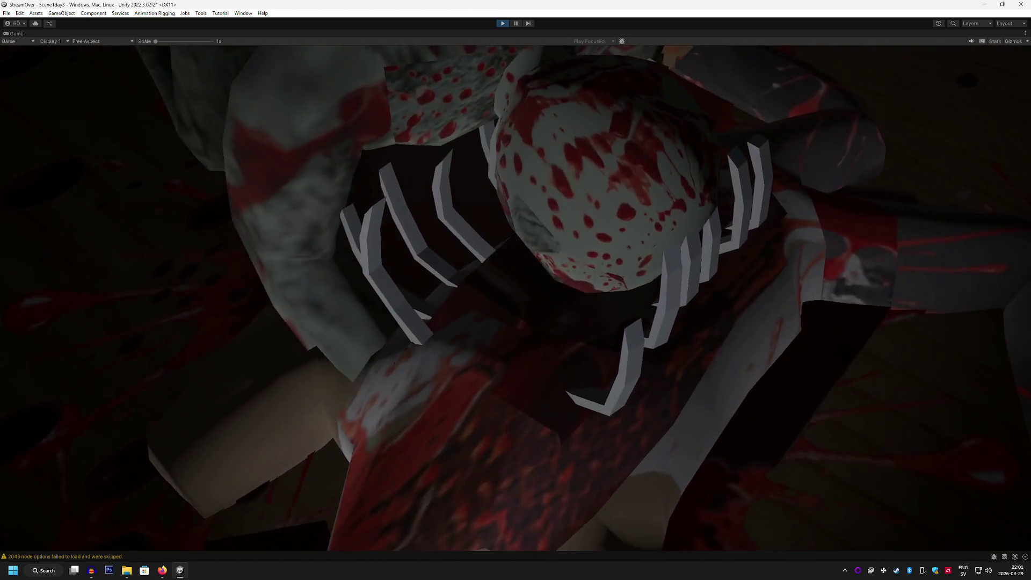
key("ctrl+s")
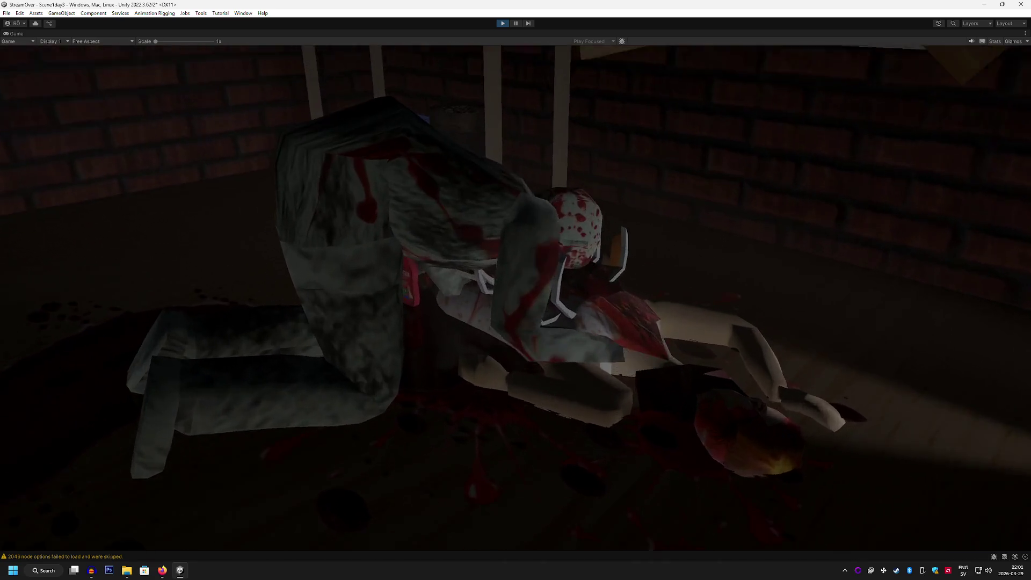
key("ctrl+s")
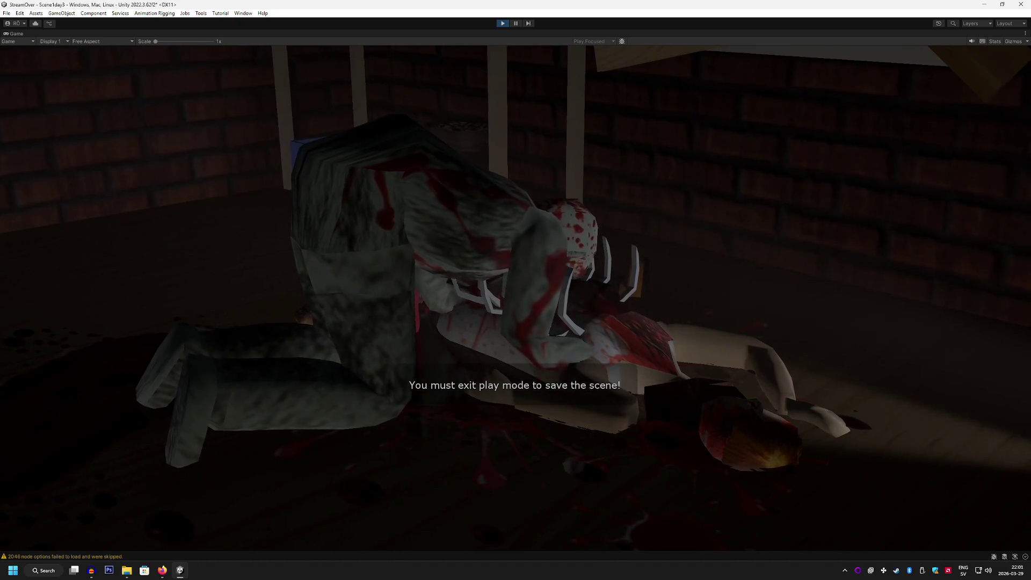
Lower System sounds to 52 in the Windows volume mixer.
right_click(989, 571)
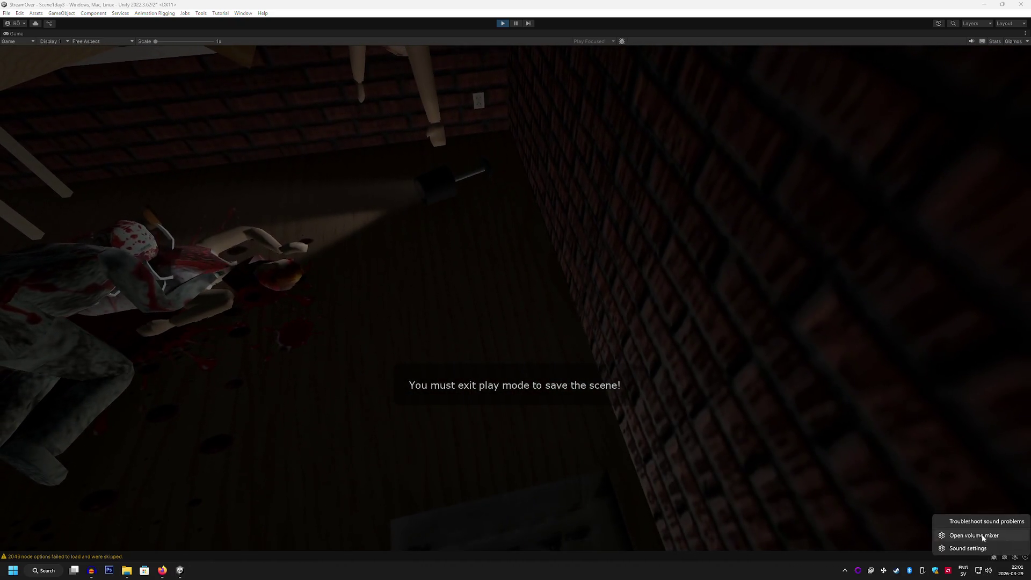
left_click(974, 536)
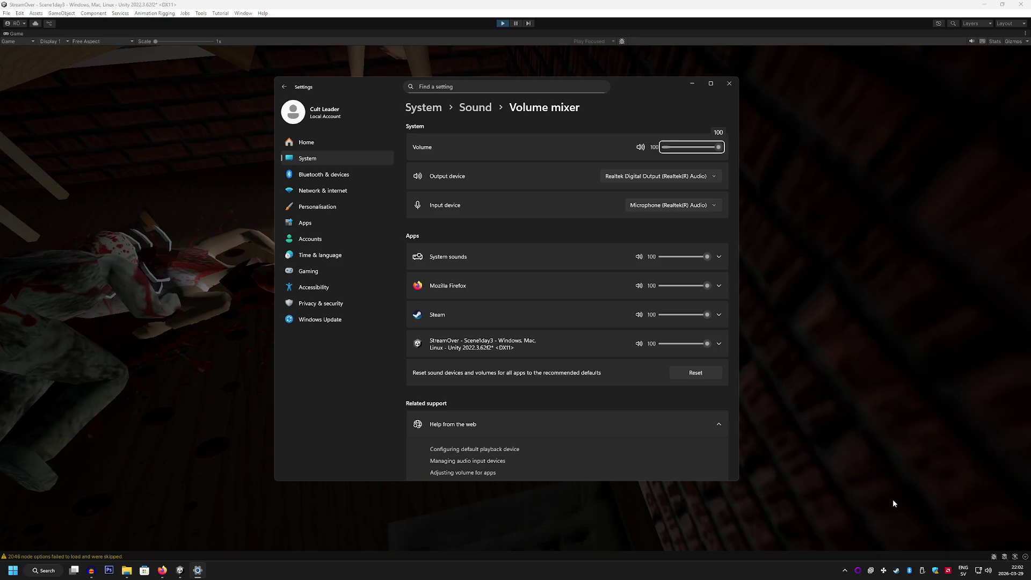
left_click_drag(707, 257, 661, 258)
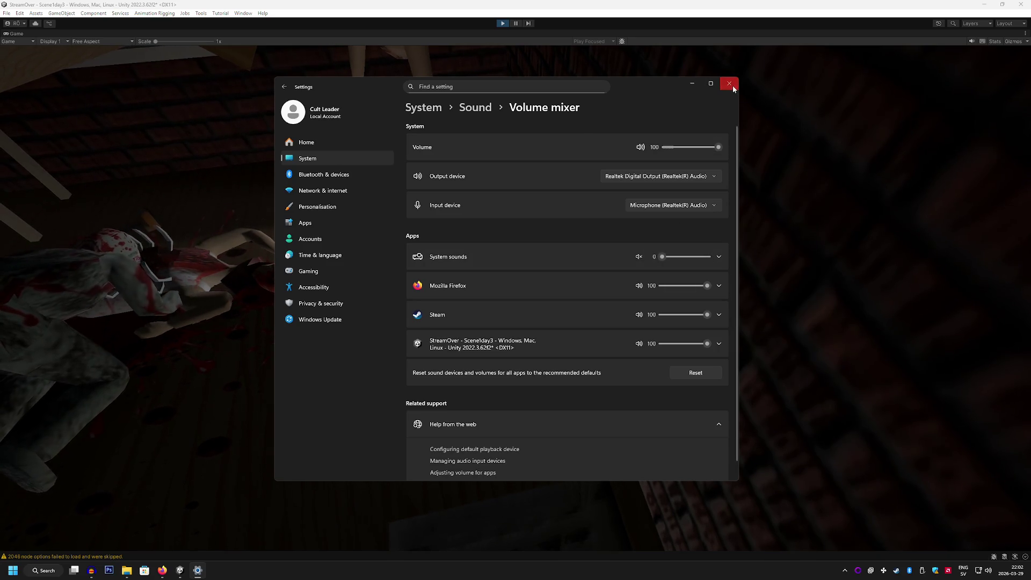
left_click(729, 85)
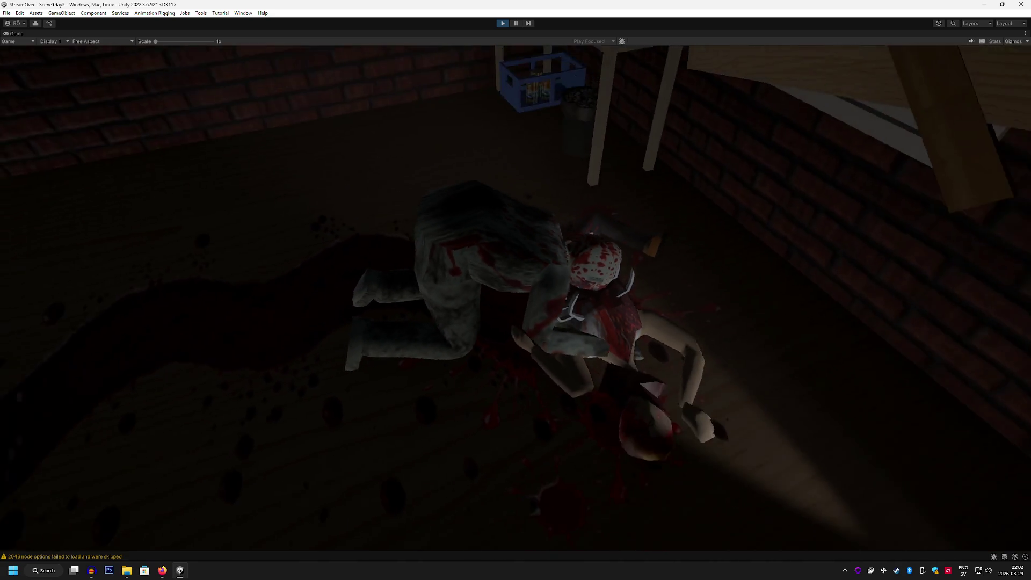
key("ctrl+s")
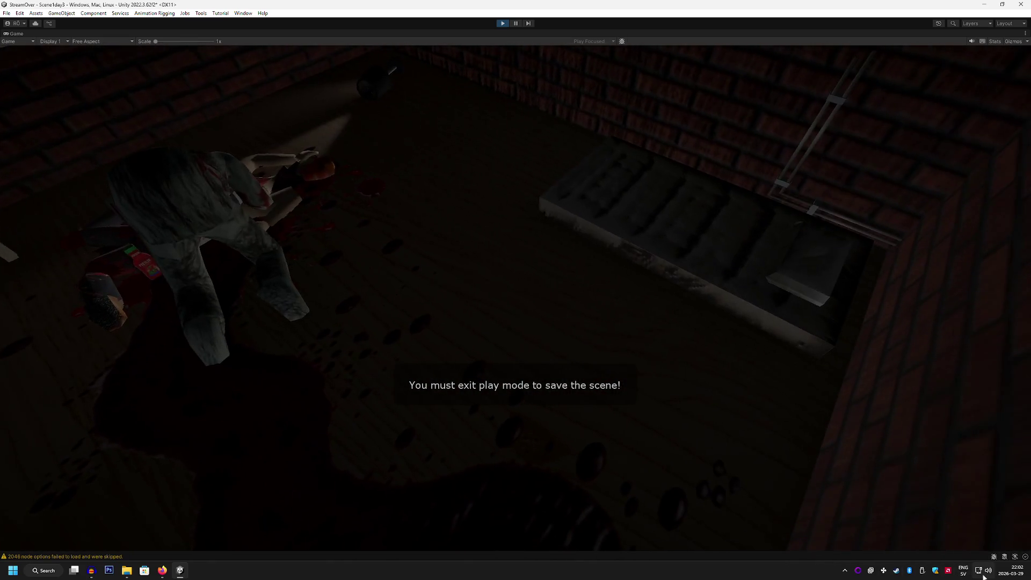
Mute System sounds to 0, then return the Unity window to full screen.
right_click(984, 576)
left_click(989, 534)
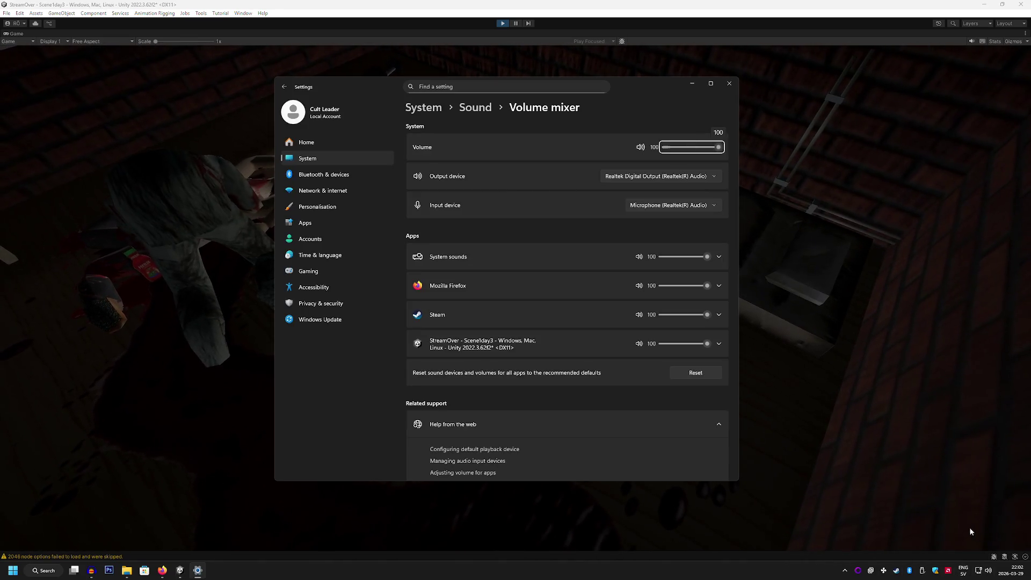
left_click_drag(691, 258, 662, 257)
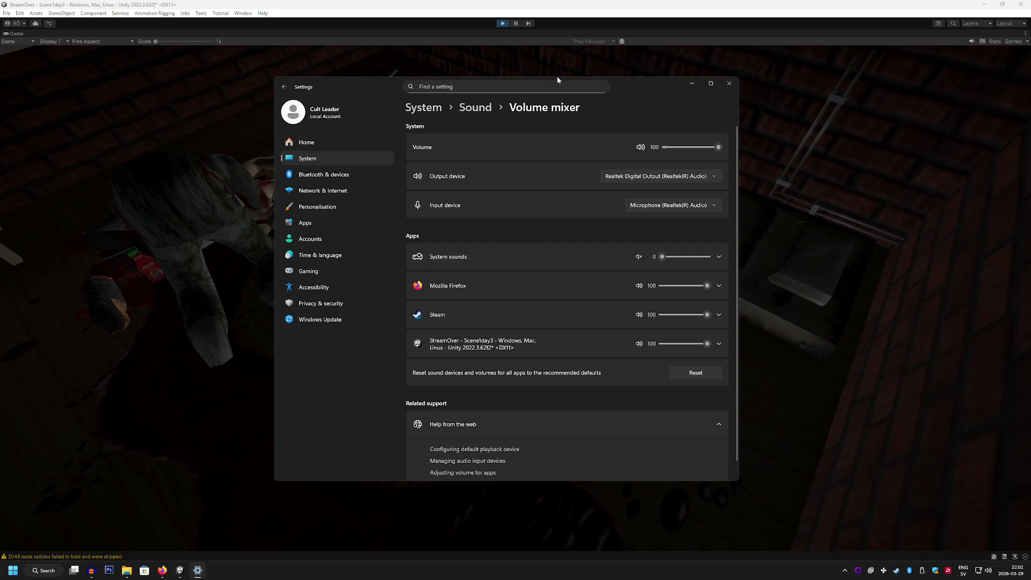
left_click_drag(652, 85, 905, 102)
left_click(1002, 5)
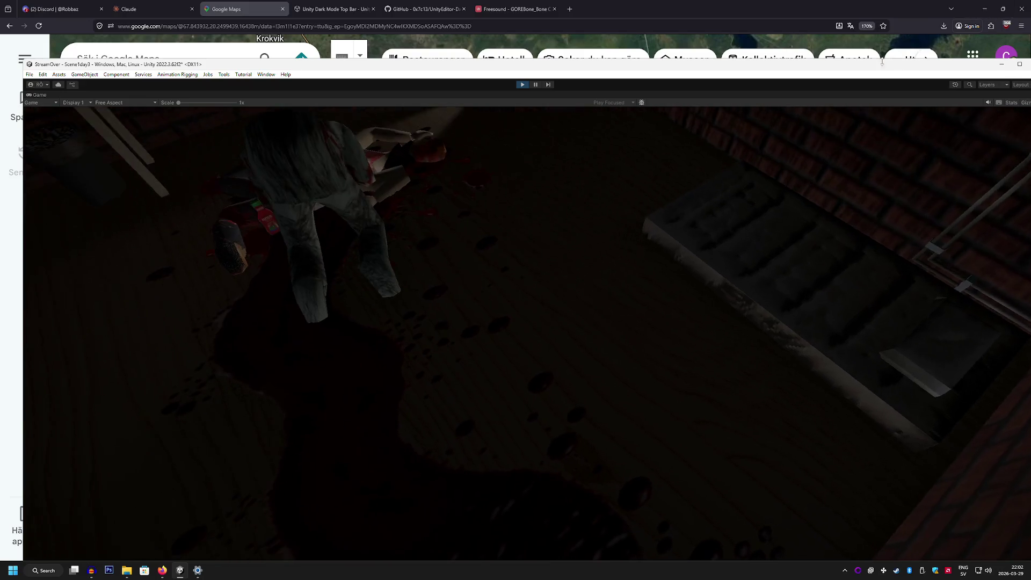
left_click_drag(886, 64, 507, 36)
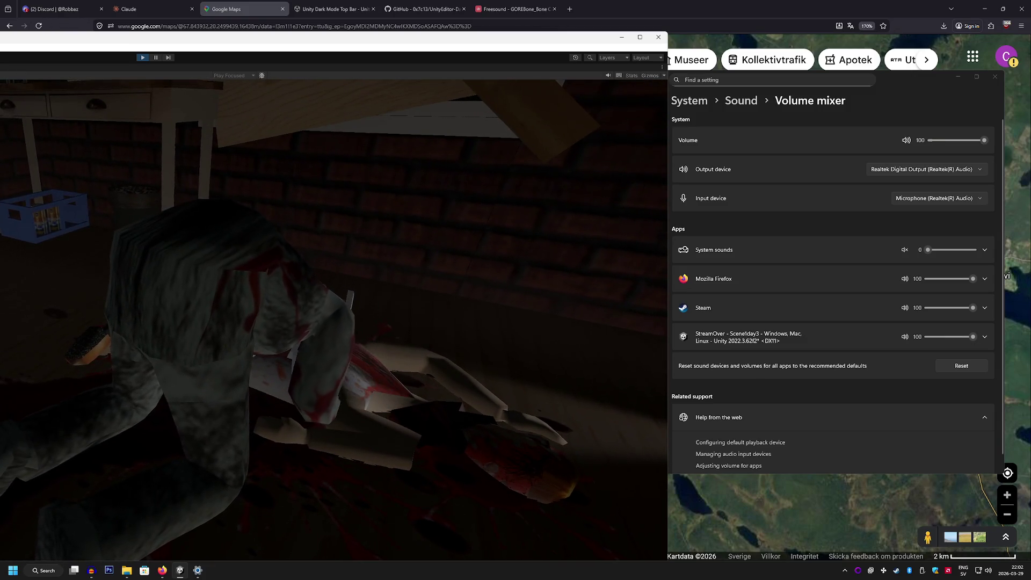
key("ctrl+s")
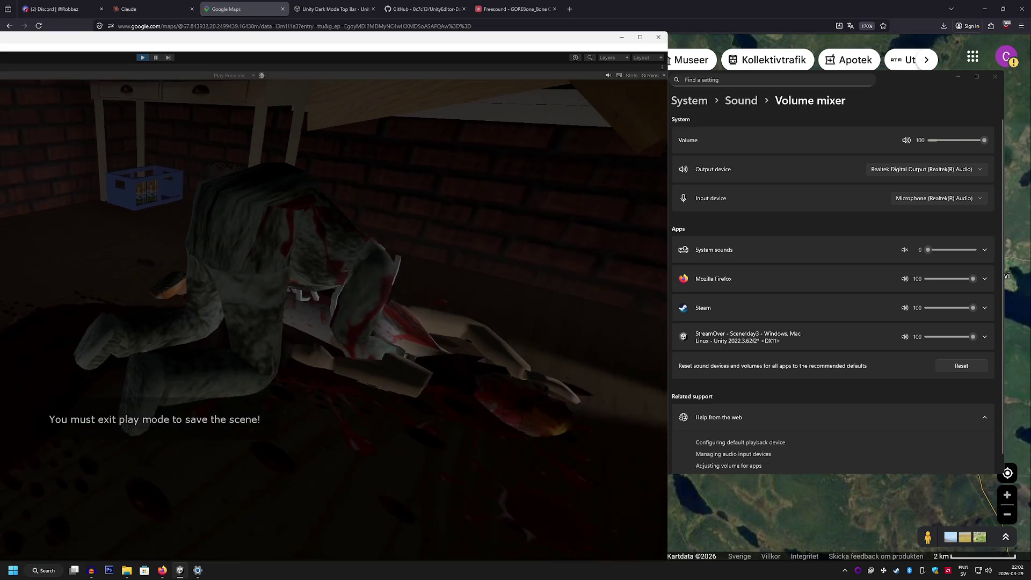
left_click(639, 37)
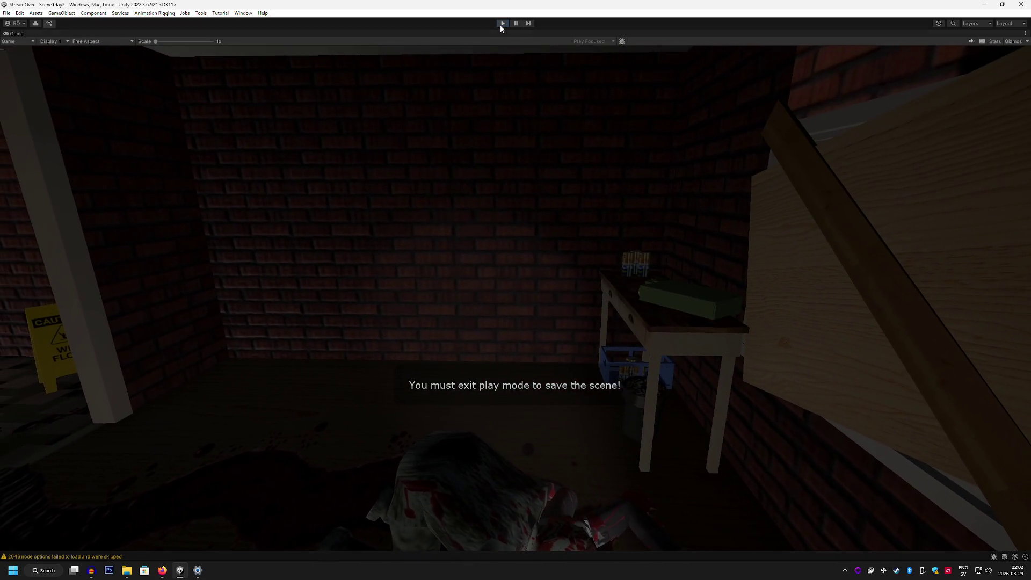
Stop play mode and expand the Scene1day3 hierarchy.
left_click(501, 24)
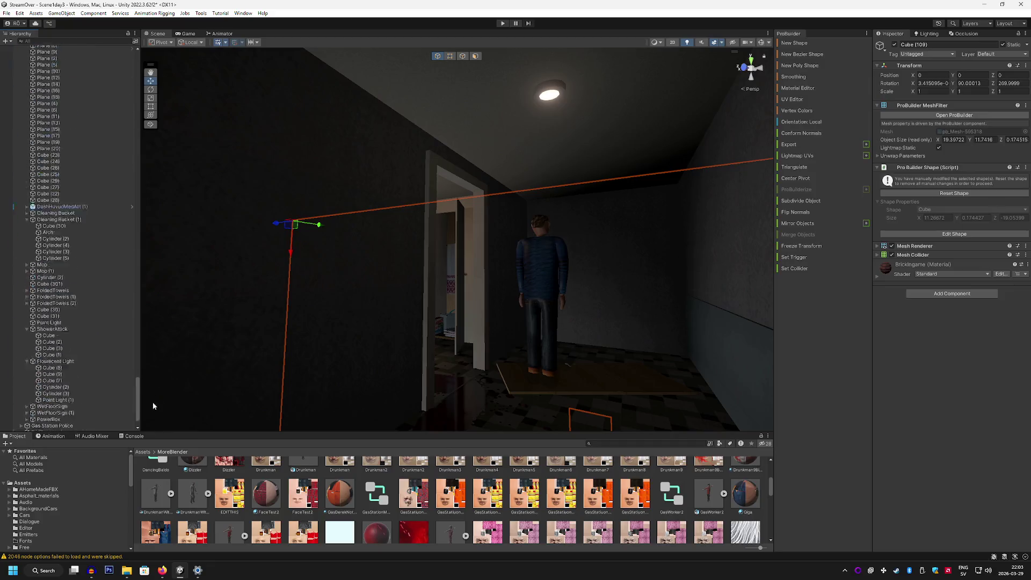
mouse_move(138, 330)
left_mouse_down()
mouse_move(141, 117)
mouse_move(19, 51)
left_mouse_up()
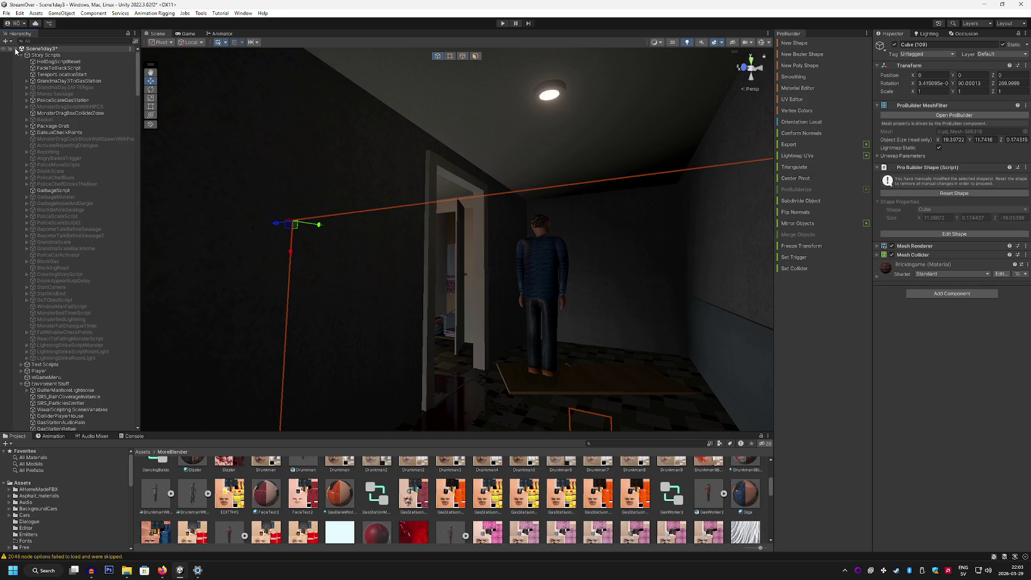
left_click(16, 50)
left_click(16, 50)
left_click(16, 50)
left_click(18, 51)
left_click(15, 51)
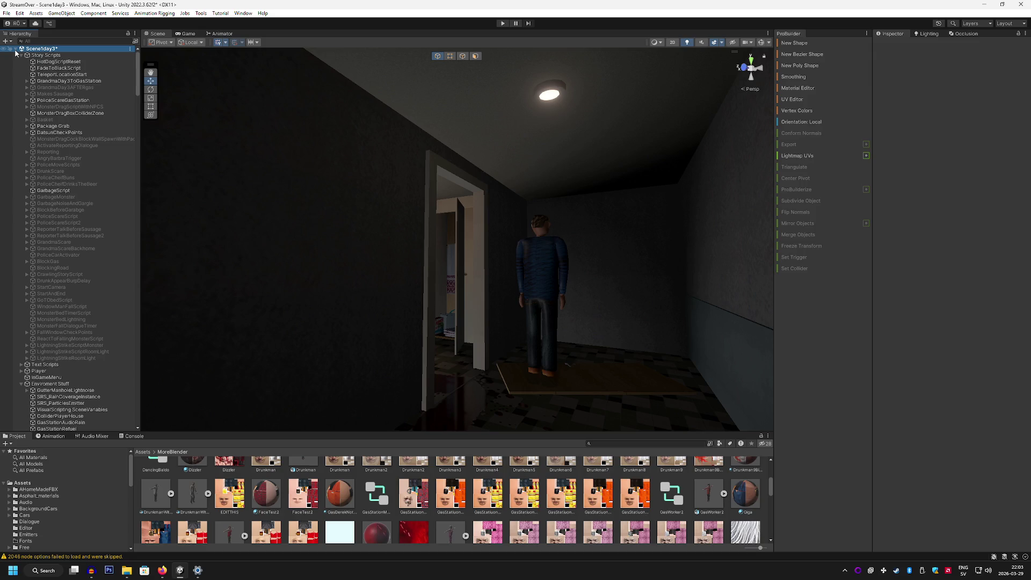
left_click(17, 53)
left_click(16, 53)
left_click(16, 51)
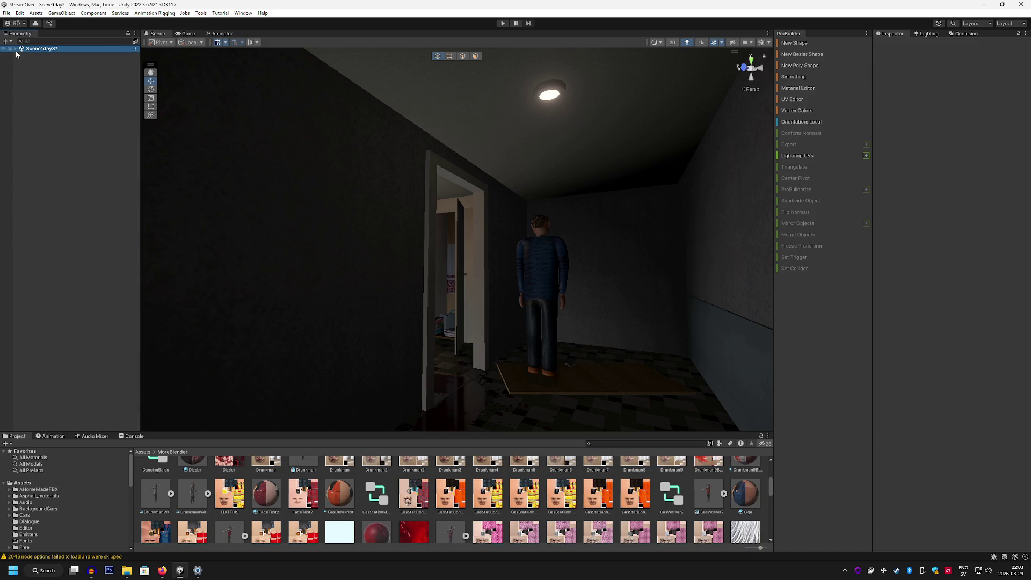
left_click(16, 49)
left_click(16, 50)
left_click(17, 50)
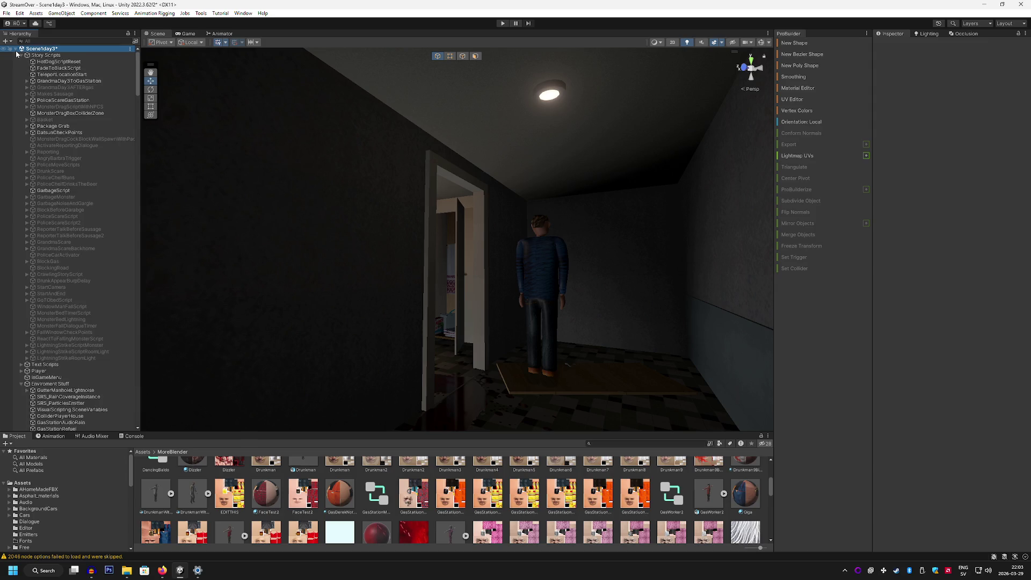
Collapse the Story Scripts, Enviroment Stuff and DOORS AND UTILITIES NOT STATIC groups.
scroll(135, 90, "down", 10)
scroll(143, 152, "up", 10)
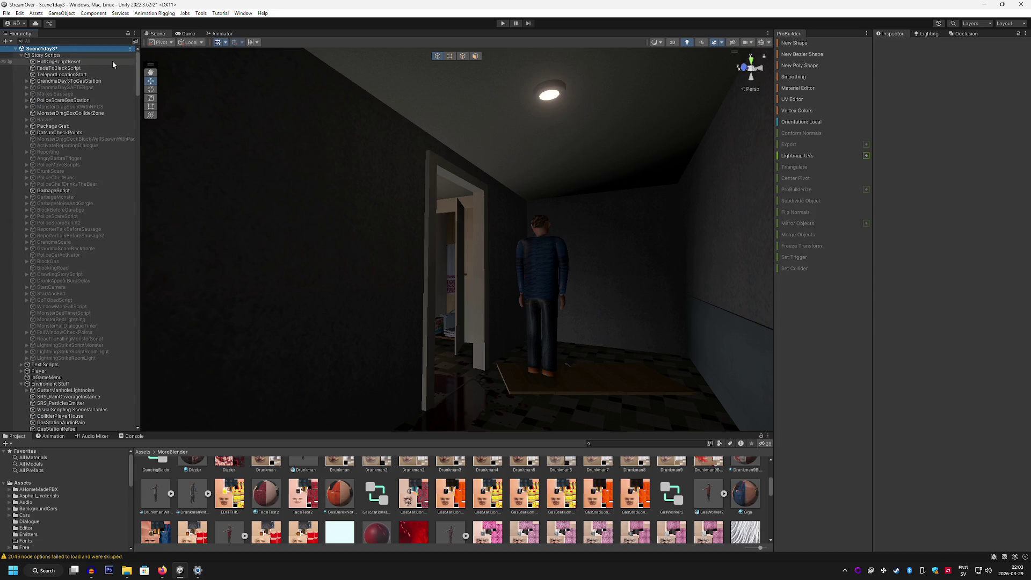
left_click(21, 55)
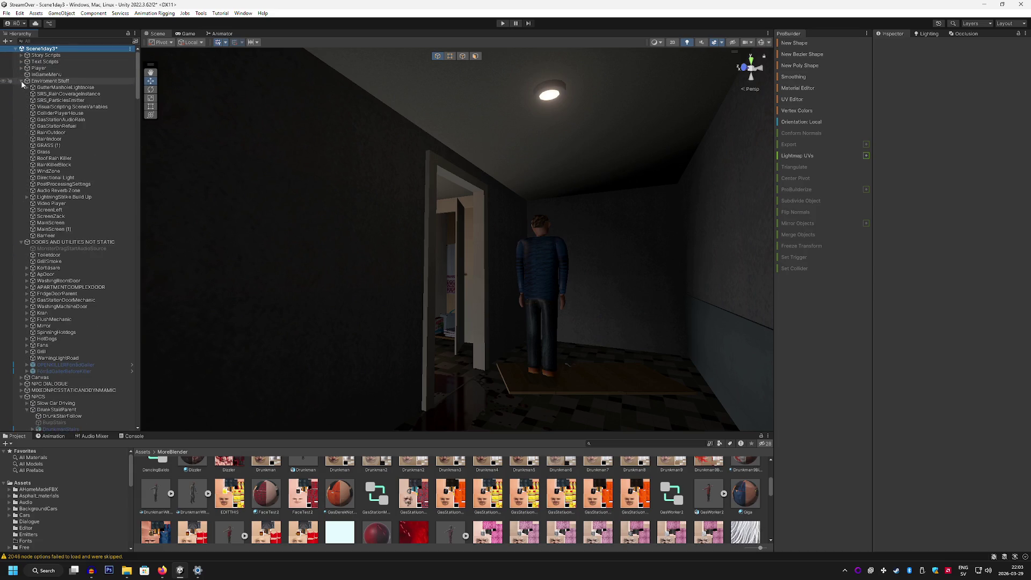
left_click(21, 81)
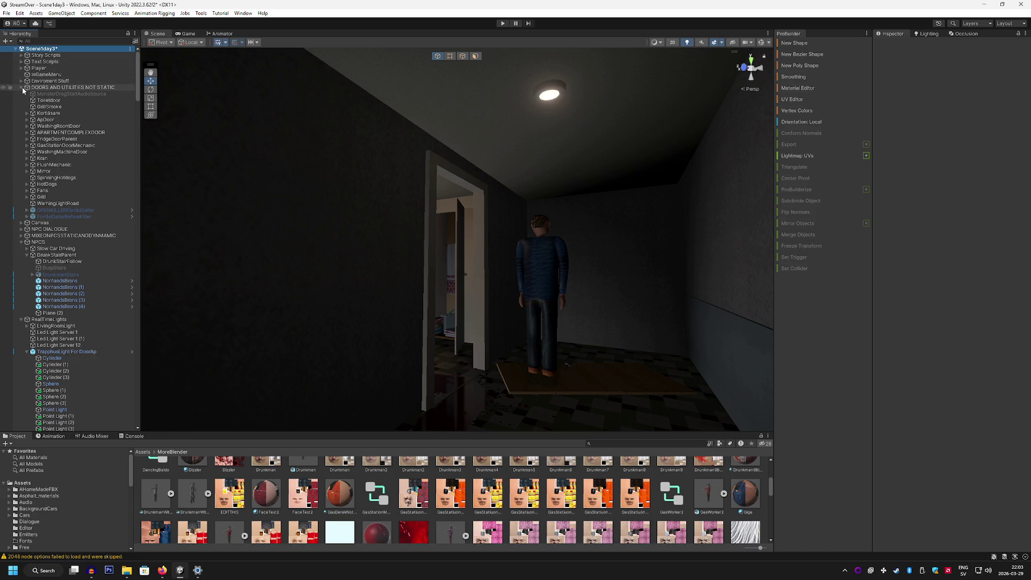
left_click(22, 87)
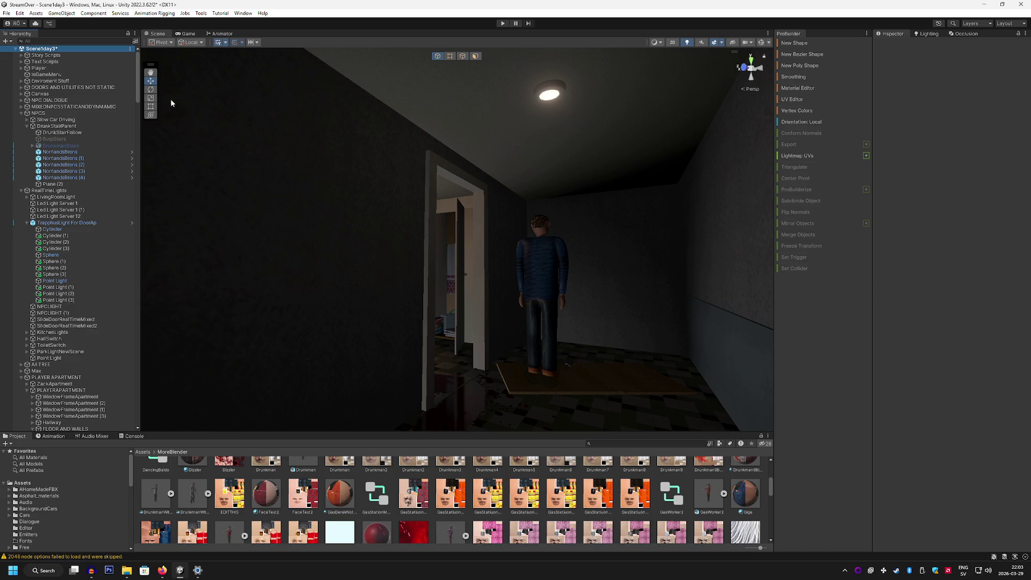
Fold Scene1day3 back to its root with children collapsed, and move the scene camera toward the doorway.
left_click(15, 50)
left_click(16, 49)
left_click(15, 49)
left_click(16, 50)
left_click(16, 50)
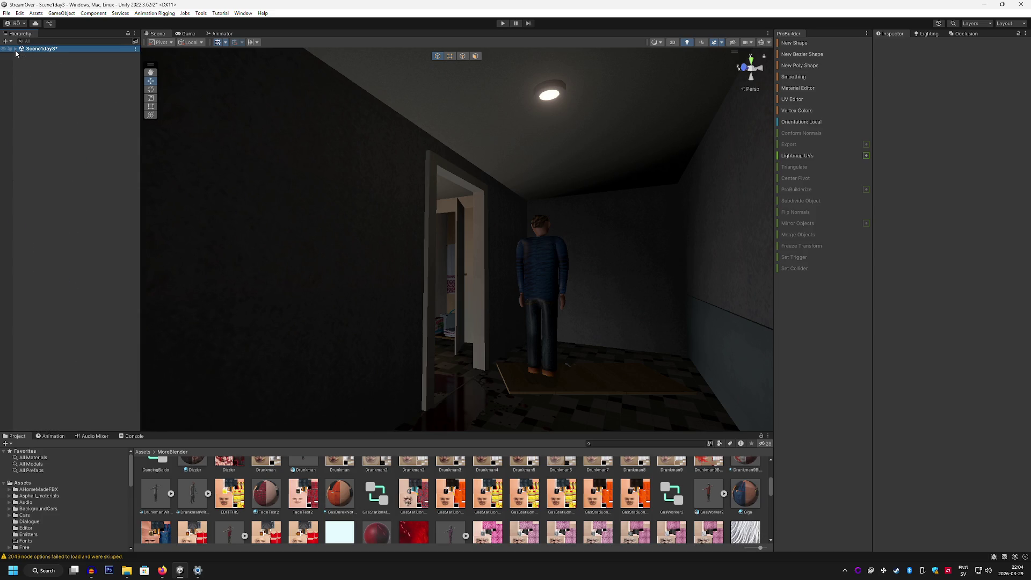
left_click(15, 49)
left_click(16, 50)
left_click(16, 50)
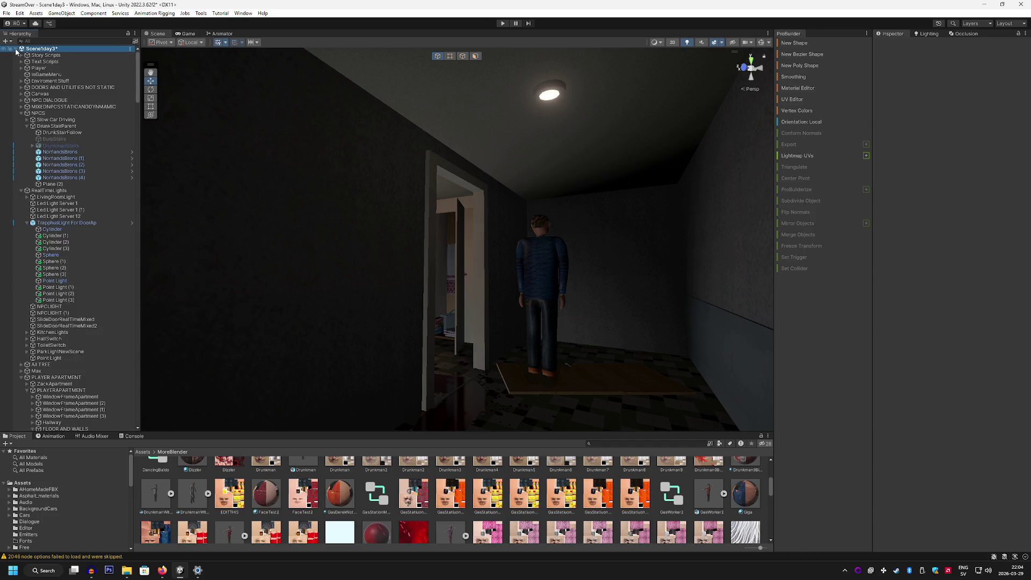
left_click(16, 49)
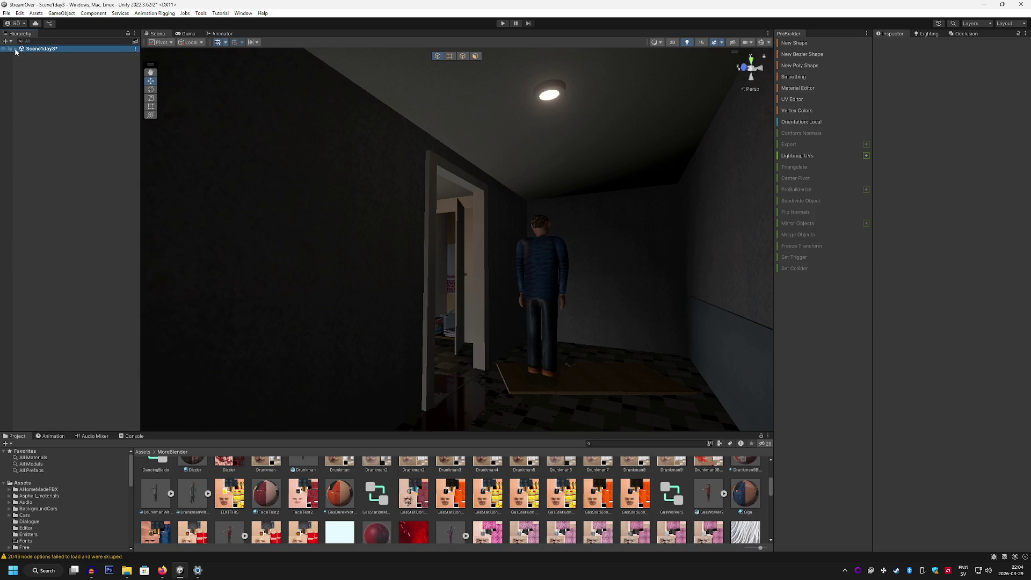
left_click(15, 50)
left_click(15, 49, "alt")
left_click(16, 50)
mouse_move(510, 200)
left_mouse_down()
mouse_move(201, 233)
mouse_move(492, 253)
mouse_move(502, 348)
mouse_move(429, 368)
mouse_move(320, 361)
mouse_move(338, 340)
left_mouse_up()
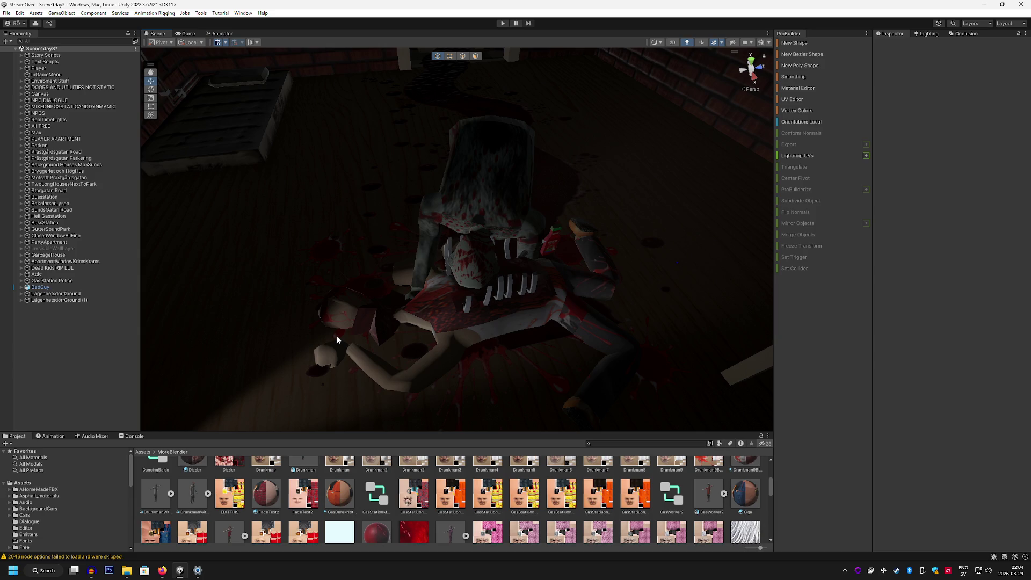
mouse_move(317, 426)
left_mouse_down()
mouse_move(426, 292)
mouse_move(356, 272)
mouse_move(333, 253)
mouse_move(419, 248)
left_mouse_up()
mouse_move(302, 246)
left_mouse_down()
mouse_move(247, 247)
mouse_move(345, 260)
mouse_move(324, 267)
mouse_move(343, 274)
left_mouse_up()
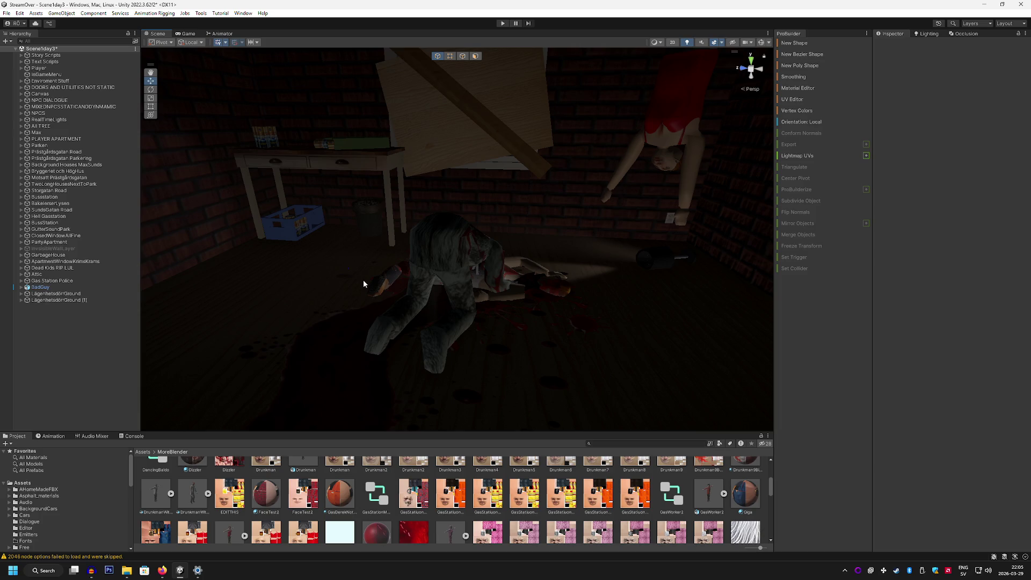
mouse_move(364, 280)
left_mouse_down()
mouse_move(471, 362)
mouse_move(513, 365)
left_mouse_up()
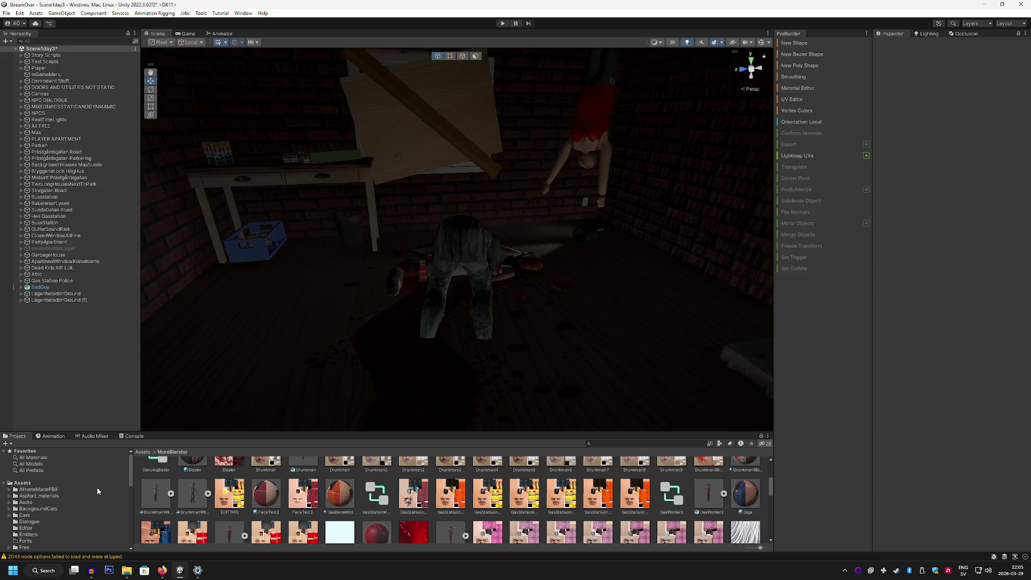
Drag the BadGuy model from the Project panel into the basement scene.
scroll(299, 519, "up", 2)
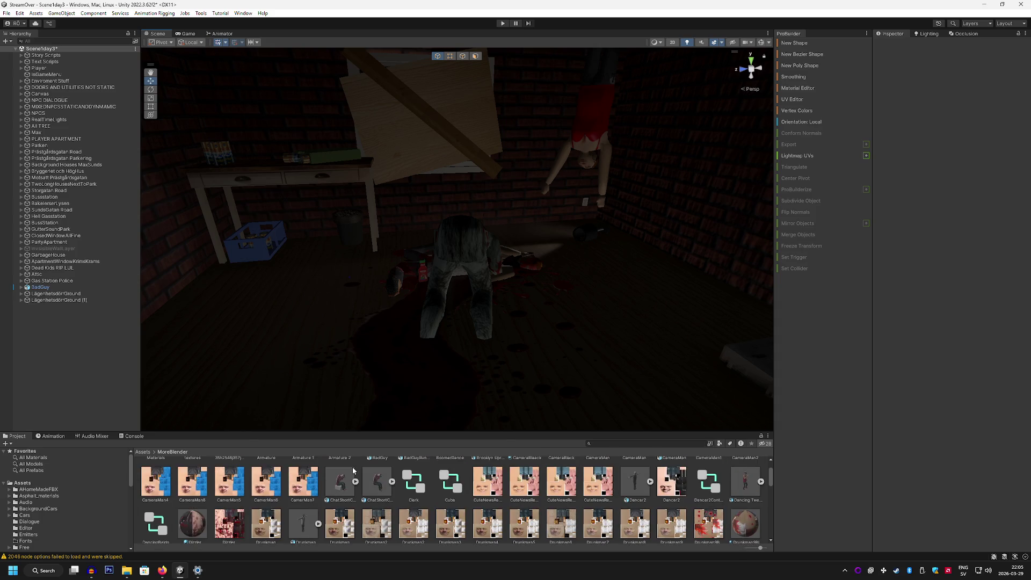
scroll(353, 471, "up", 2)
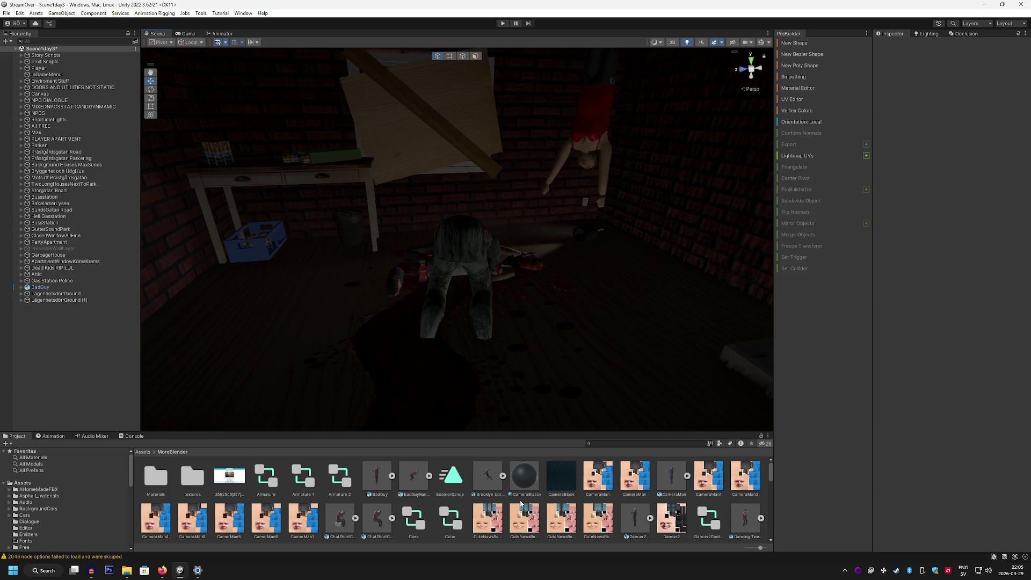
left_click(376, 493)
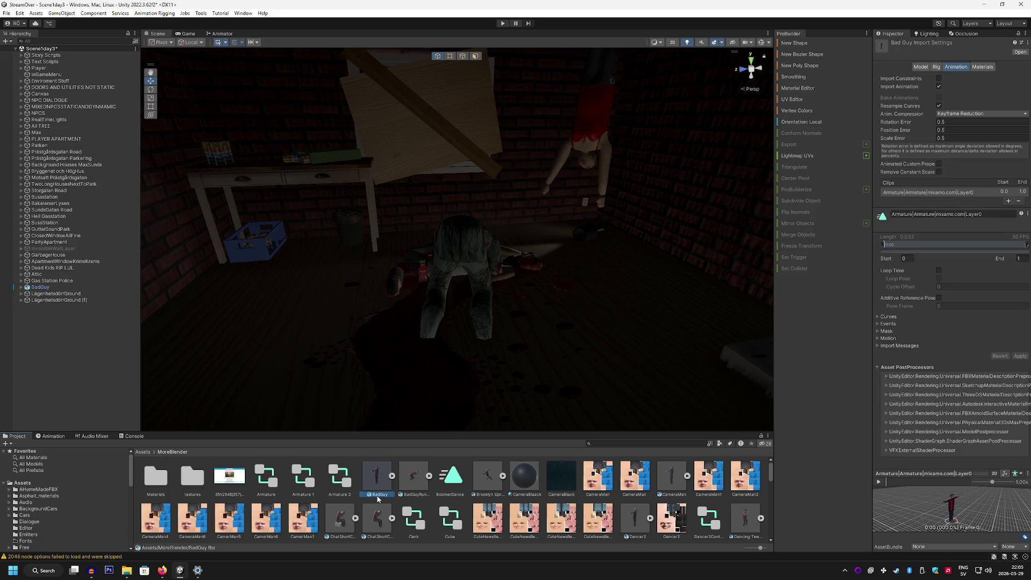
left_click_drag(376, 493, 553, 343)
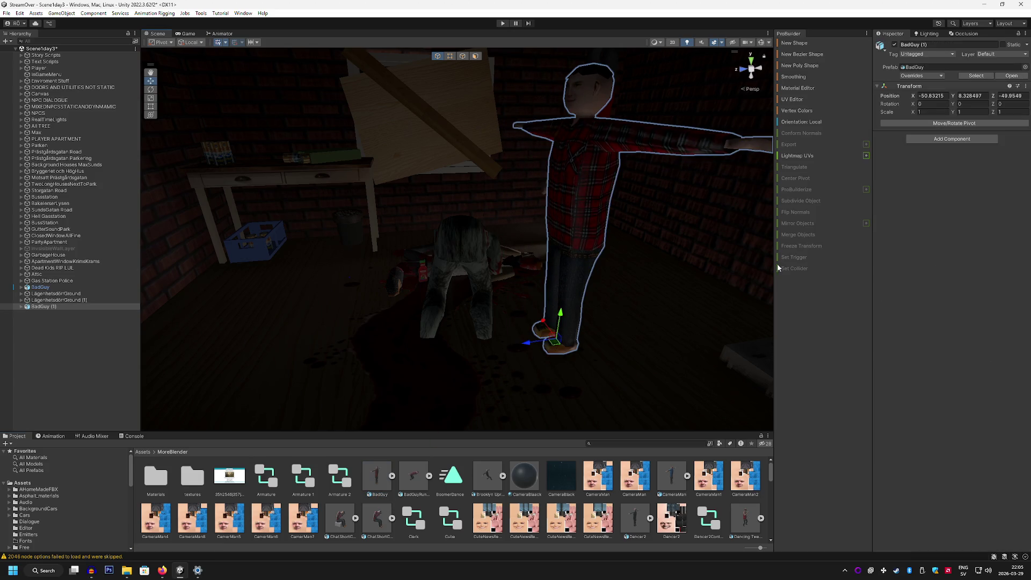
Set the new BadGuy (1) Transform scale to 1.1 on X, Y and Z.
left_click(937, 113)
type(".1")
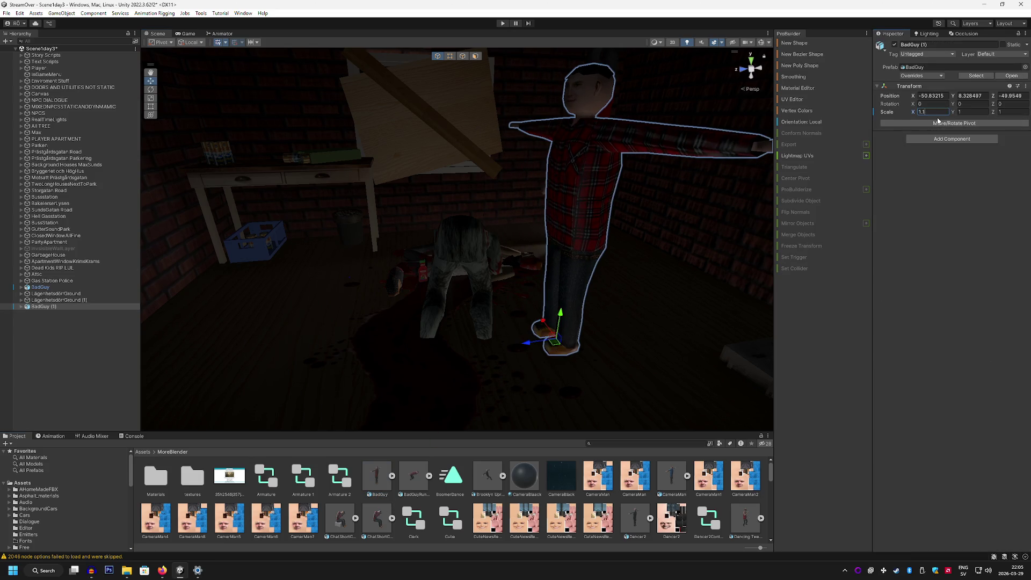
key("Tab")
type("1.1")
key("Tab")
type("1.1")
left_click_drag(538, 188, 603, 130)
scroll(602, 130, "up", 3)
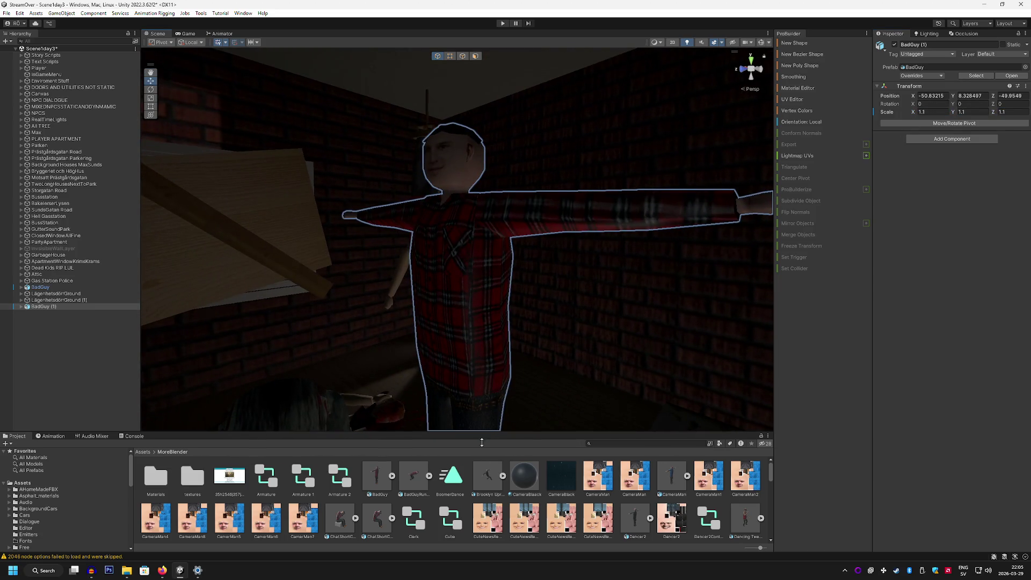
scroll(506, 496, "down", 2)
scroll(506, 497, "down", 2)
Rename BadGuy (1) to 'BadGuy Interaction'.
right_click(53, 306)
left_click(91, 277)
type("Interaction")
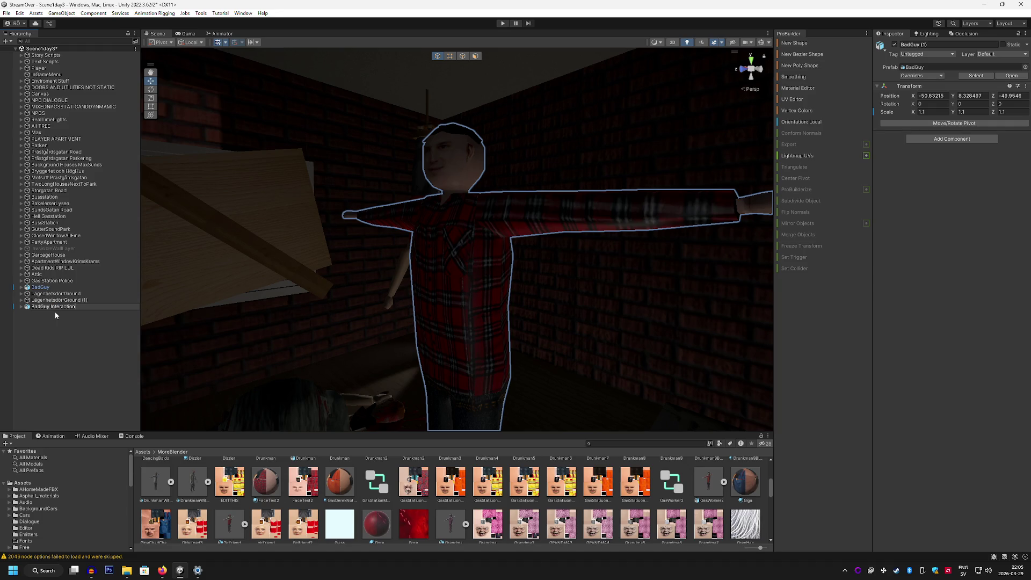
left_click(53, 339)
scroll(299, 507, "up", 5)
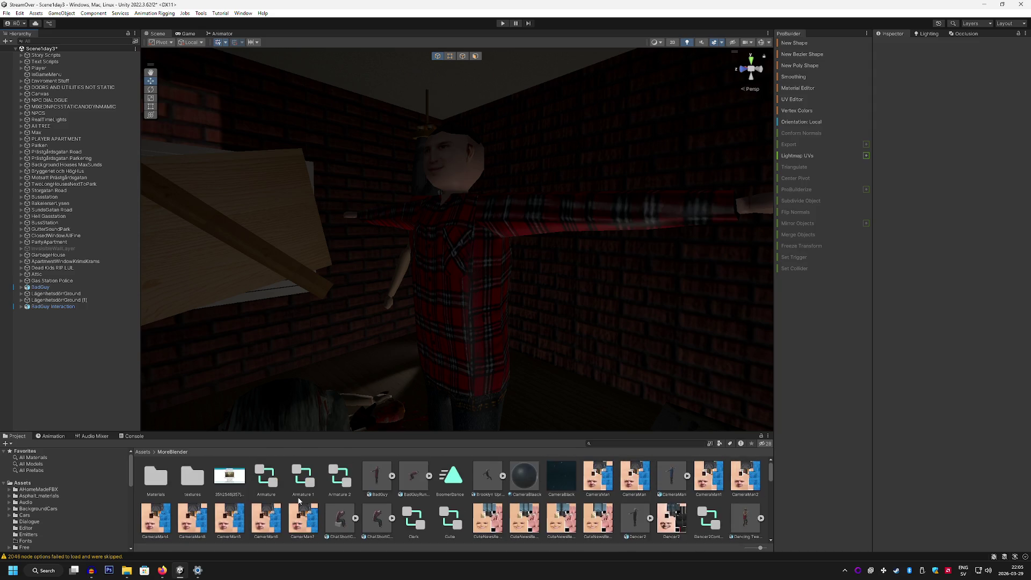
scroll(298, 500, "down", 5)
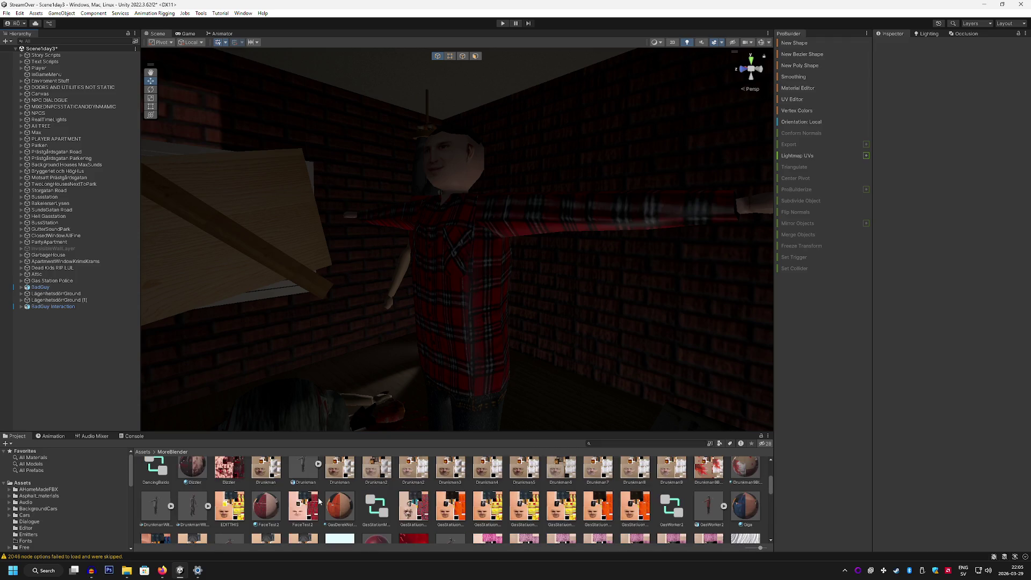
scroll(320, 501, "down", 3)
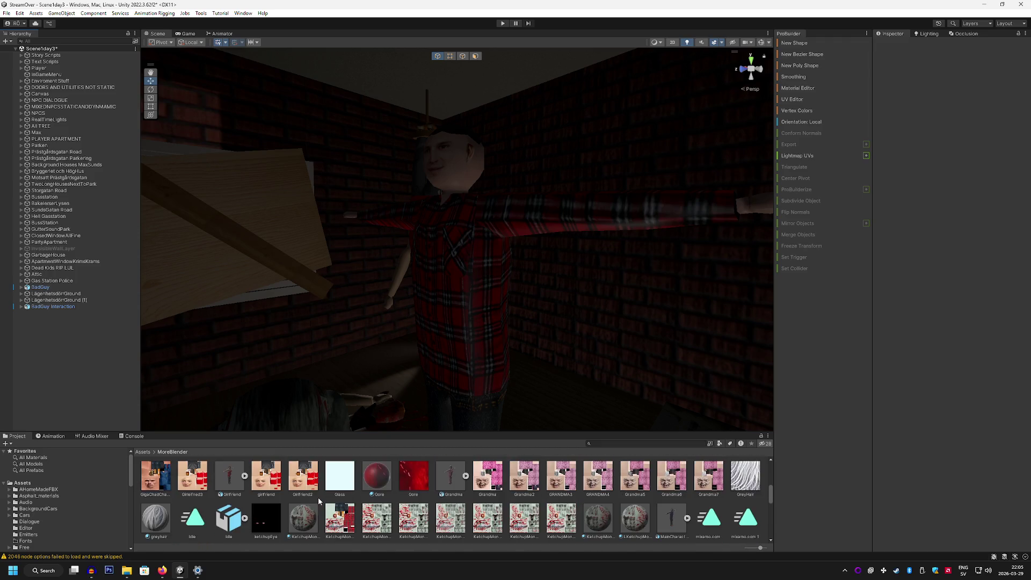
scroll(537, 510, "up", 1)
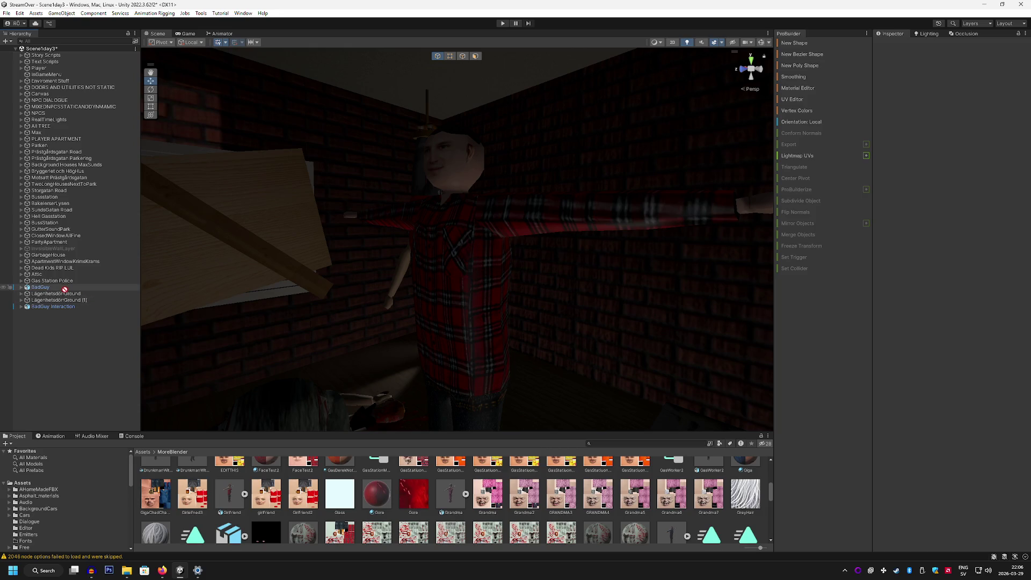
Apply the bloody KetchupMonster material to BadGuy Interaction.
left_click(48, 307)
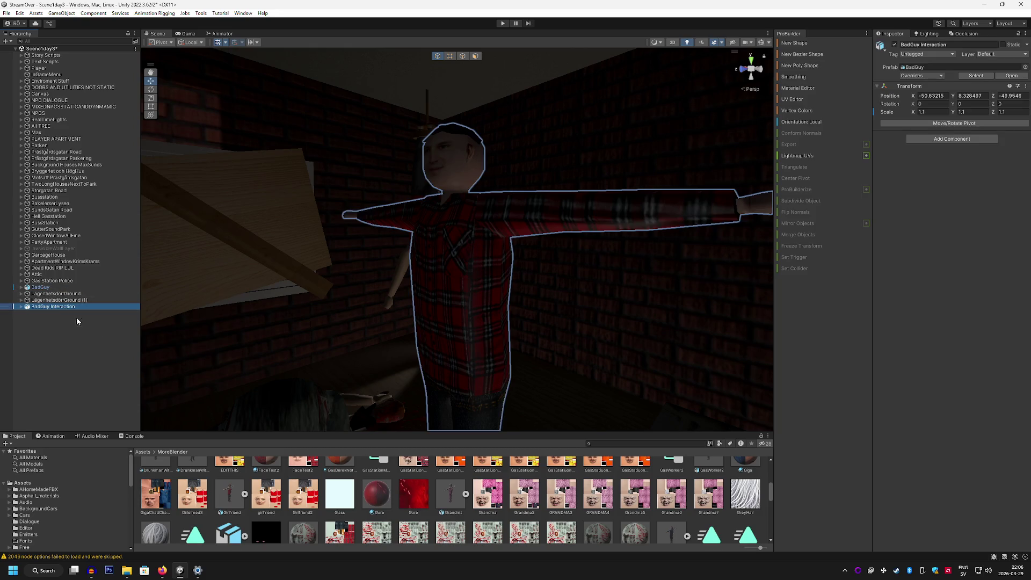
mouse_move(644, 530)
left_mouse_down()
mouse_move(454, 292)
mouse_move(465, 303)
left_mouse_up()
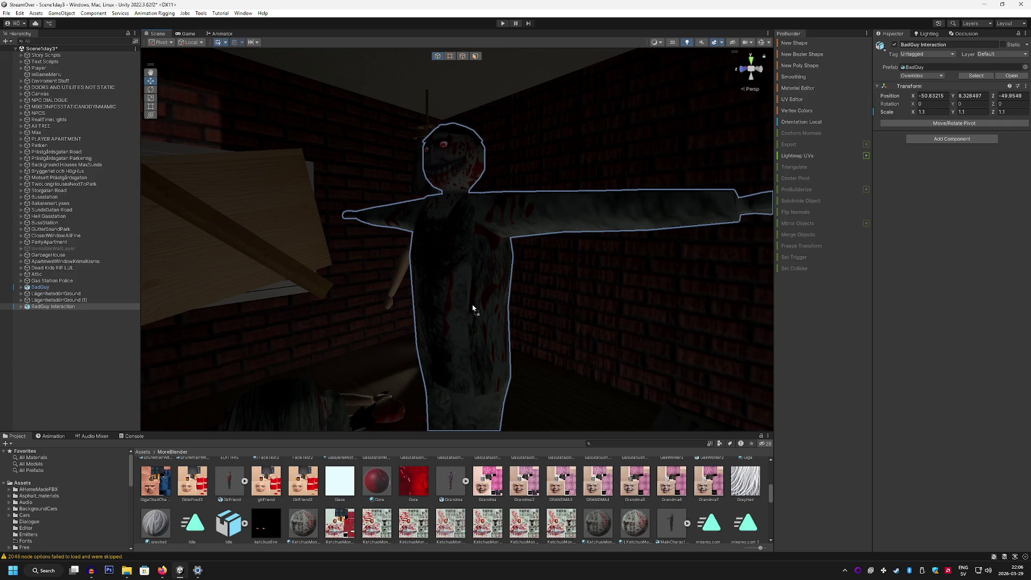
mouse_move(601, 352)
left_mouse_down()
mouse_move(594, 318)
mouse_move(626, 299)
mouse_move(668, 324)
mouse_move(681, 313)
mouse_move(684, 330)
mouse_move(656, 349)
mouse_move(634, 347)
mouse_move(551, 408)
left_mouse_up()
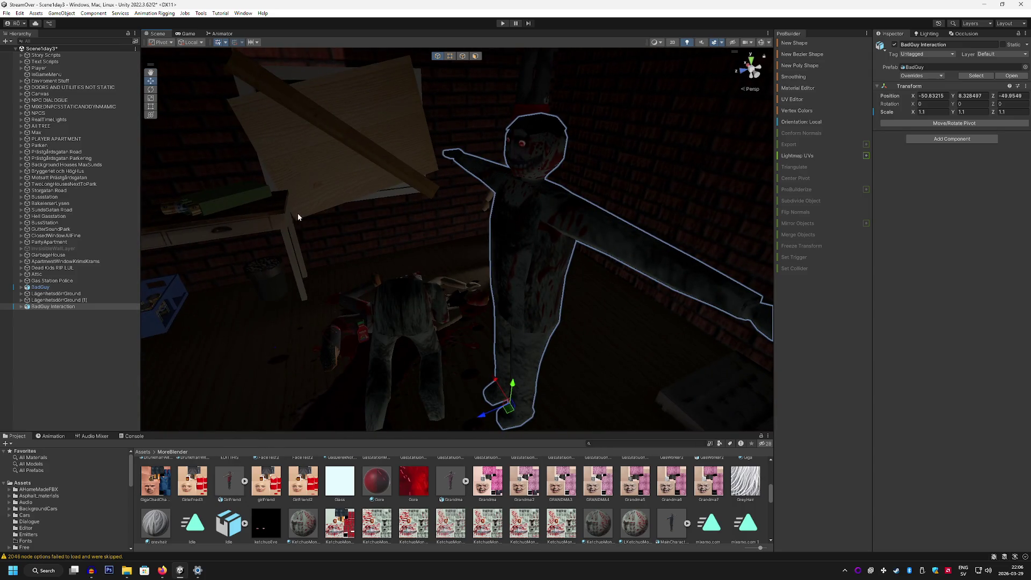
Rotate and move BadGuy Interaction over the corpse, ending at a Y rotation of 285.
left_click(150, 90)
mouse_move(483, 410)
left_mouse_down()
mouse_move(590, 424)
mouse_move(617, 382)
mouse_move(627, 405)
mouse_move(276, 211)
left_mouse_up()
left_click(152, 83)
mouse_move(493, 359)
left_mouse_down()
mouse_move(364, 293)
mouse_move(326, 294)
mouse_move(364, 154)
mouse_move(364, 197)
mouse_move(293, 207)
left_mouse_up()
key("e")
mouse_move(464, 375)
left_mouse_down()
mouse_move(427, 373)
mouse_move(450, 328)
mouse_move(421, 322)
mouse_move(401, 335)
left_mouse_up()
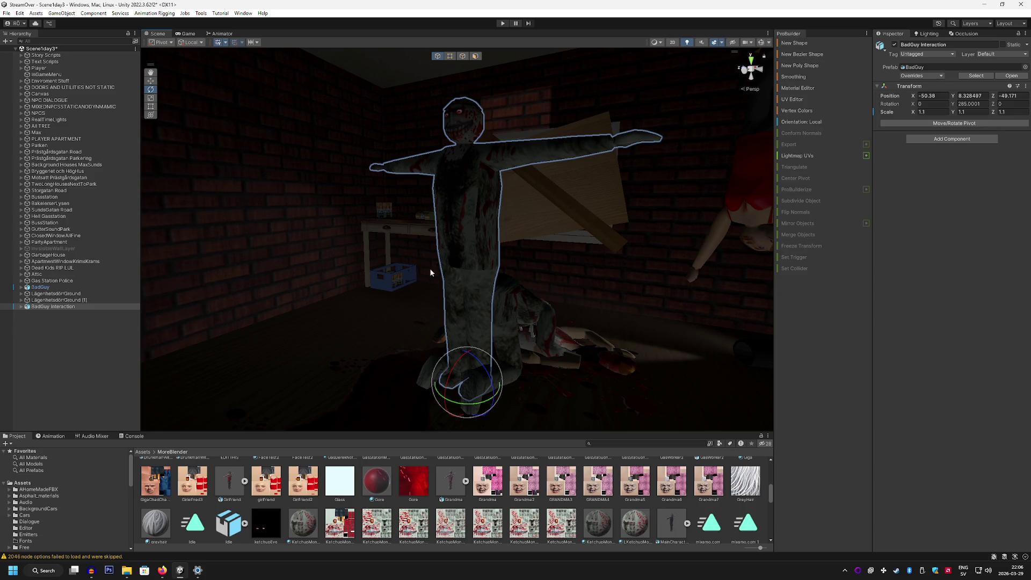
left_click(21, 307)
Duplicate BadGuy Interaction and move the copy off to the left.
left_click(27, 313)
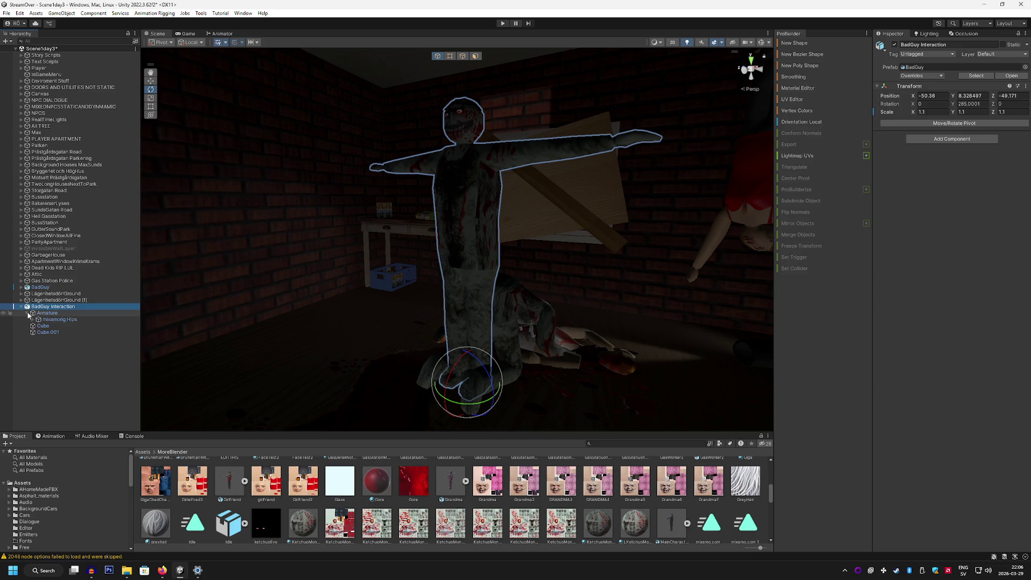
right_click(55, 306)
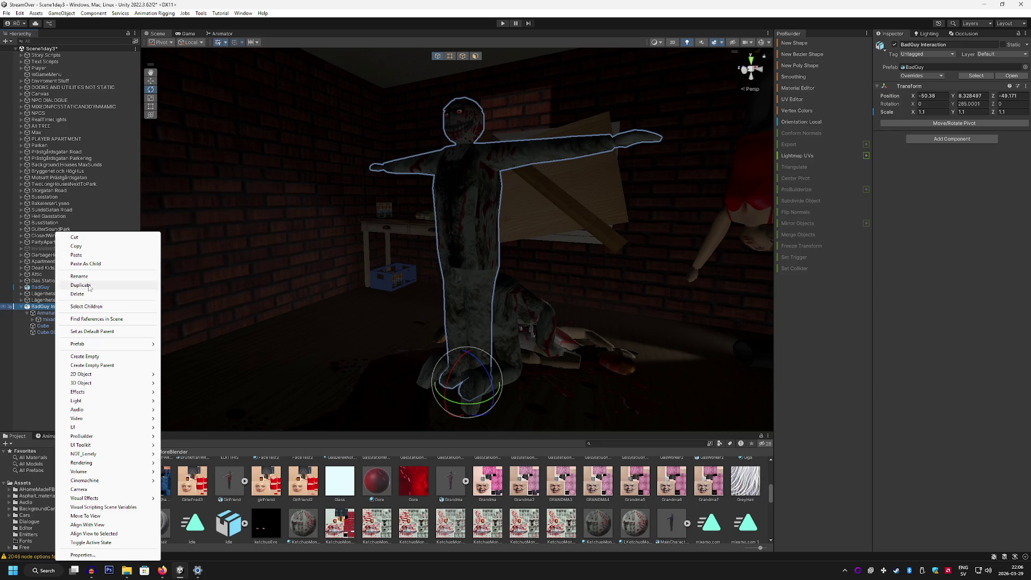
left_click(84, 285)
left_click(151, 81)
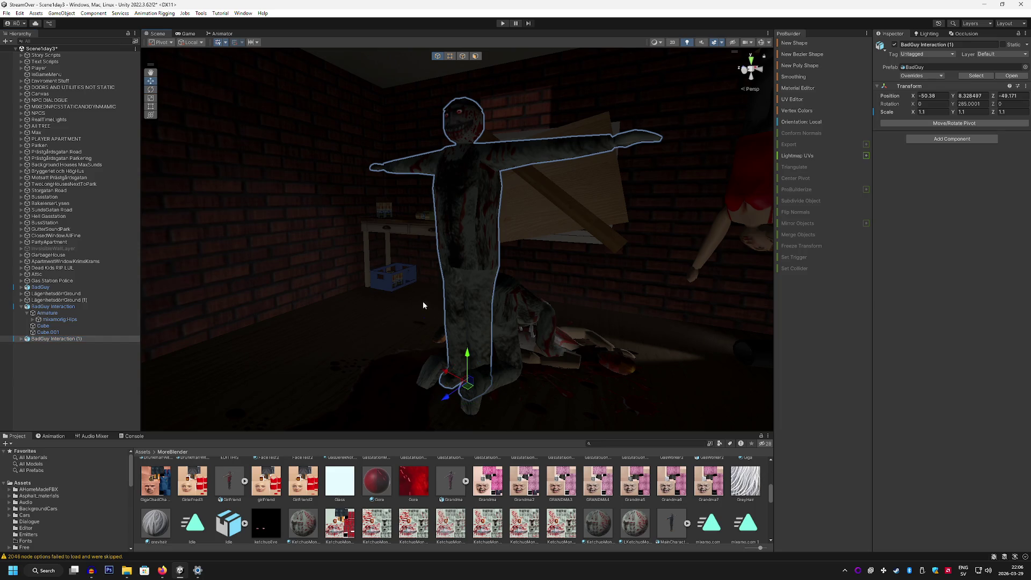
mouse_move(470, 389)
left_mouse_down()
mouse_move(289, 318)
mouse_move(300, 325)
left_mouse_up()
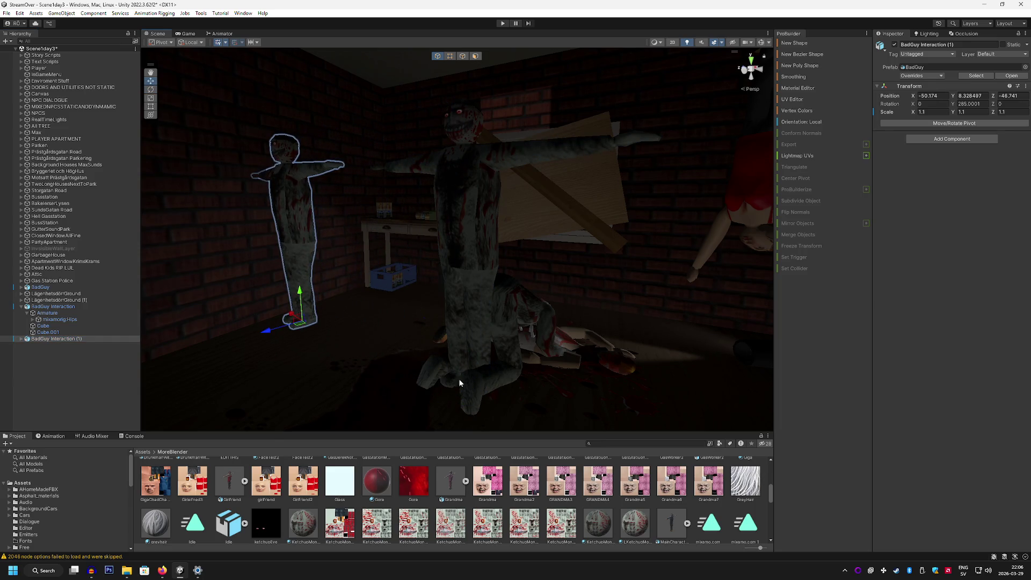
Expand the original's Armature to mixamorig:Hips and try a hips tilt, then undo it.
left_click(62, 314)
left_click(65, 319)
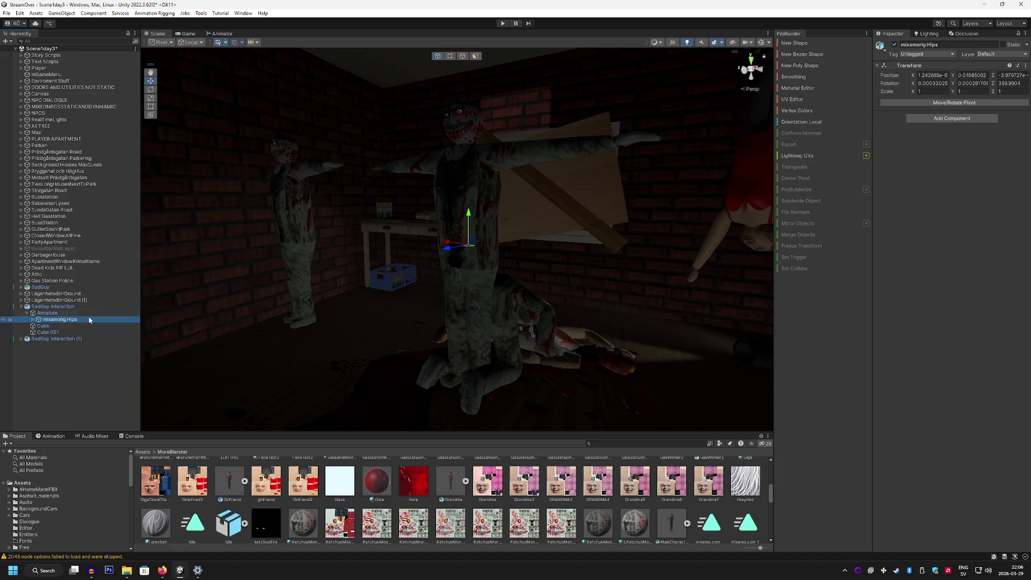
left_click(32, 320)
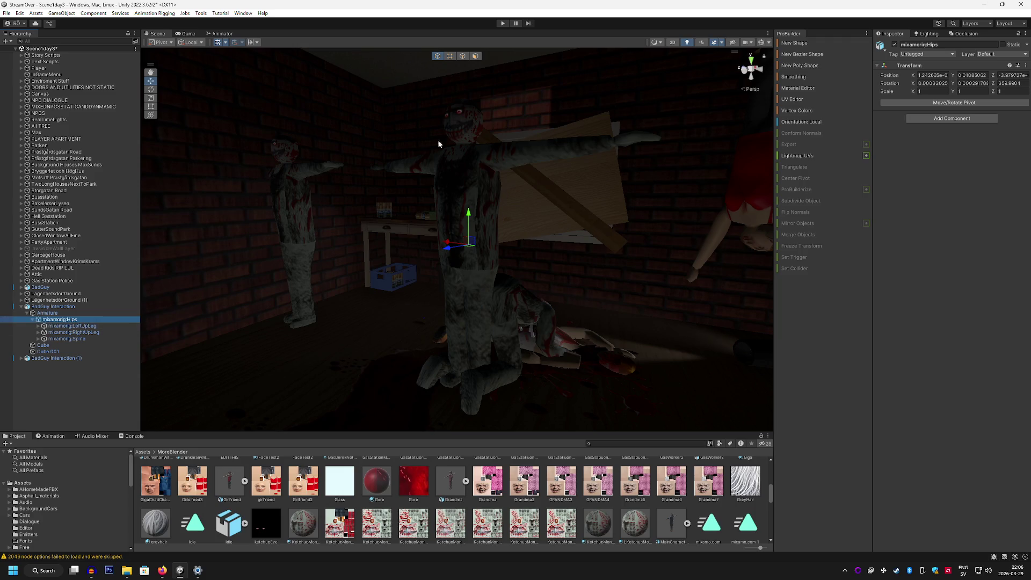
left_click(151, 90)
left_click_drag(443, 251, 451, 219)
key("ctrl+z")
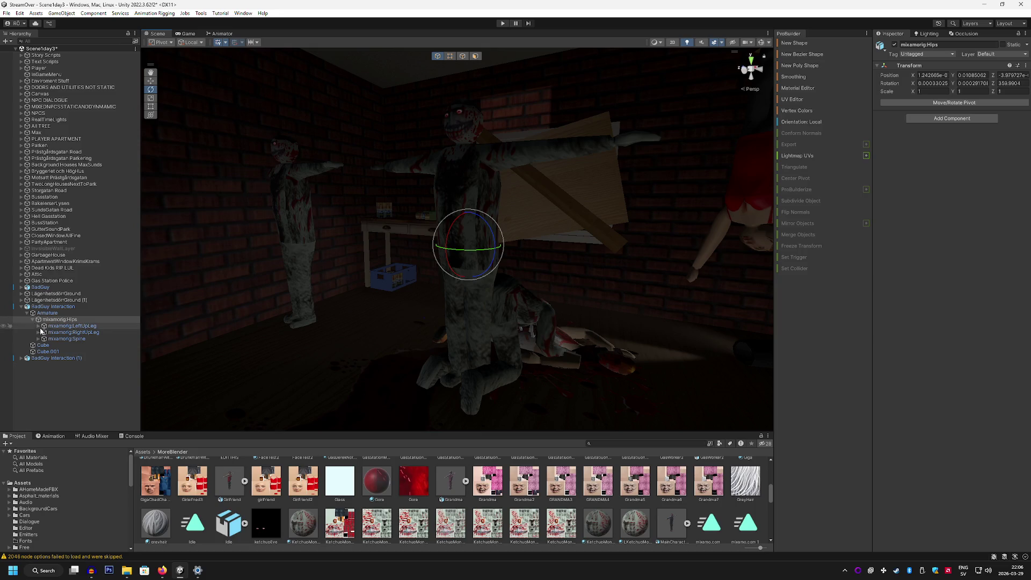
Bend the mixamorig:Spine bone forward to about 297.5 on X and swing the left upper leg back.
left_click(38, 339)
left_click(66, 339)
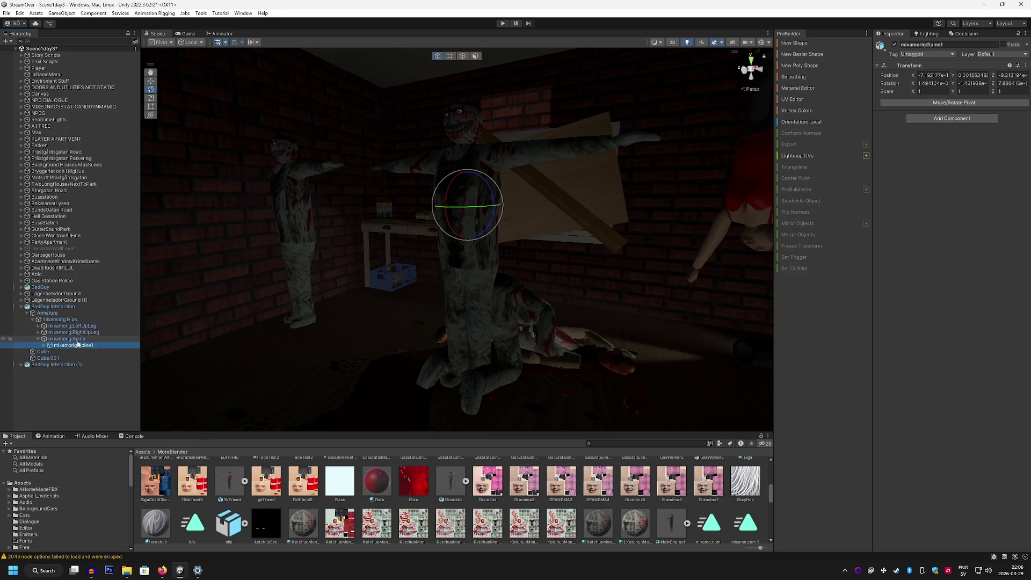
mouse_move(437, 228)
left_mouse_down()
mouse_move(727, 226)
mouse_move(391, 272)
mouse_move(315, 34)
mouse_move(310, 63)
mouse_move(338, 140)
mouse_move(306, 140)
left_mouse_up()
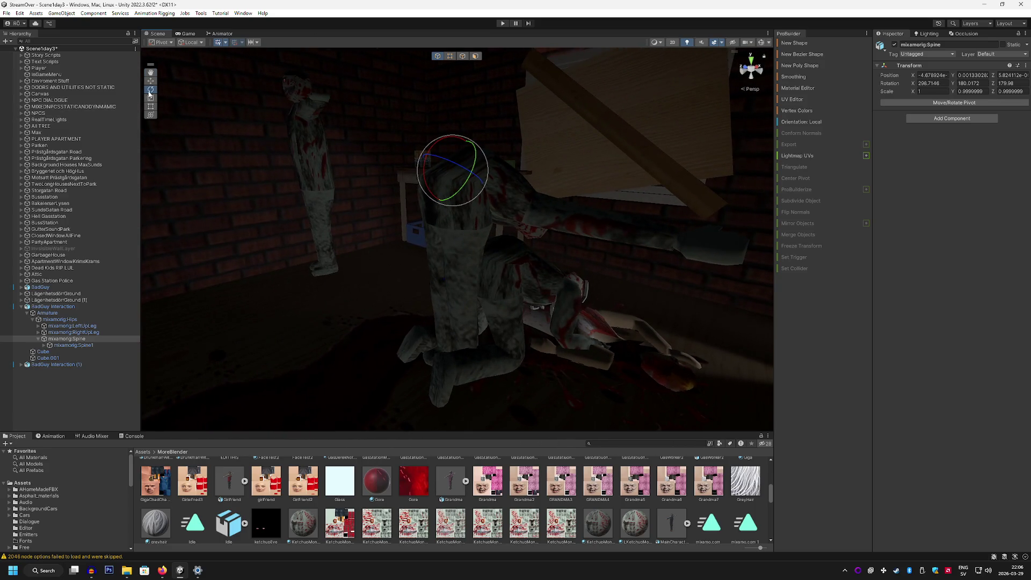
left_click(72, 325)
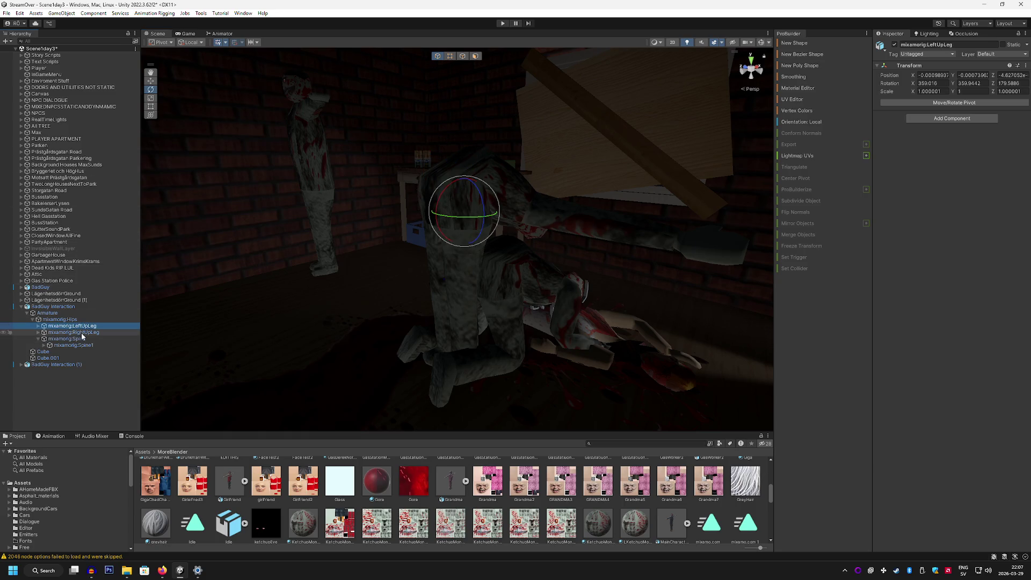
mouse_move(450, 197)
left_mouse_down()
mouse_move(394, 195)
mouse_move(497, 185)
mouse_move(452, 192)
left_mouse_up()
left_click_drag(151, 250, 331, 228)
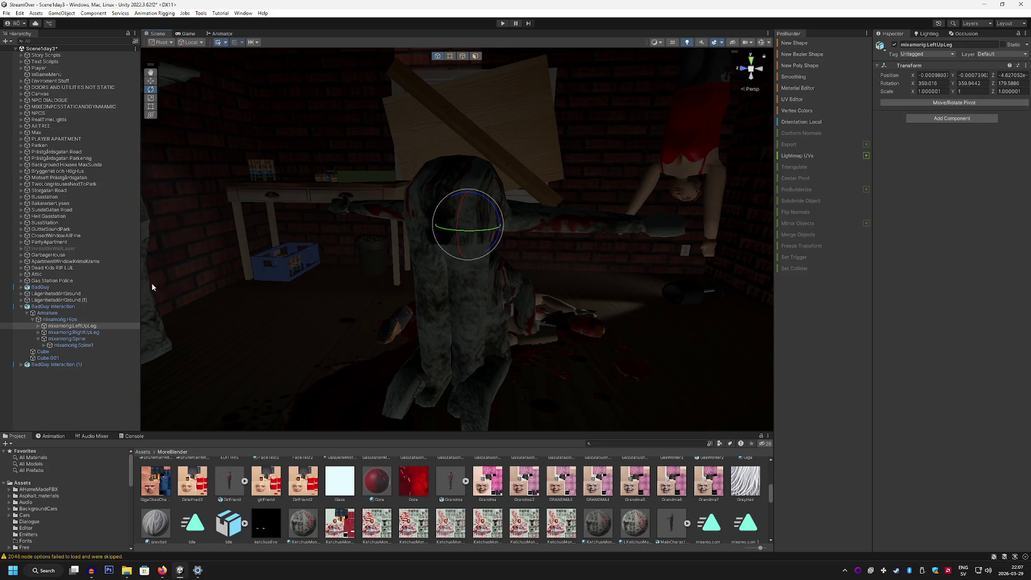
Expand the upper leg bones and rotate the left lower leg to bend the knee.
left_click(85, 338)
left_click(85, 345)
left_click(87, 333)
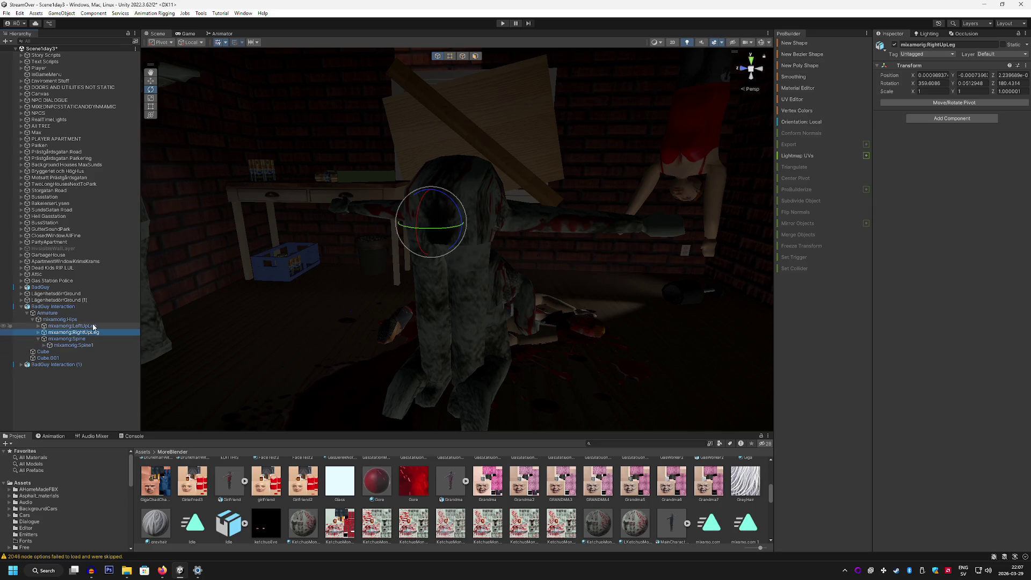
left_click(92, 326)
left_click(38, 332)
left_click(38, 327)
left_click(75, 332)
mouse_move(349, 301)
left_mouse_down()
mouse_move(272, 317)
mouse_move(449, 291)
mouse_move(475, 272)
mouse_move(591, 262)
left_mouse_up()
Rotate the right lower leg to fold the knee and reposition it vertically.
left_click(95, 326)
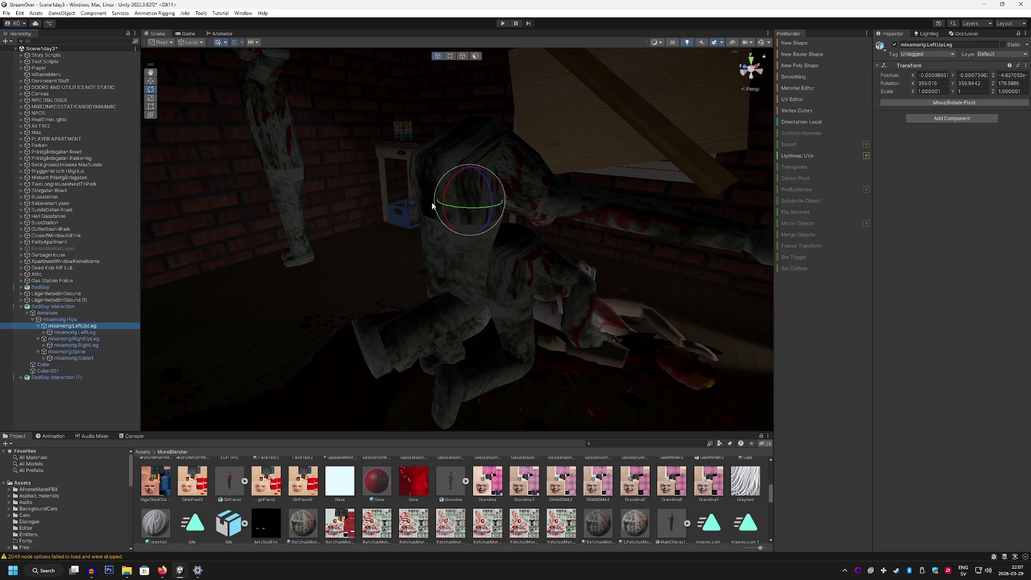
left_click(48, 345)
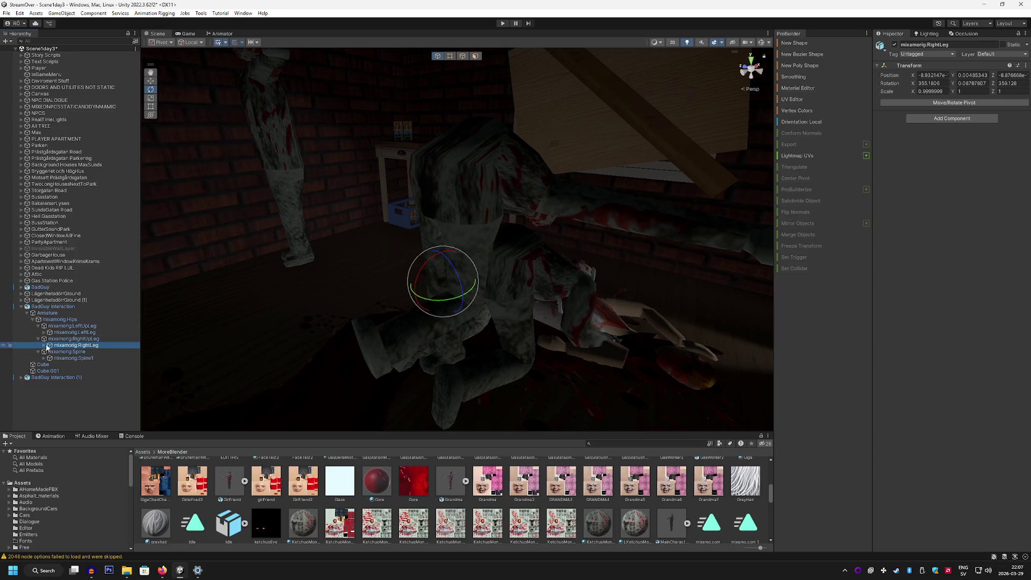
left_click(44, 345)
left_click(96, 352)
left_click(440, 322)
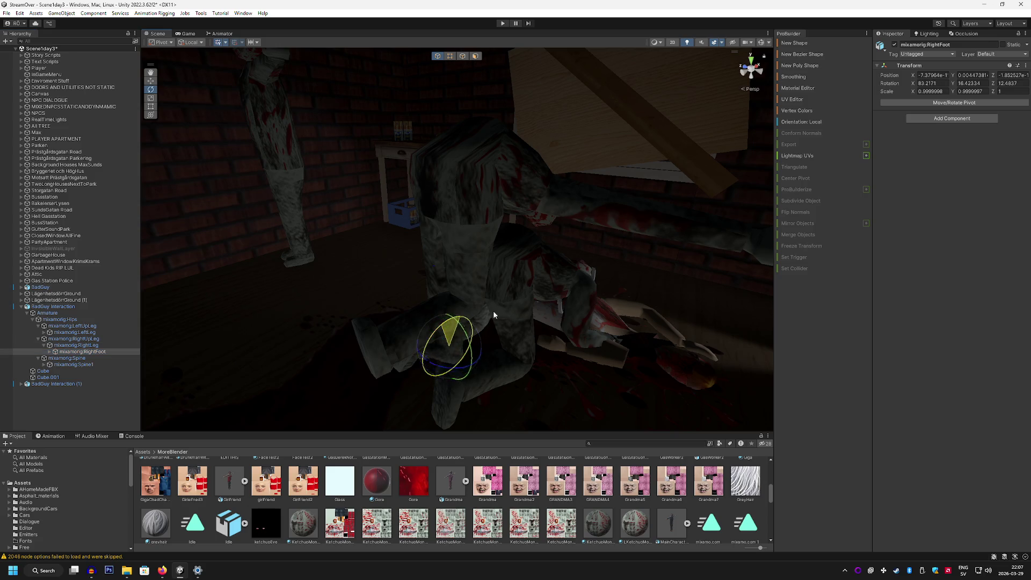
left_click(93, 346)
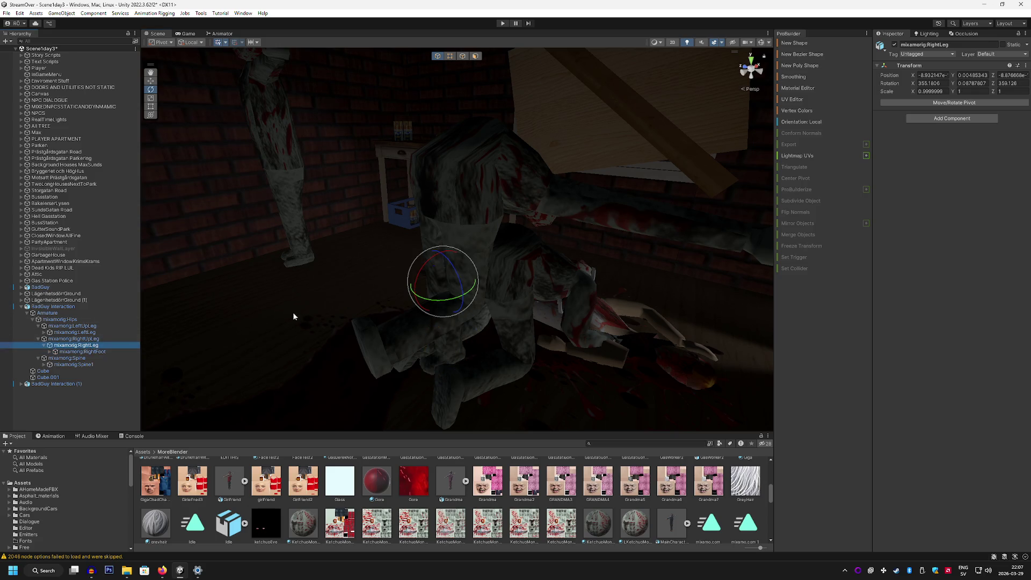
mouse_move(423, 274)
left_mouse_down()
mouse_move(515, 247)
mouse_move(566, 247)
left_mouse_up()
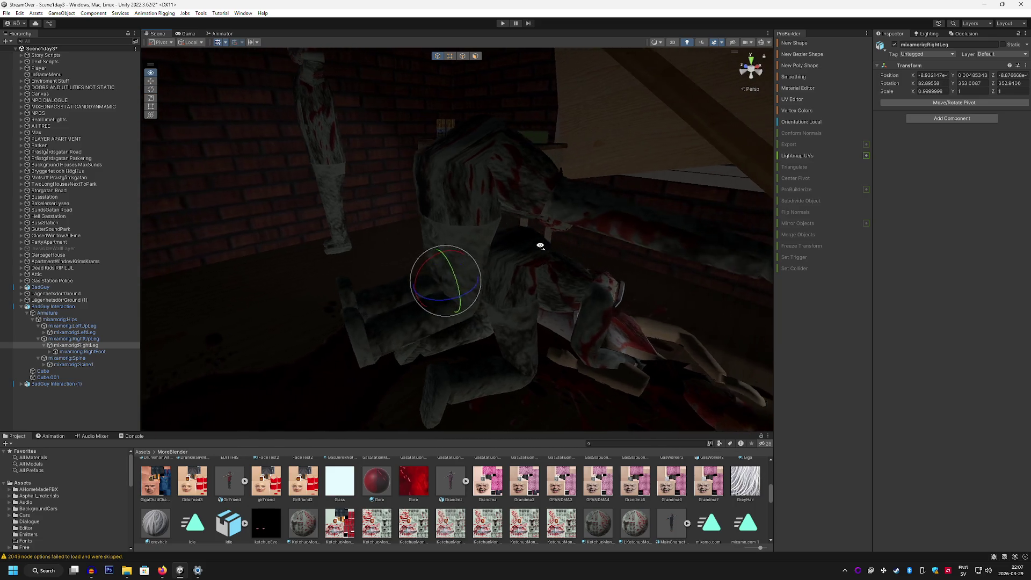
key("w")
left_click_drag(370, 255, 373, 300)
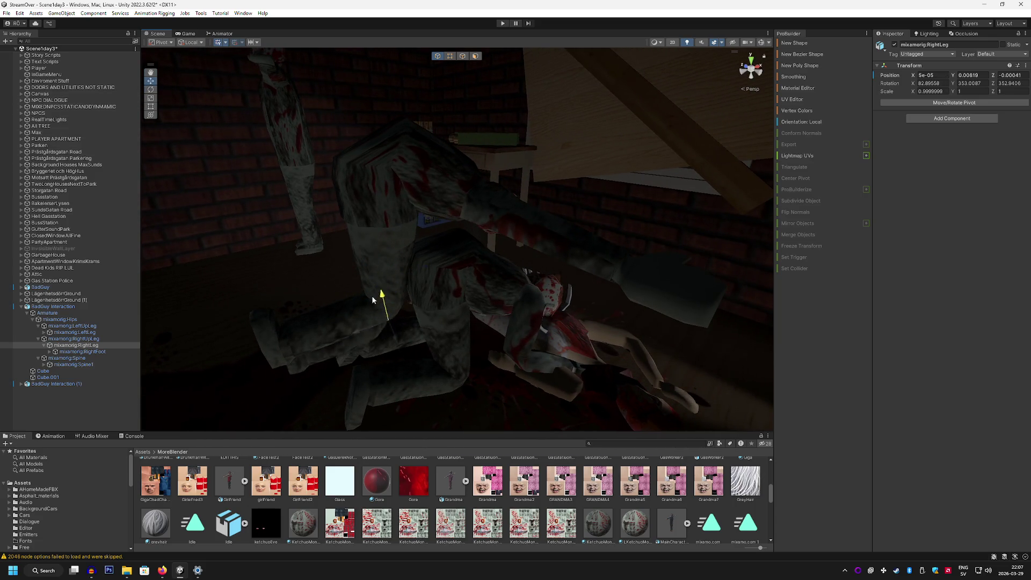
Lower the whole BadGuy Interaction zombie down onto the corpse and frame it.
left_click(52, 306)
mouse_move(363, 383)
left_mouse_down()
mouse_move(421, 345)
mouse_move(434, 398)
mouse_move(472, 368)
mouse_move(518, 375)
mouse_move(473, 355)
mouse_move(518, 356)
mouse_move(557, 166)
mouse_move(298, 326)
mouse_move(504, 248)
left_mouse_up()
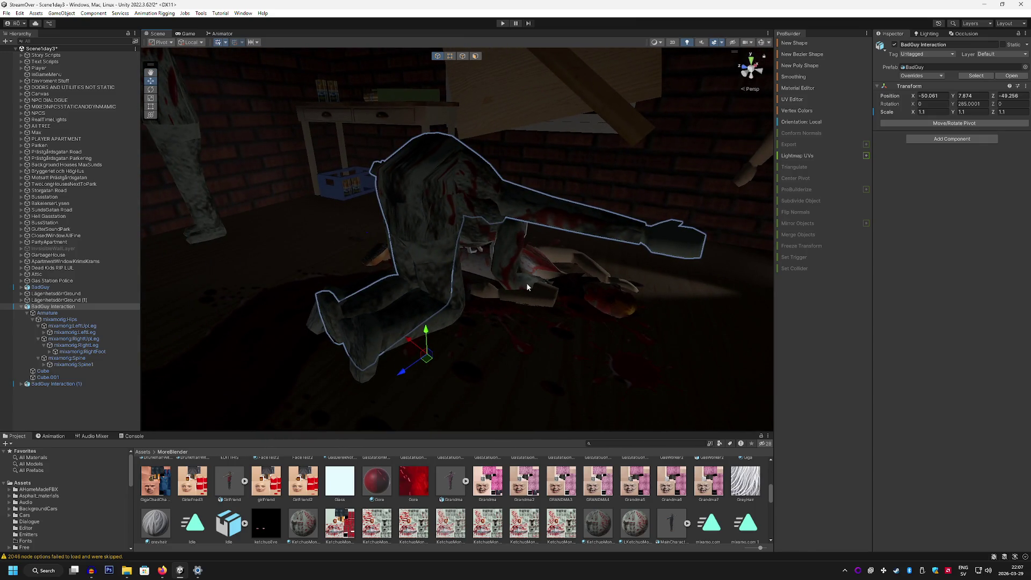
key("f")
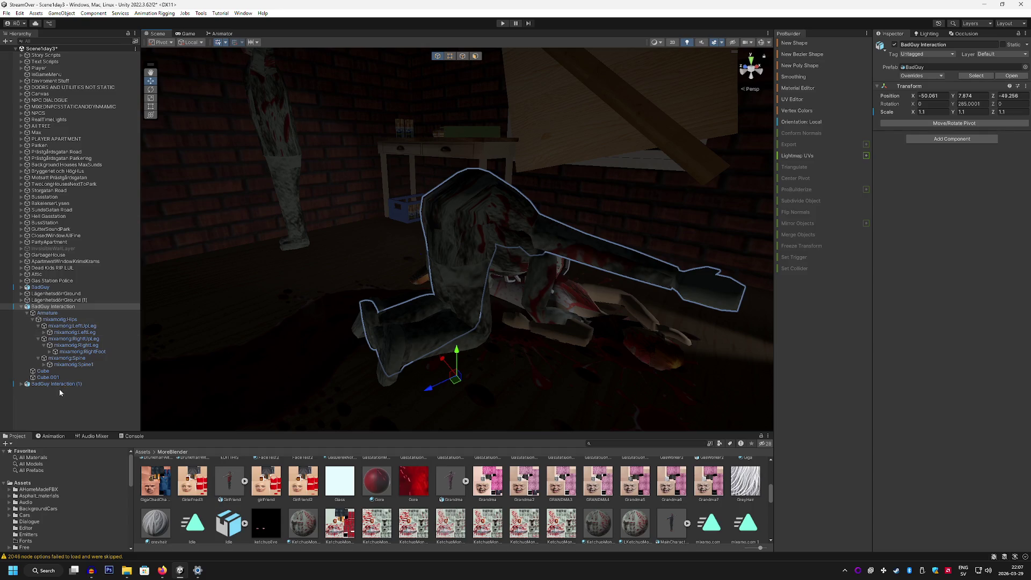
Hunch the Spine bone forward over the body, then bring up the Monster Voice Audacity project.
left_click(66, 358)
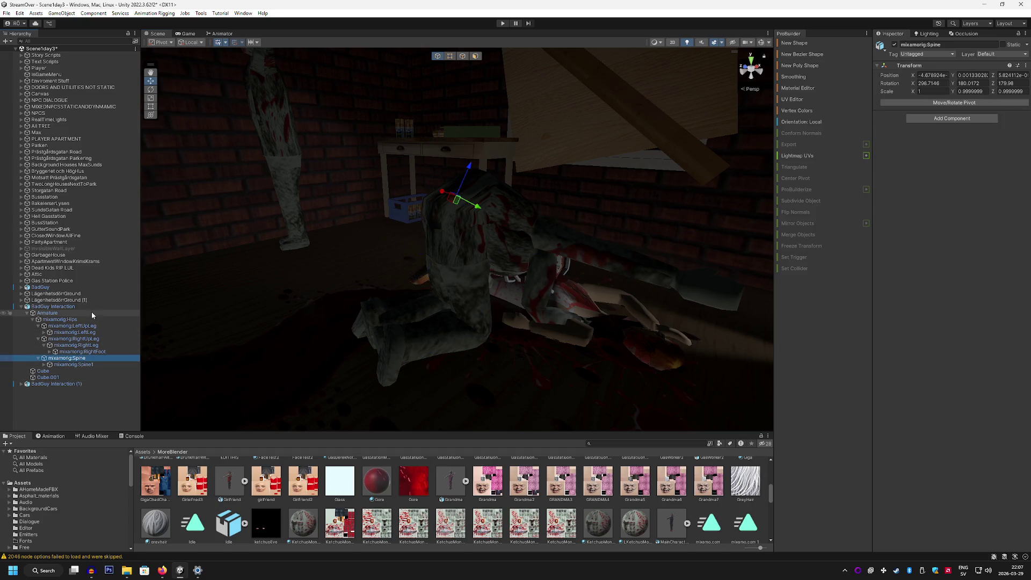
key("e")
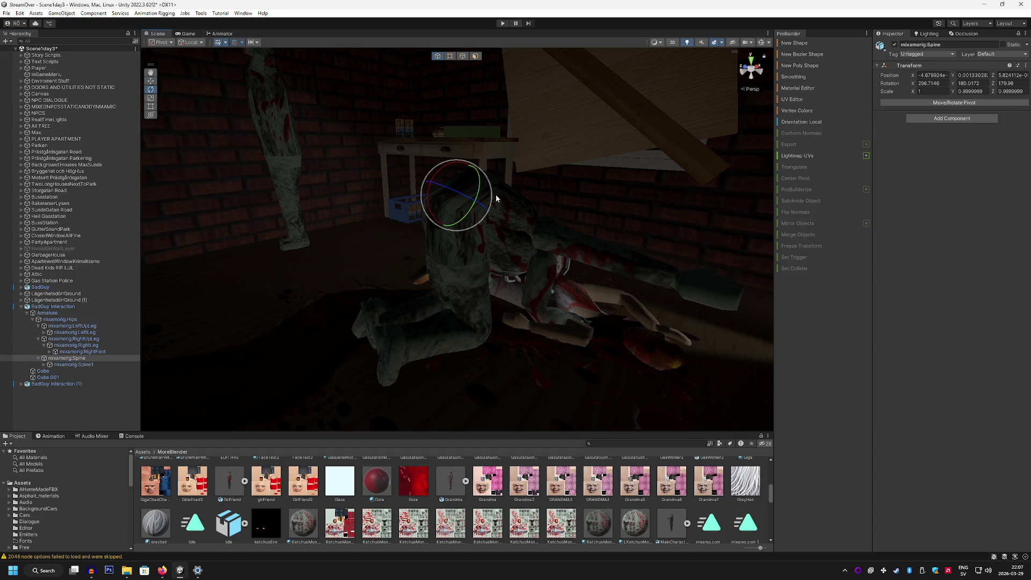
mouse_move(456, 173)
left_mouse_down()
mouse_move(427, 188)
mouse_move(373, 281)
mouse_move(380, 207)
mouse_move(341, 230)
mouse_move(496, 220)
left_mouse_up()
mouse_move(495, 255)
left_mouse_down()
mouse_move(617, 191)
mouse_move(720, 206)
mouse_move(654, 168)
mouse_move(586, 169)
mouse_move(695, 230)
left_mouse_up()
mouse_move(394, 217)
left_mouse_down()
mouse_move(531, 311)
mouse_move(589, 108)
mouse_move(576, 129)
mouse_move(525, 131)
mouse_move(380, 191)
left_mouse_up()
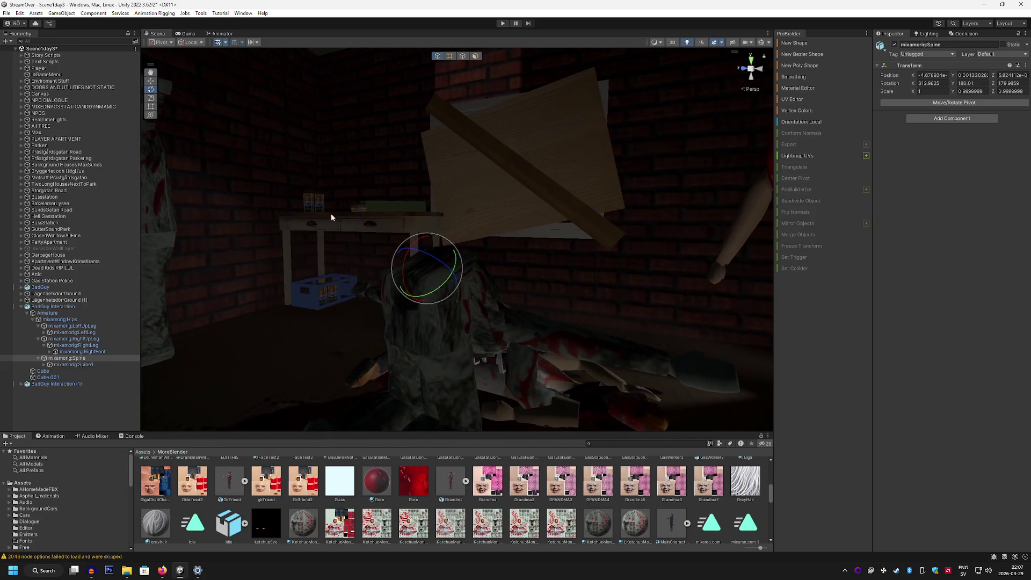
left_click(46, 358)
left_click(44, 365)
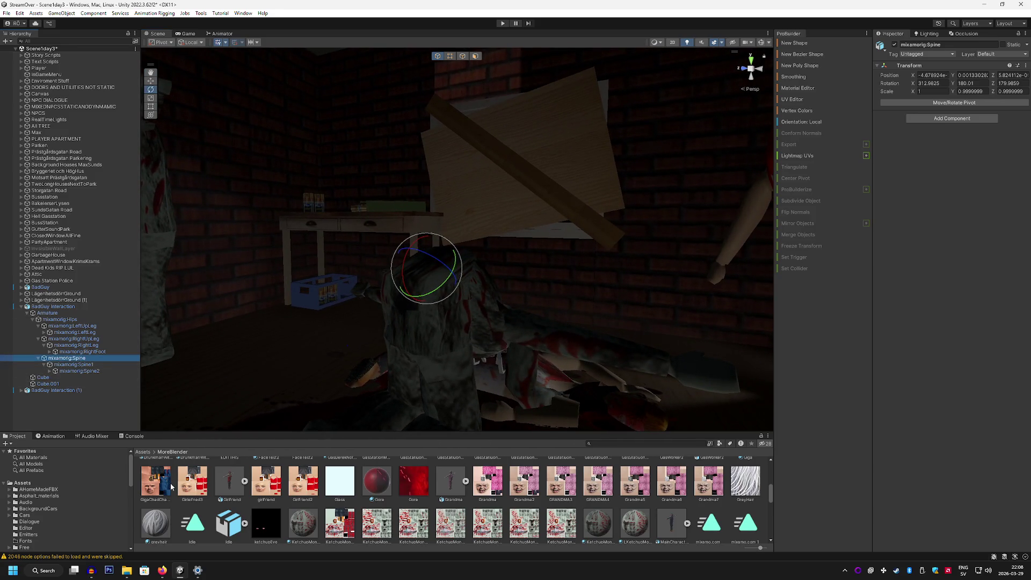
mouse_move(102, 573)
left_click(134, 524)
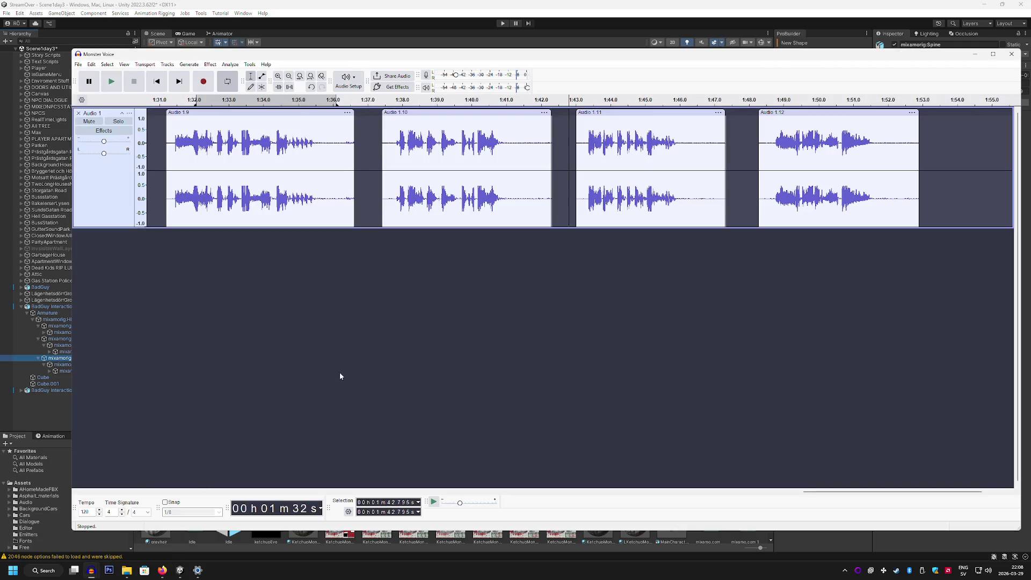
Preview the Monster Voice recording from about 1:19.9 and 1:13.7.
mouse_move(810, 491)
left_mouse_down()
mouse_move(381, 478)
mouse_move(670, 478)
left_mouse_up()
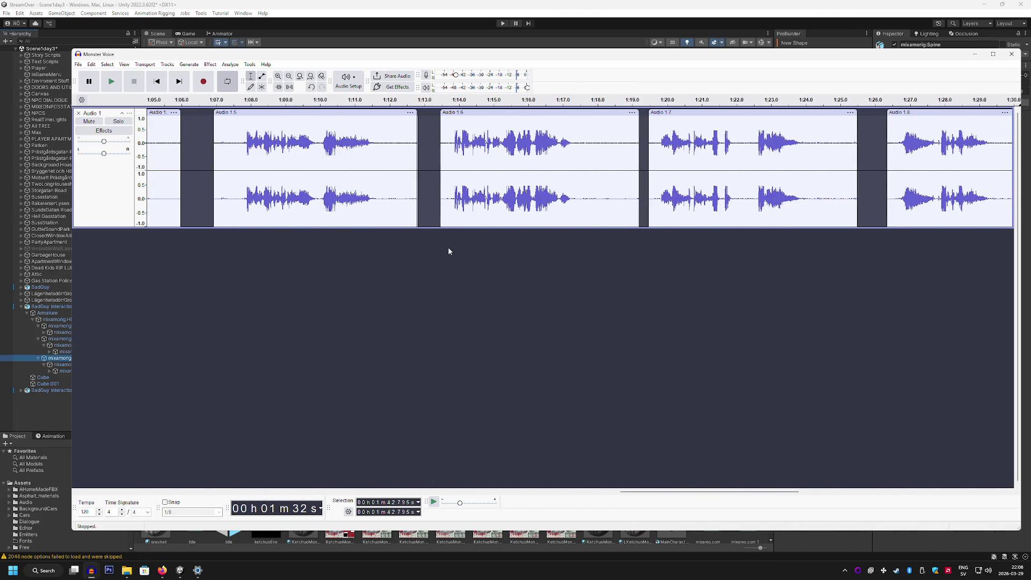
left_click(665, 214)
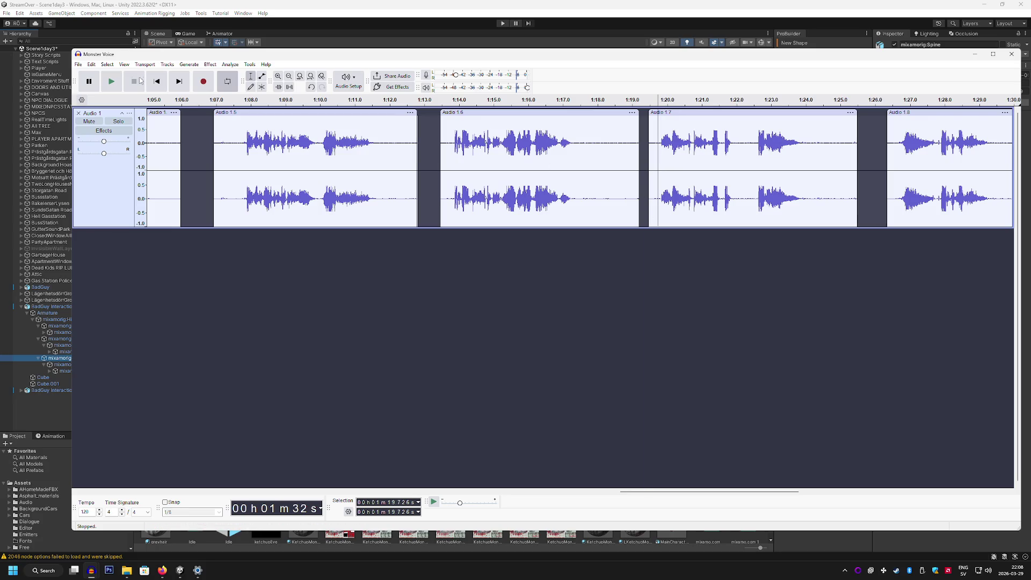
left_click(117, 82)
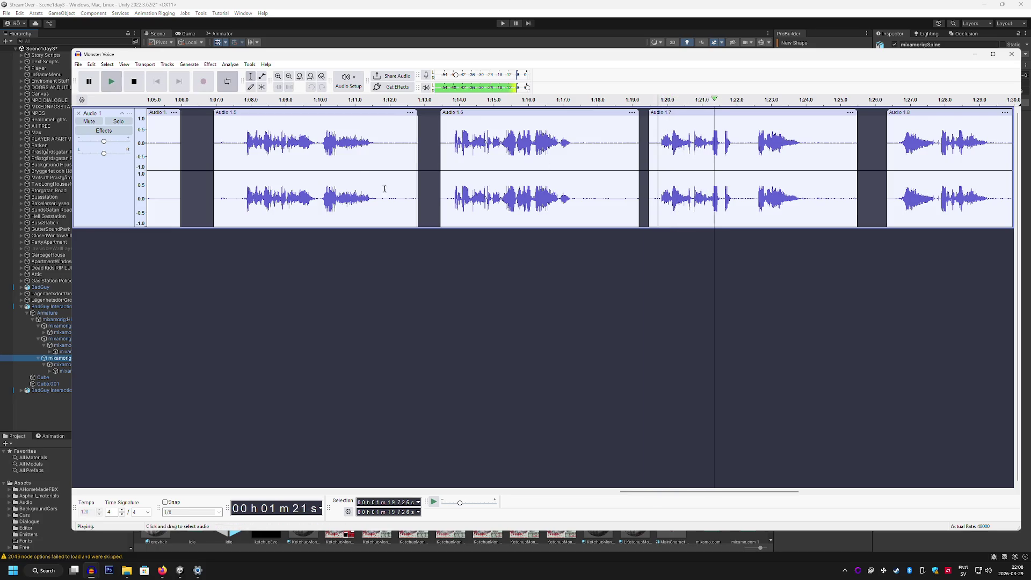
left_click(449, 195)
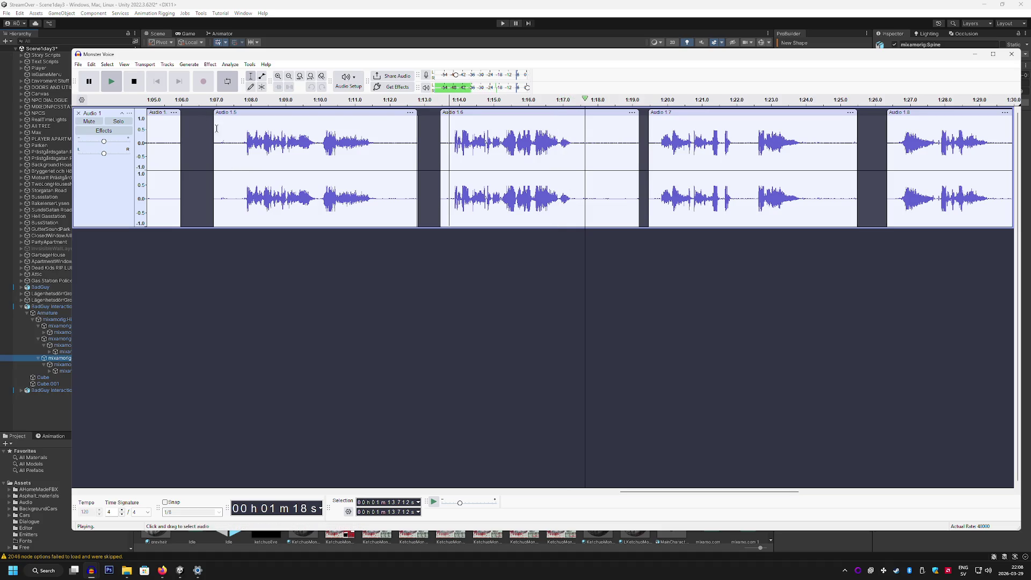
key("space")
key("space")
Play it from 1:07.5 and 1:01.0, stop, and minimize Audacity back to Unity.
left_click(234, 215)
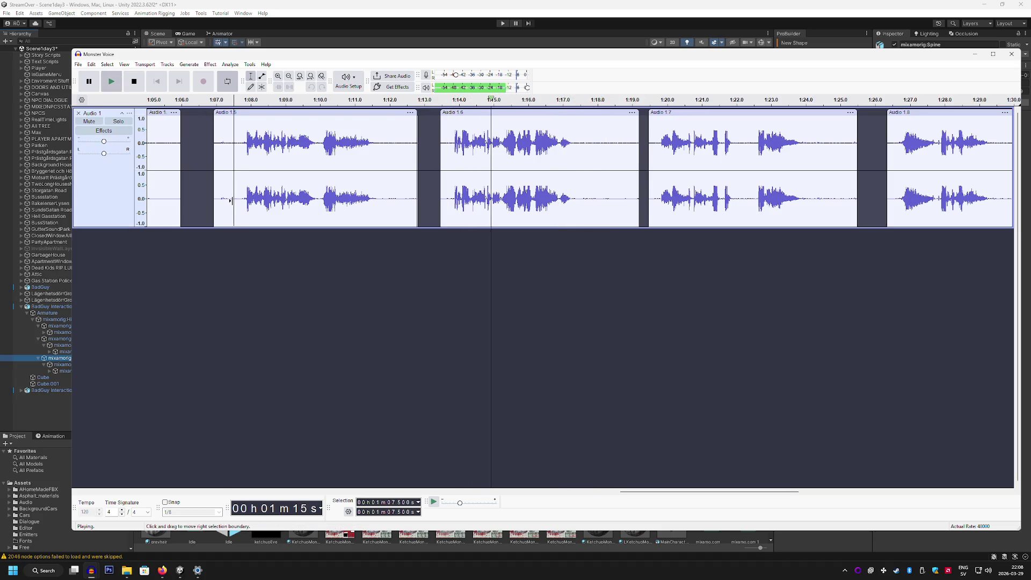
left_click(116, 82)
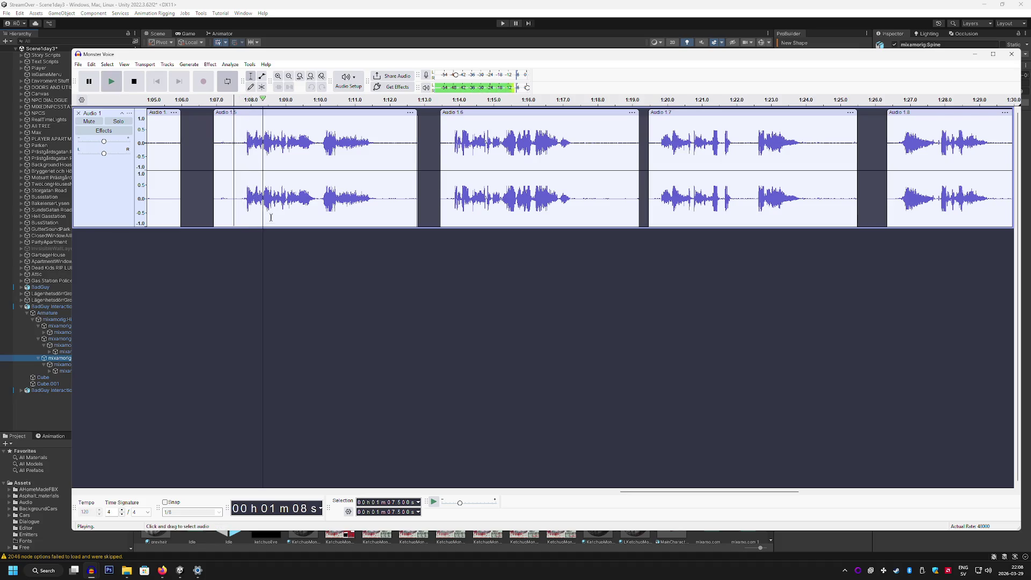
left_click_drag(647, 491, 544, 490)
left_click(511, 129)
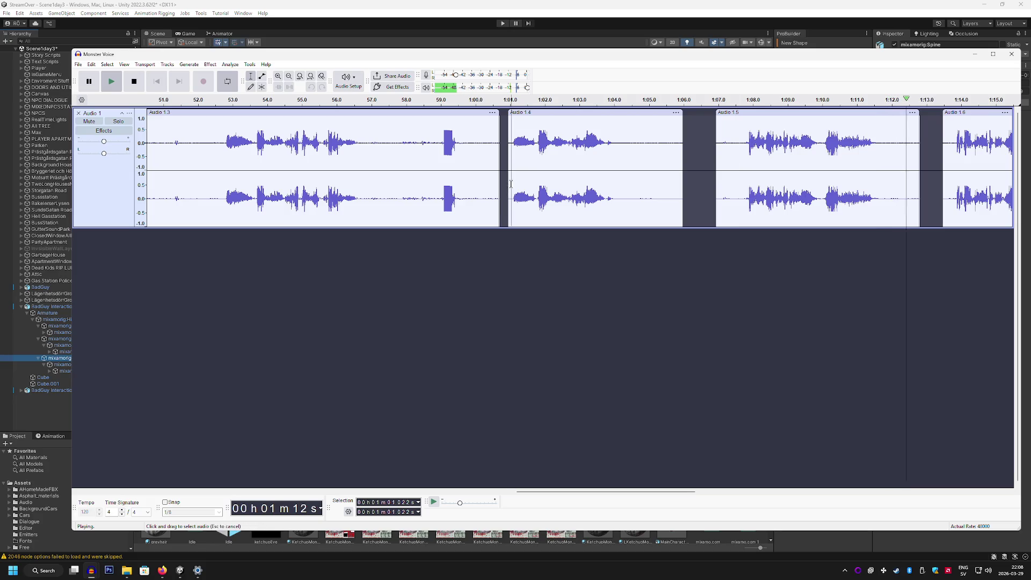
left_click(114, 79)
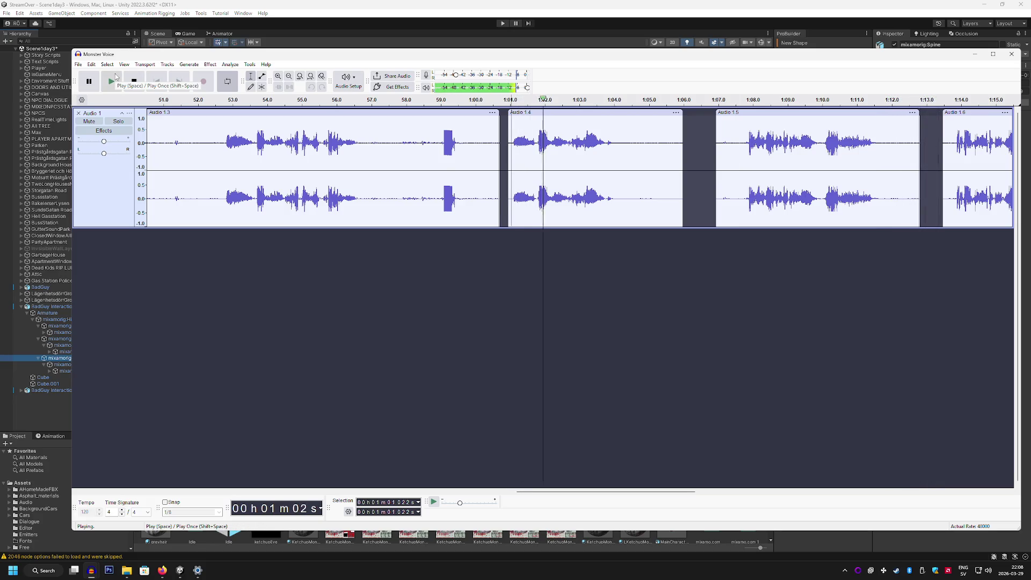
left_click(138, 81)
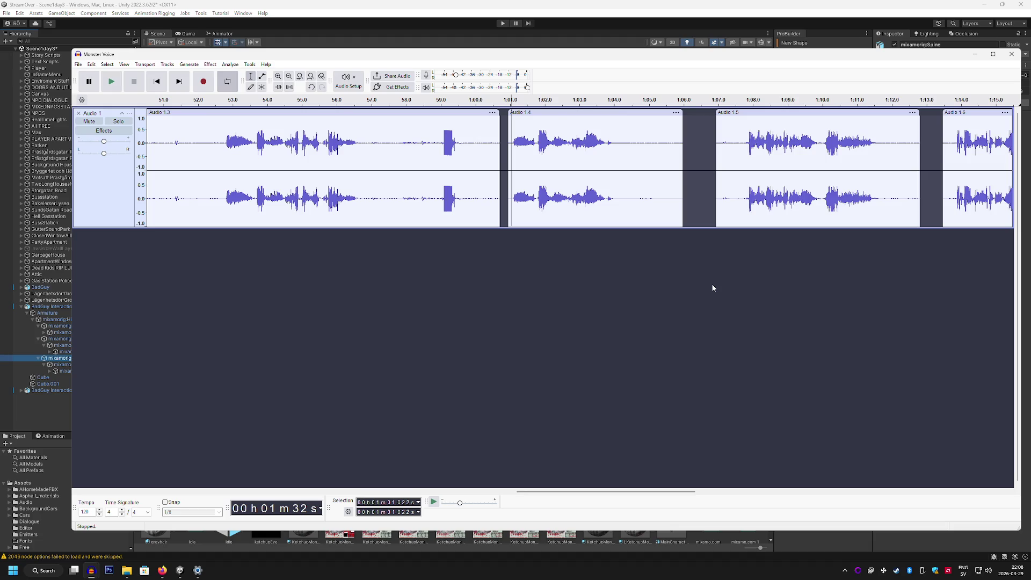
left_click(182, 573)
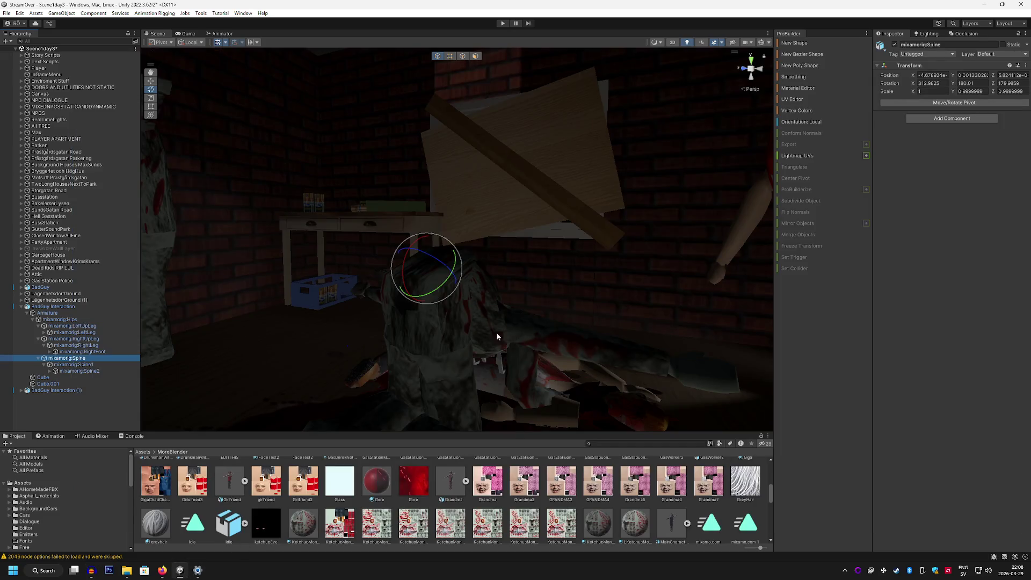
Straighten the zombie's spine, bend it forward again, then nudge the right shoulder's rotation.
mouse_move(417, 246)
left_mouse_down()
mouse_move(369, 336)
mouse_move(373, 299)
mouse_move(357, 295)
mouse_move(449, 302)
mouse_move(375, 299)
mouse_move(388, 294)
left_mouse_up()
mouse_move(461, 259)
left_mouse_down()
mouse_move(557, 233)
mouse_move(679, 256)
mouse_move(373, 223)
mouse_move(754, 275)
mouse_move(527, 88)
mouse_move(518, 111)
mouse_move(530, 126)
mouse_move(488, 132)
left_mouse_up()
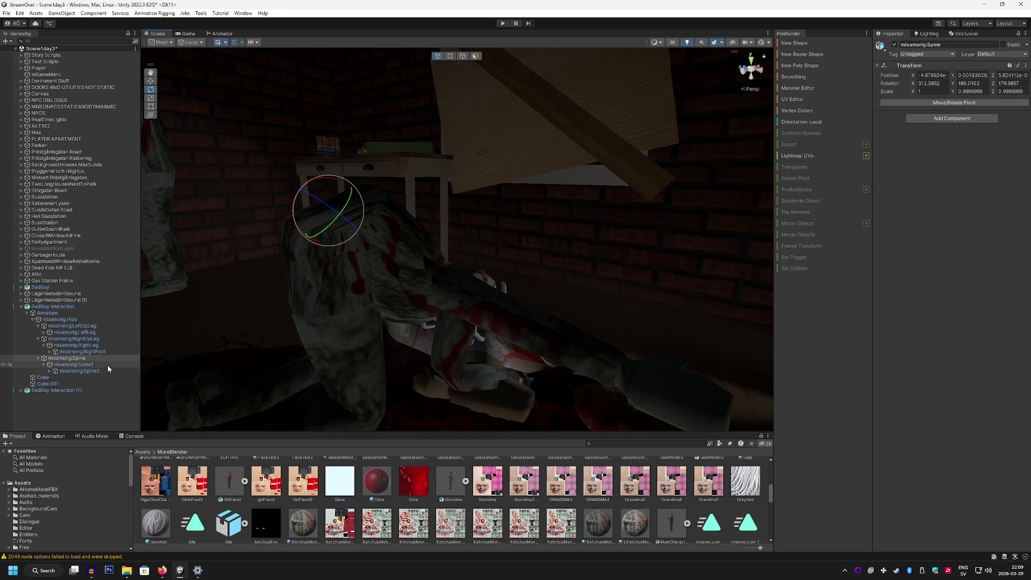
left_click(50, 372)
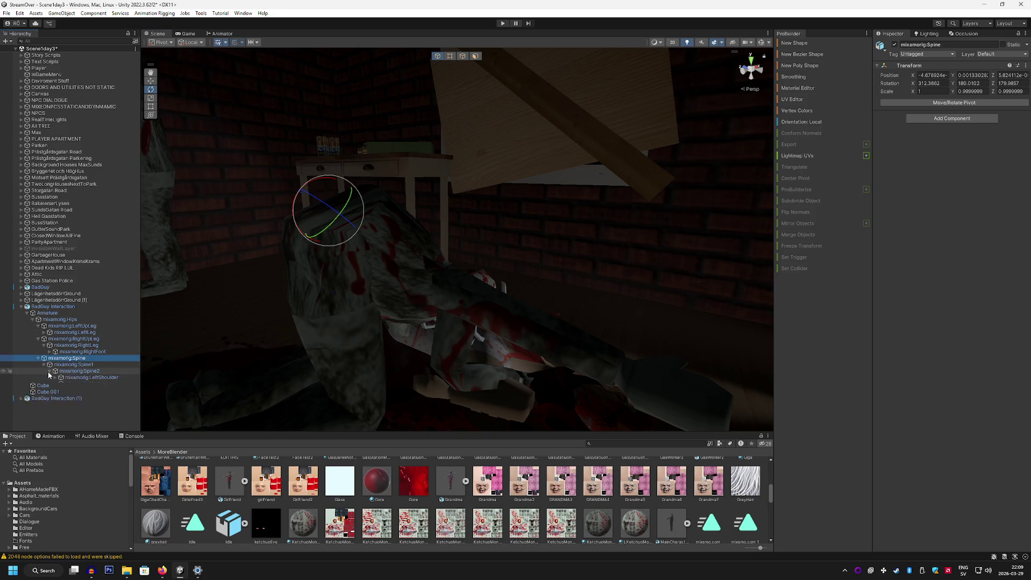
left_click(56, 378)
left_click(53, 397)
left_click(54, 398)
mouse_move(425, 293)
left_mouse_down()
mouse_move(445, 298)
mouse_move(432, 234)
mouse_move(492, 209)
mouse_move(356, 207)
left_mouse_up()
mouse_move(433, 235)
left_mouse_down()
mouse_move(392, 230)
mouse_move(413, 252)
mouse_move(404, 231)
mouse_move(467, 226)
mouse_move(470, 209)
mouse_move(441, 255)
mouse_move(598, 265)
mouse_move(697, 336)
mouse_move(424, 305)
left_mouse_up()
Raise the zombie's left arm overhead to about 63.9, 19.7, 258.2.
left_click(118, 403)
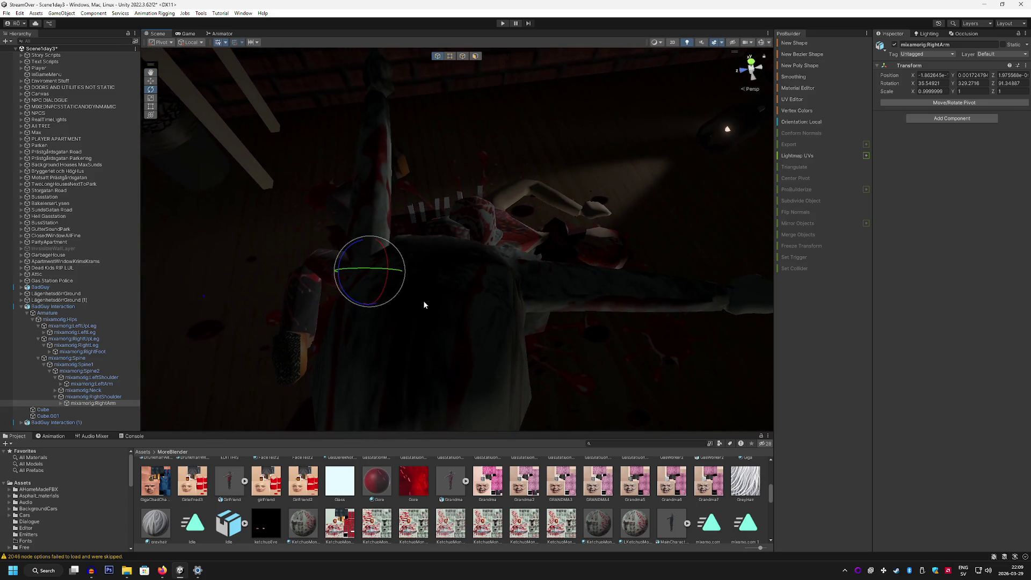
left_click(130, 381)
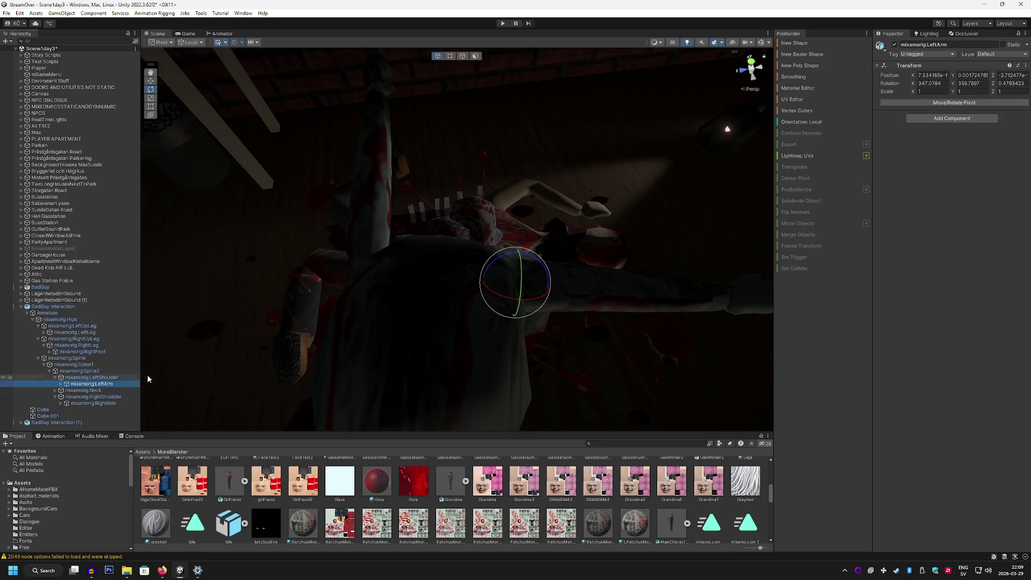
mouse_move(537, 285)
left_mouse_down()
mouse_move(527, 267)
mouse_move(534, 231)
mouse_move(531, 240)
mouse_move(520, 233)
mouse_move(553, 215)
mouse_move(403, 186)
mouse_move(337, 130)
left_mouse_up()
Rotate the Spine1 bone and tilt the Spine bone slightly.
left_click(73, 364)
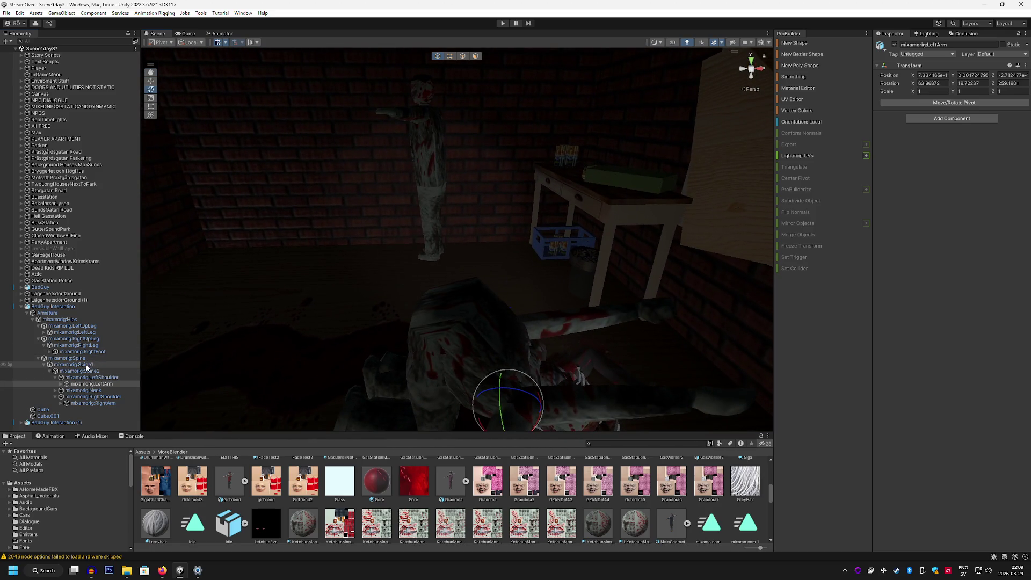
mouse_move(473, 302)
left_mouse_down()
mouse_move(338, 299)
mouse_move(455, 324)
mouse_move(449, 317)
left_mouse_up()
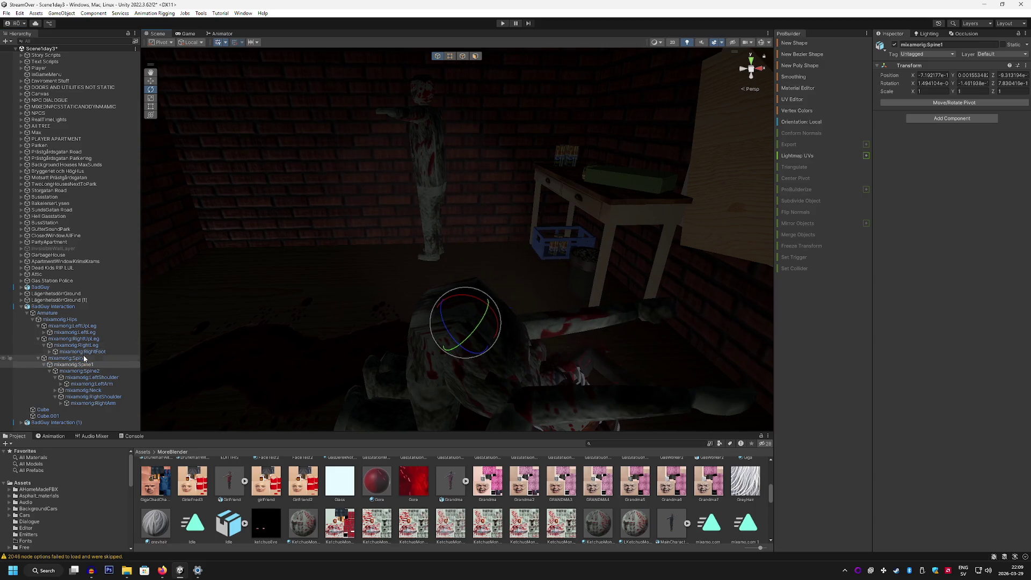
left_click(67, 357)
mouse_move(442, 278)
left_mouse_down()
mouse_move(253, 290)
mouse_move(346, 265)
mouse_move(539, 260)
left_mouse_up()
Swing the zombie's right arm down and bend its right forearm.
left_click(93, 403)
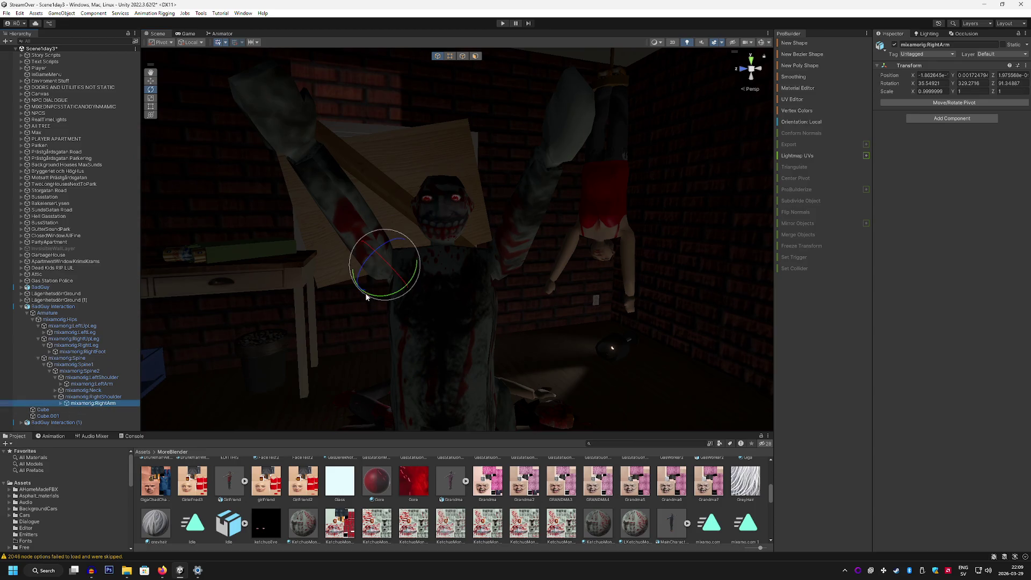
mouse_move(376, 255)
left_mouse_down()
mouse_move(365, 269)
mouse_move(378, 273)
mouse_move(376, 252)
mouse_move(361, 252)
mouse_move(370, 263)
left_mouse_up()
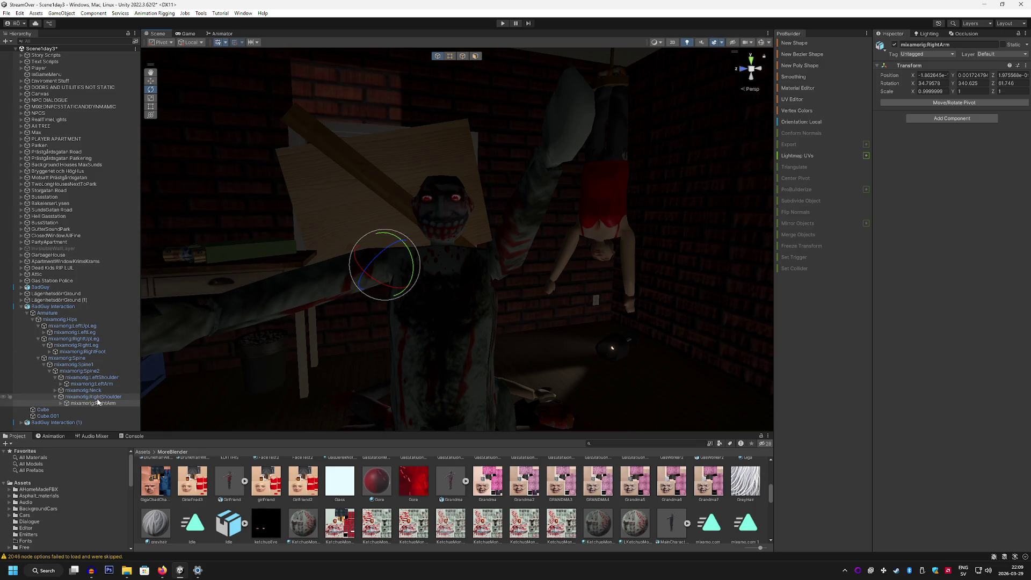
left_click(61, 403)
left_click(102, 409)
mouse_move(305, 295)
left_mouse_down()
mouse_move(382, 326)
mouse_move(376, 357)
mouse_move(363, 335)
left_mouse_up()
mouse_move(348, 221)
left_mouse_down()
mouse_move(352, 207)
mouse_move(371, 221)
mouse_move(209, 173)
left_mouse_up()
left_click(151, 80)
left_click(151, 90)
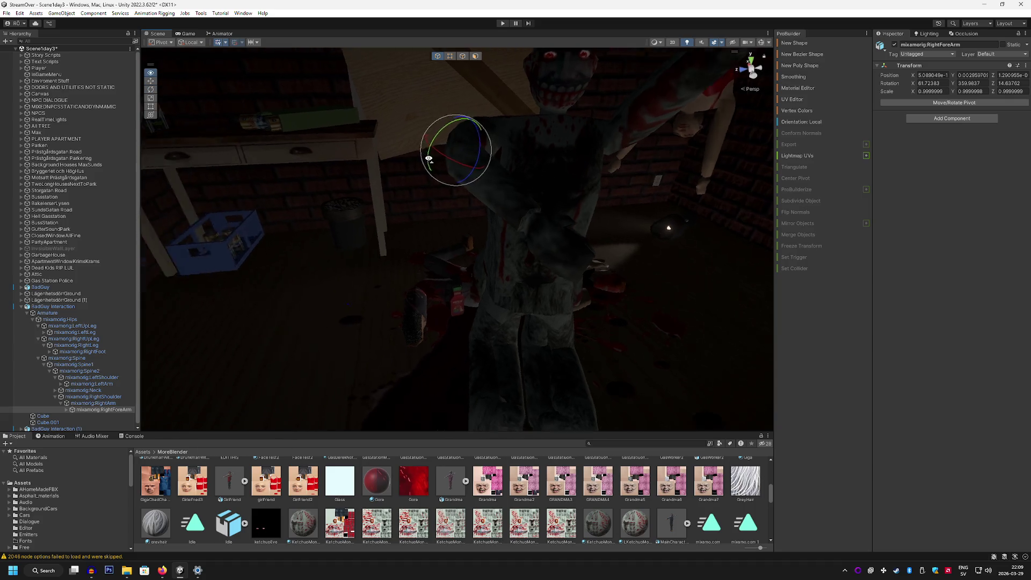
left_click(109, 403)
mouse_move(445, 132)
left_mouse_down()
mouse_move(444, 191)
mouse_move(457, 166)
mouse_move(481, 167)
mouse_move(412, 161)
mouse_move(440, 173)
mouse_move(468, 147)
mouse_move(441, 168)
mouse_move(456, 143)
mouse_move(440, 159)
mouse_move(469, 156)
mouse_move(470, 144)
mouse_move(441, 154)
mouse_move(471, 130)
mouse_move(467, 145)
mouse_move(460, 133)
mouse_move(458, 169)
mouse_move(459, 152)
mouse_move(504, 141)
mouse_move(573, 144)
mouse_move(408, 196)
left_mouse_up()
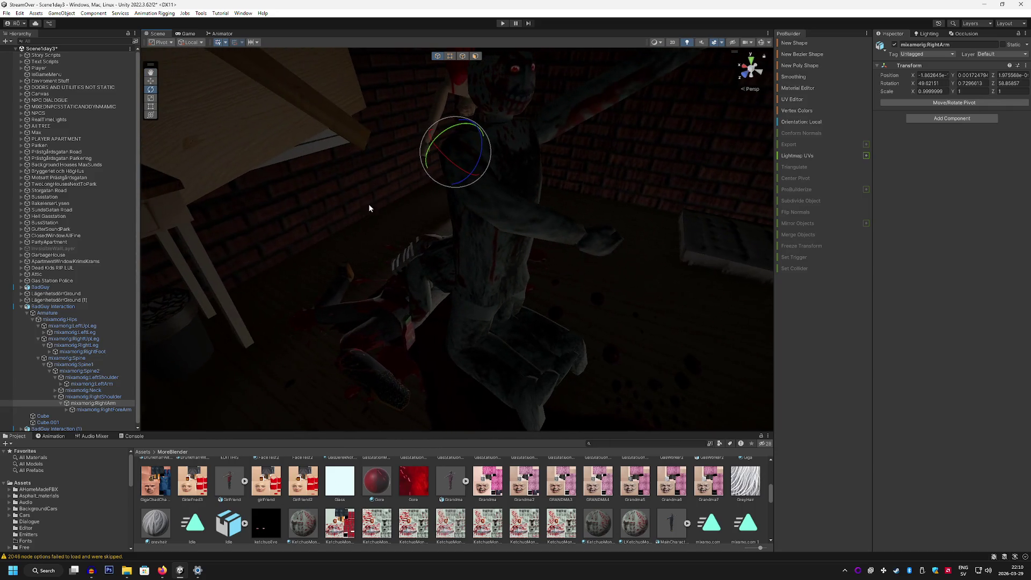
left_click(102, 410)
mouse_move(505, 214)
left_mouse_down()
mouse_move(513, 222)
mouse_move(571, 203)
mouse_move(461, 198)
mouse_move(308, 165)
mouse_move(343, 166)
mouse_move(330, 161)
mouse_move(270, 191)
left_mouse_up()
left_click_drag(299, 159, 523, 167)
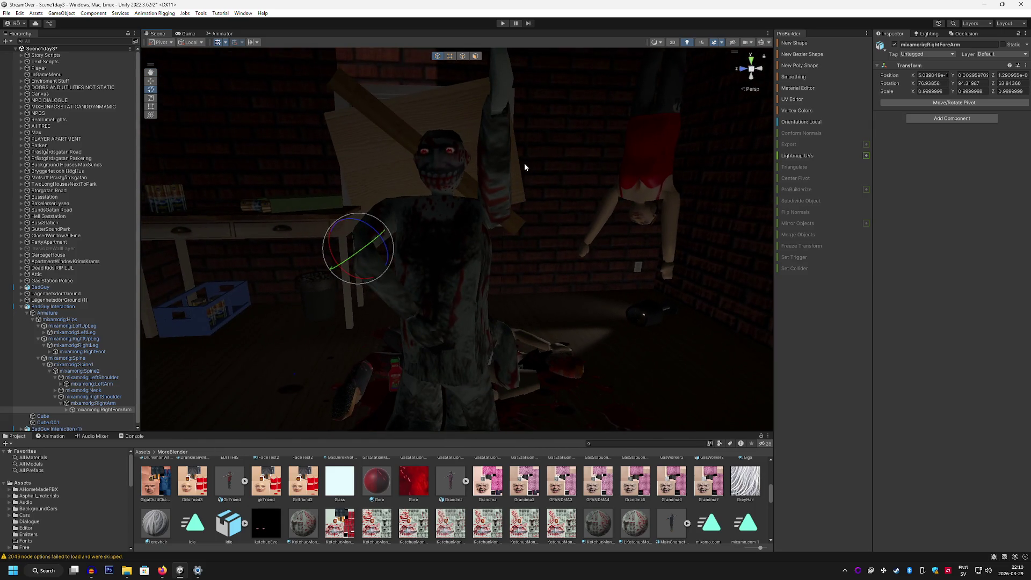
Swing the raised left arm down at the LeftShoulder and shift the shoulder slightly.
left_click(91, 377)
mouse_move(459, 188)
left_mouse_down()
mouse_move(436, 272)
mouse_move(437, 246)
left_mouse_up()
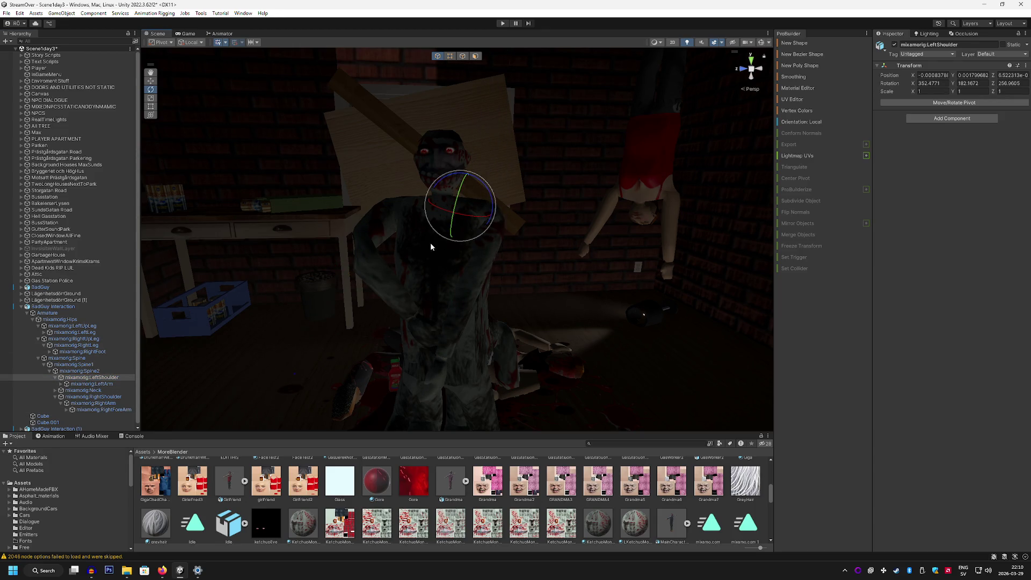
key("w")
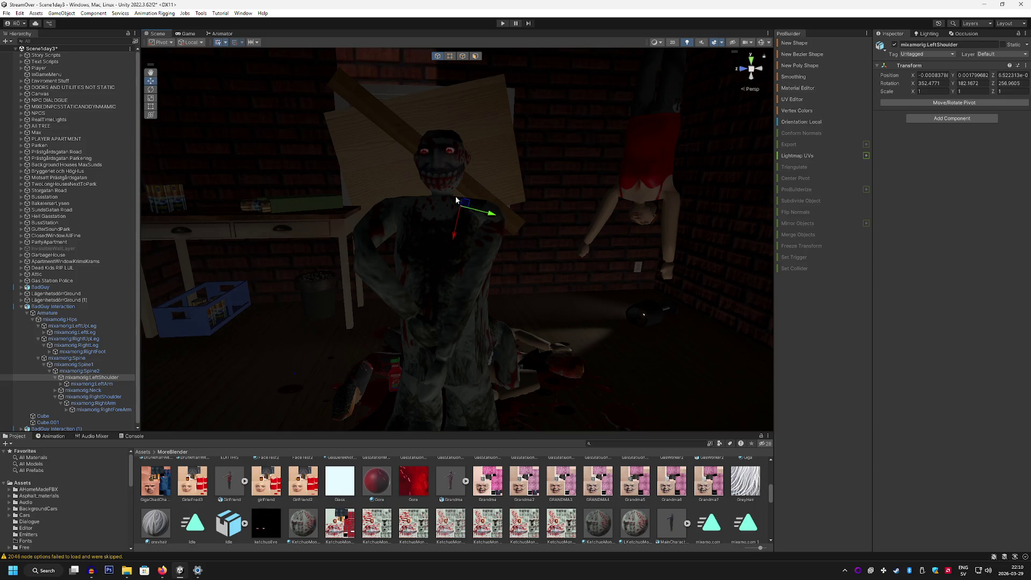
left_click_drag(494, 217, 495, 215)
left_click(151, 91)
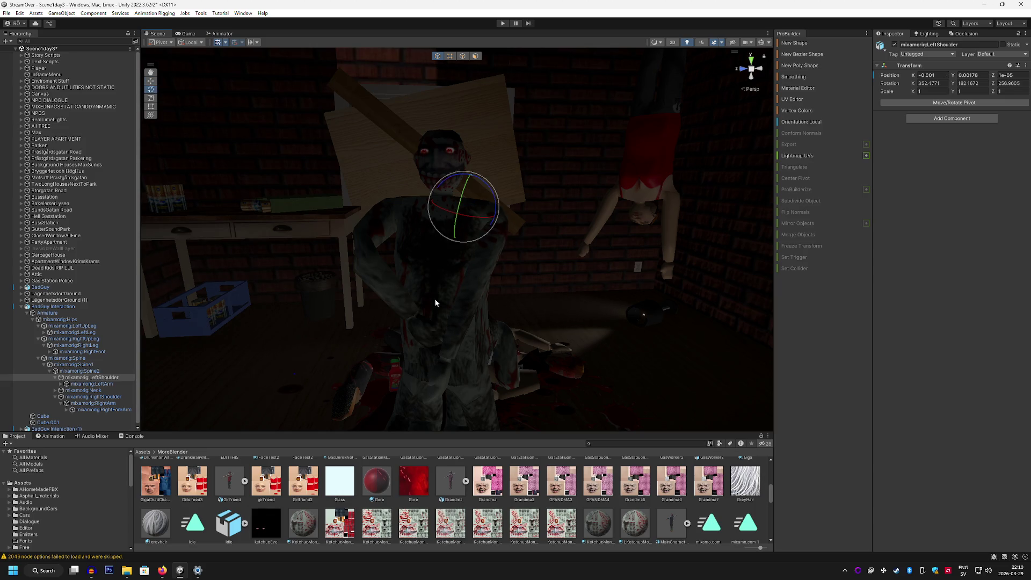
Bend the left forearm and rotate the left arm to a new angle.
left_click(103, 385)
left_click(110, 409)
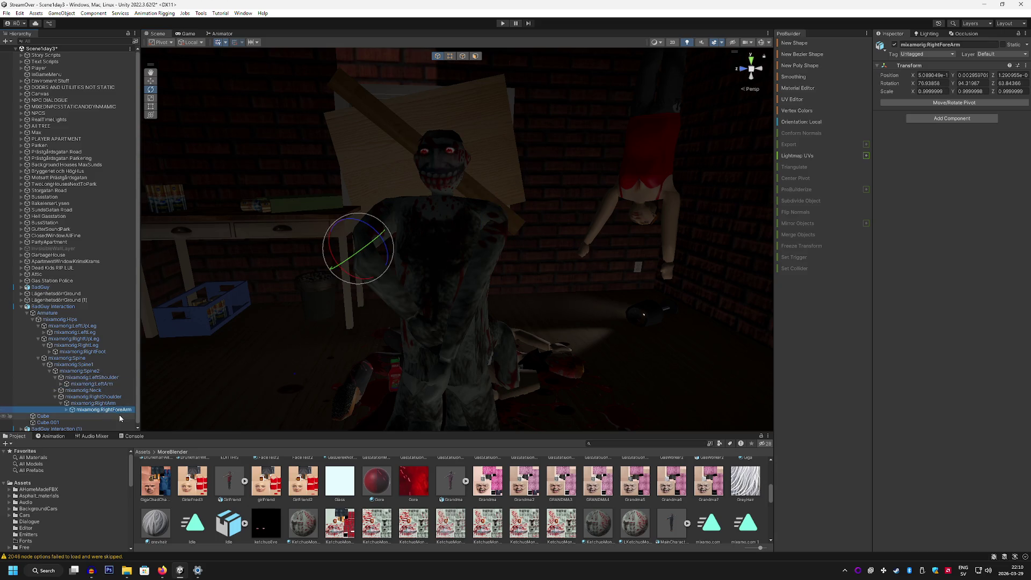
left_click(91, 384)
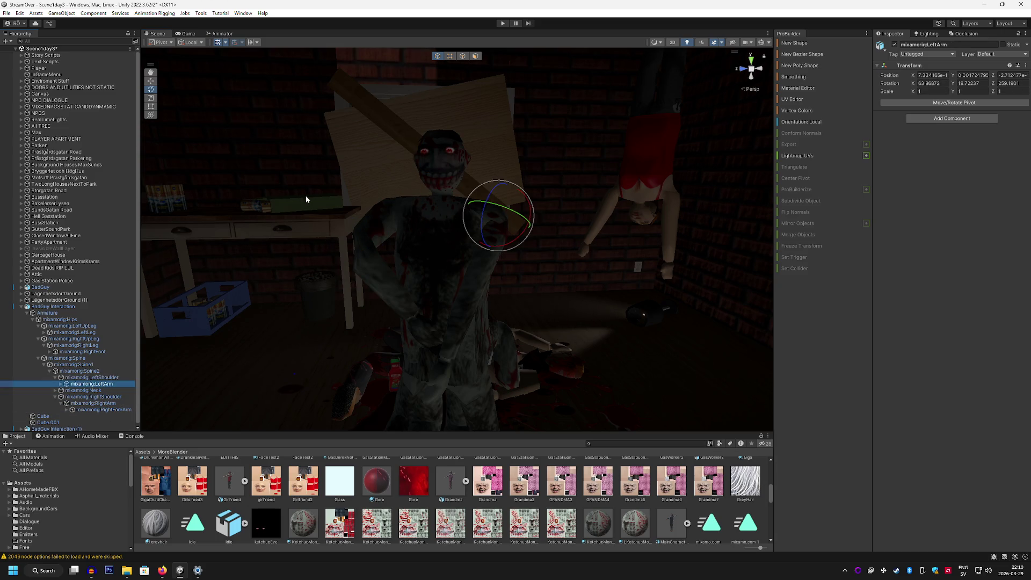
left_click(61, 384)
left_click(99, 390)
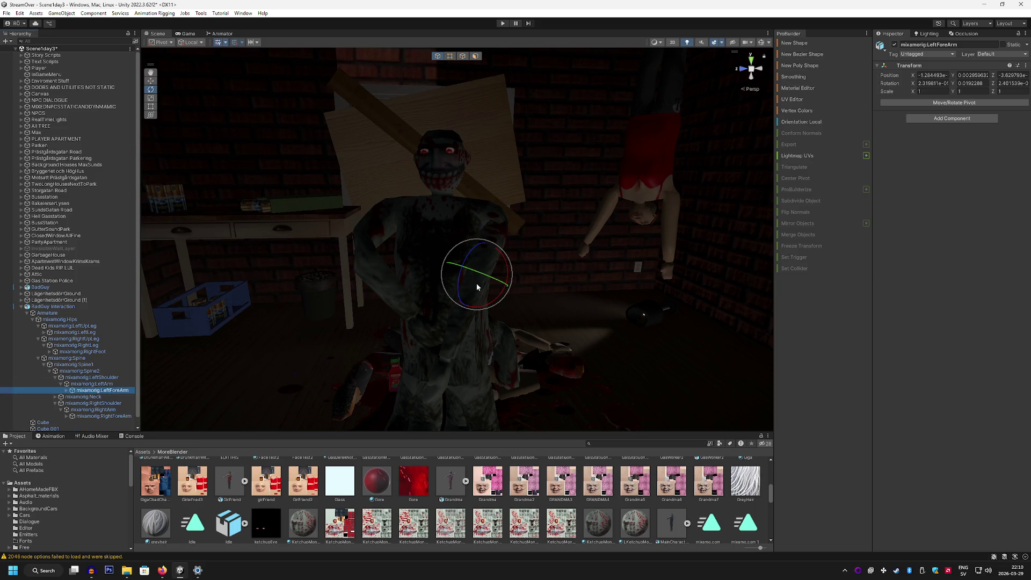
mouse_move(484, 309)
left_mouse_down()
mouse_move(449, 304)
mouse_move(464, 297)
left_mouse_up()
left_click(114, 379)
left_click(92, 384)
mouse_move(536, 203)
left_mouse_down()
mouse_move(536, 186)
mouse_move(534, 219)
mouse_move(557, 228)
mouse_move(494, 215)
left_mouse_up()
Re-bend the Spine so the upper body stands nearly upright, about 4.73 on X.
left_click(63, 359)
mouse_move(448, 247)
left_mouse_down()
mouse_move(617, 189)
mouse_move(701, 203)
left_mouse_up()
mouse_move(767, 214)
left_mouse_down()
mouse_move(466, 319)
mouse_move(640, 153)
mouse_move(531, 277)
mouse_move(602, 161)
mouse_move(508, 285)
mouse_move(518, 197)
mouse_move(487, 274)
mouse_move(504, 281)
mouse_move(619, 234)
mouse_move(590, 221)
mouse_move(584, 203)
mouse_move(610, 198)
left_mouse_up()
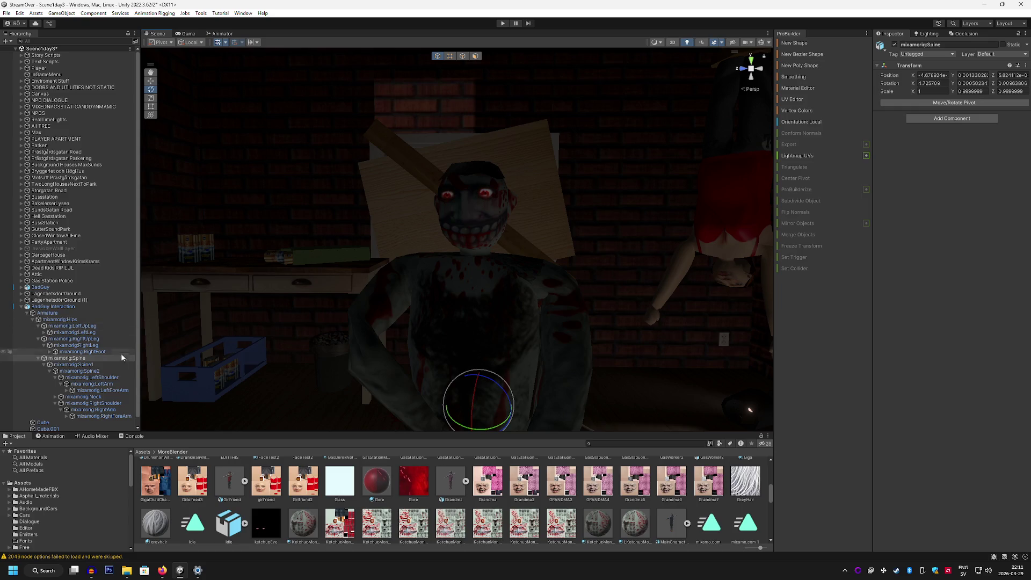
left_click(81, 397)
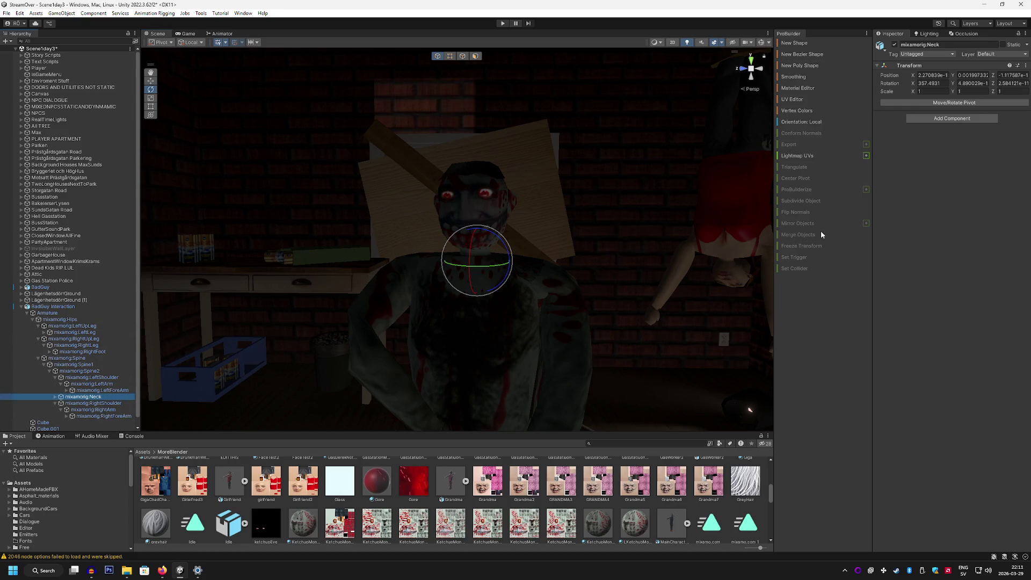
Add the Follow Camera Drunk script to mixamorig:Neck and assign the neck as its Head Bone.
left_click(960, 122)
type("look")
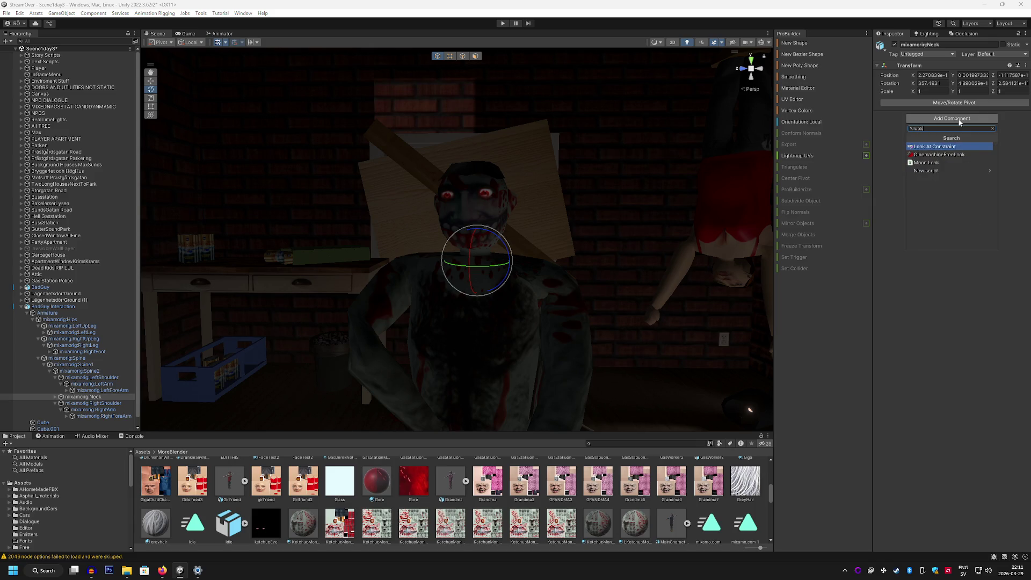
key("BackSpace")
key("BackSpace")
key("BackSpace")
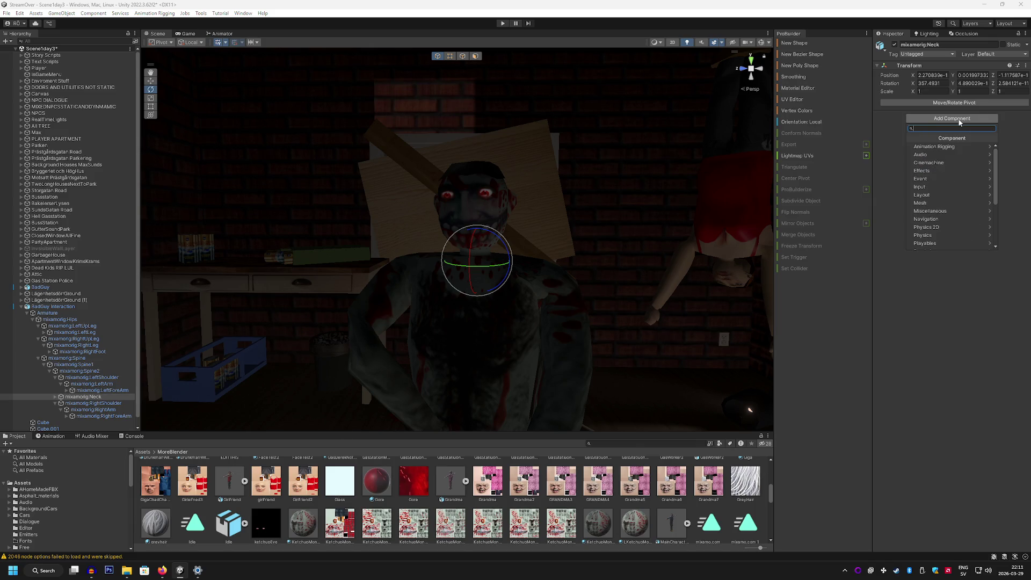
type("drunk")
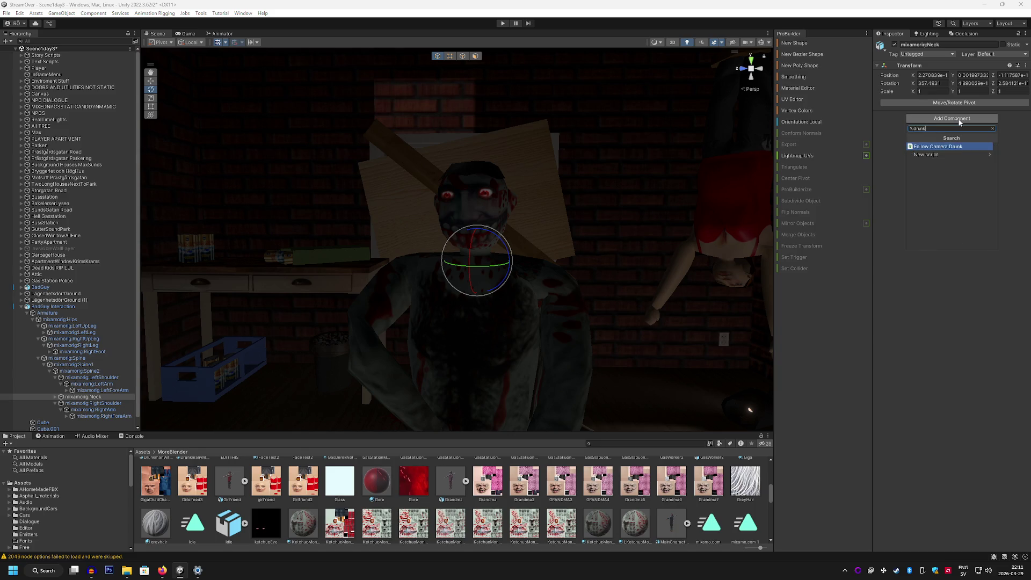
left_click(944, 147)
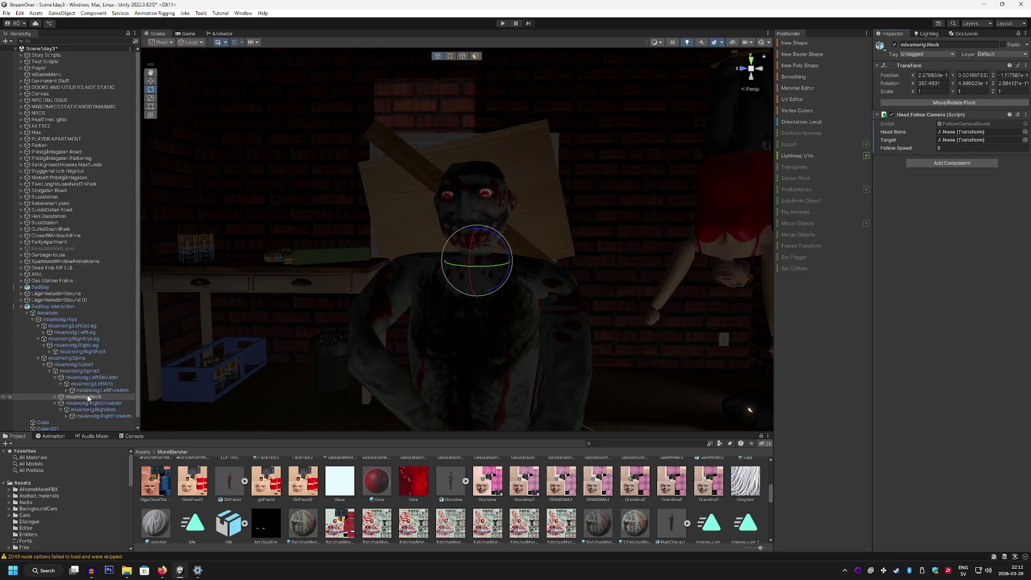
left_click_drag(871, 146, 951, 137)
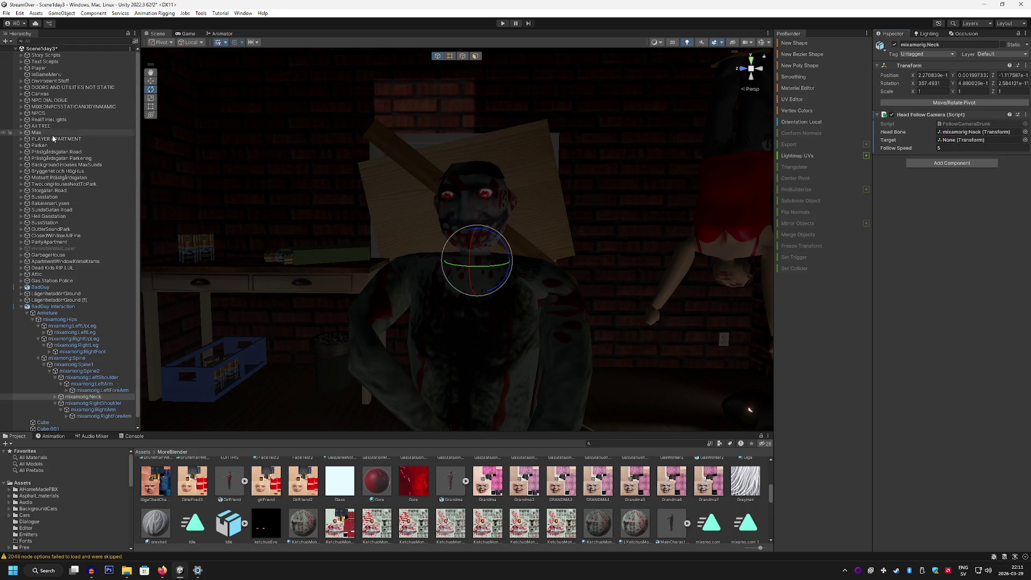
Set the script's Target to the player's mixamorig:Neck under Player > PlayerCapsule > MainCharacter, then show the Game view.
left_click(21, 68)
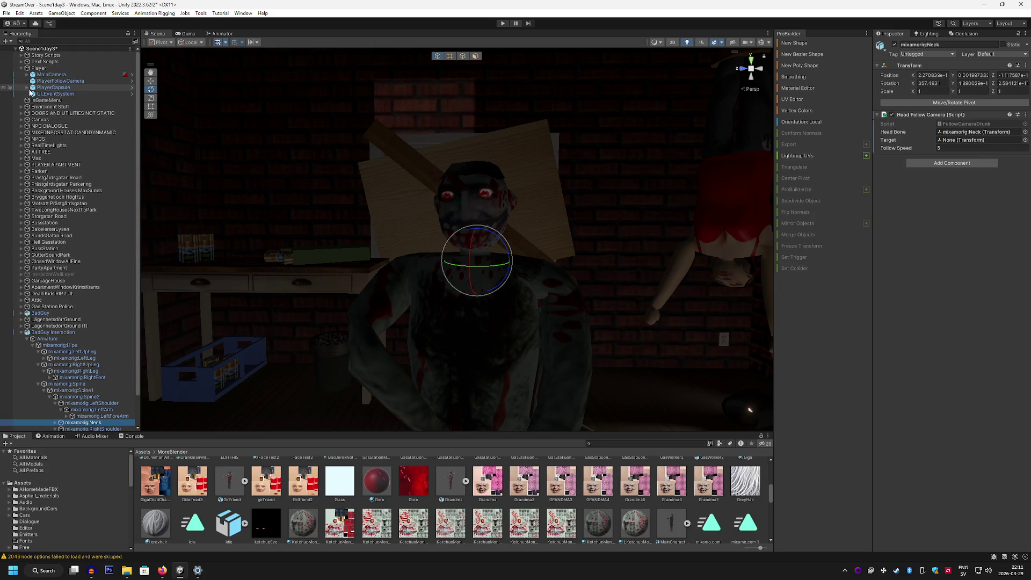
left_click(27, 88)
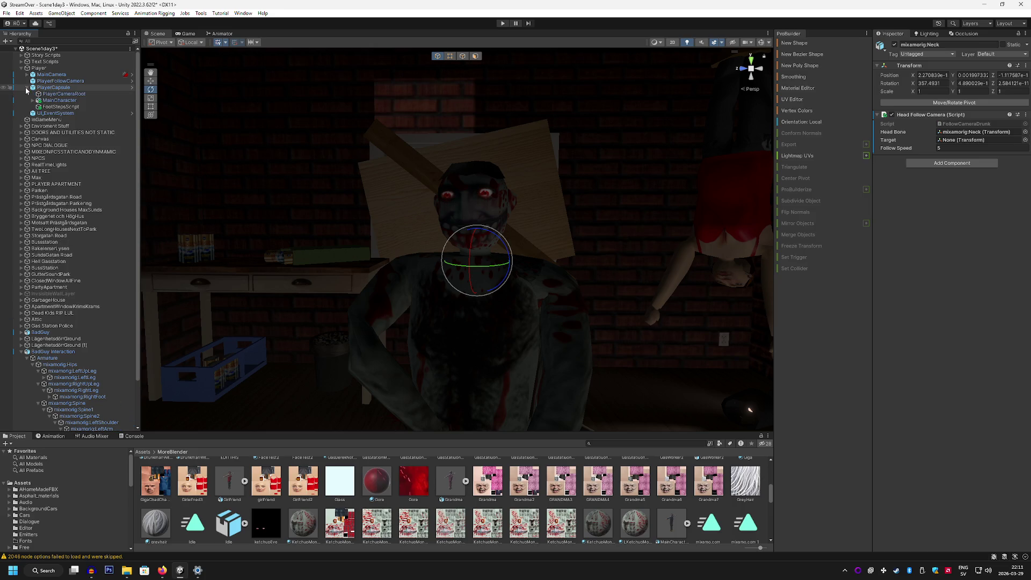
left_click(33, 101)
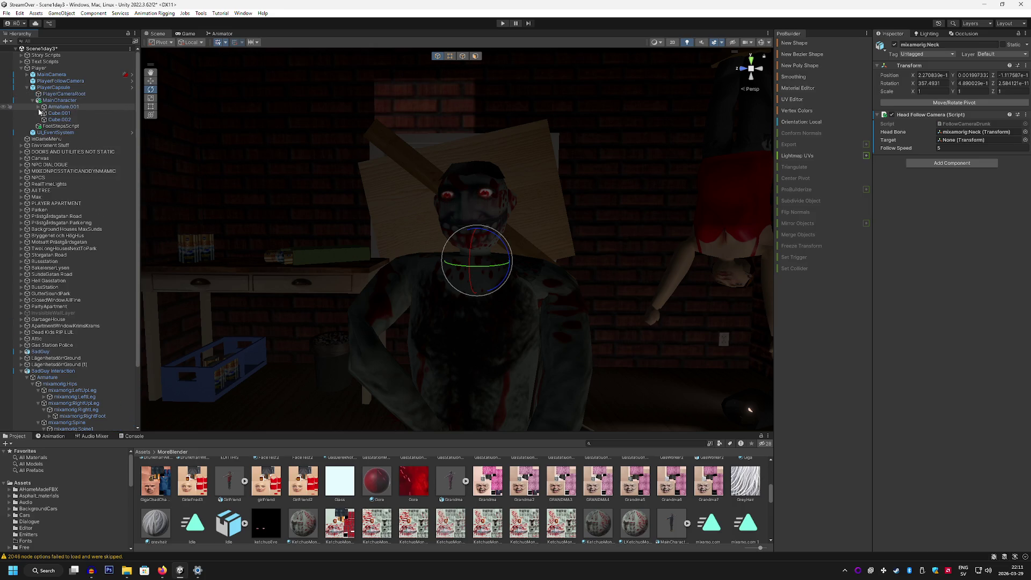
left_click(39, 107)
left_click(44, 113)
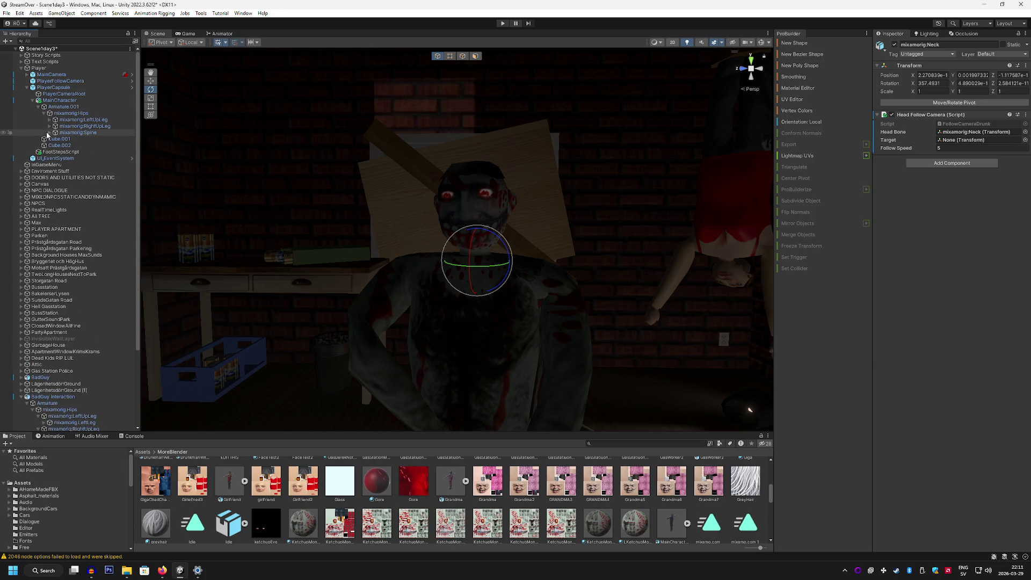
left_click(50, 133)
left_click(56, 139)
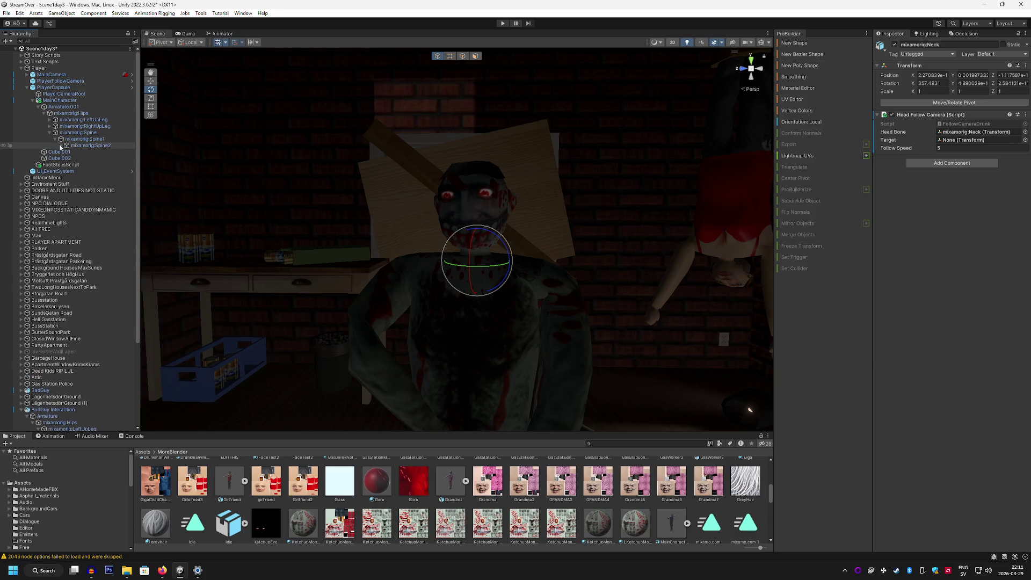
left_click(61, 145)
left_click_drag(81, 158, 969, 145)
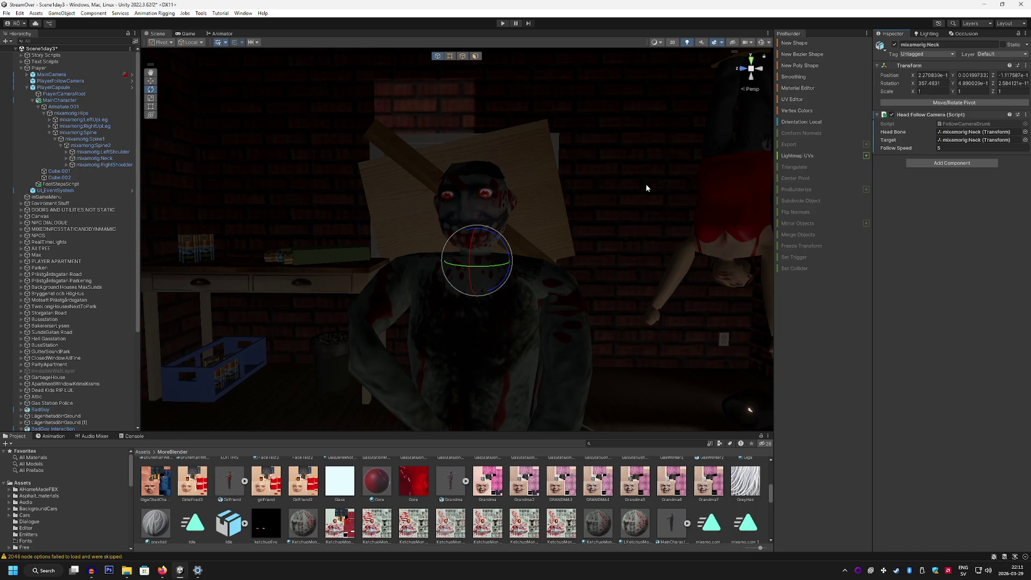
left_click(188, 34)
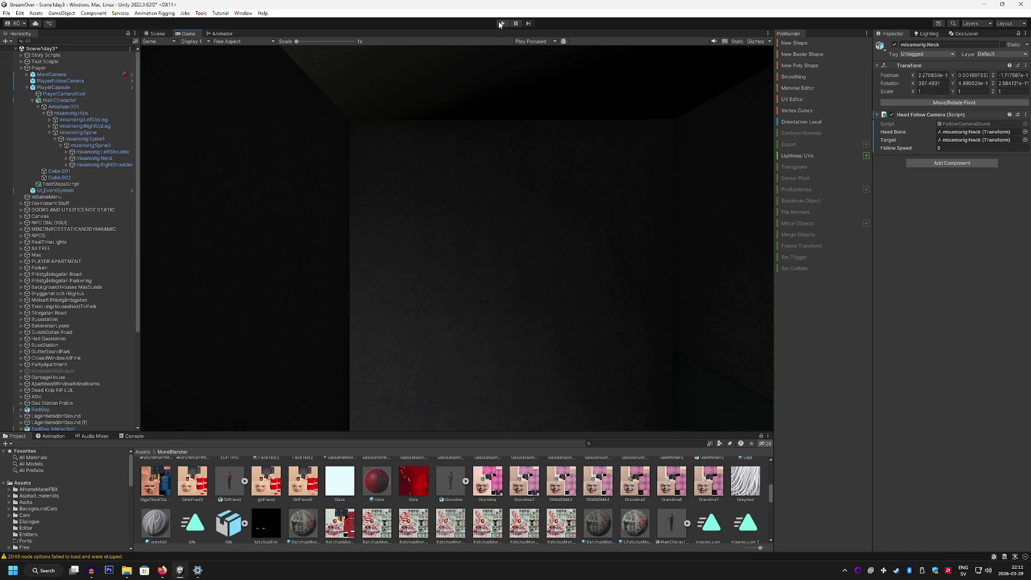
Play the scene in a maximized Game view to watch the zombie's head track the camera, then try Ctrl+S.
left_click(502, 23)
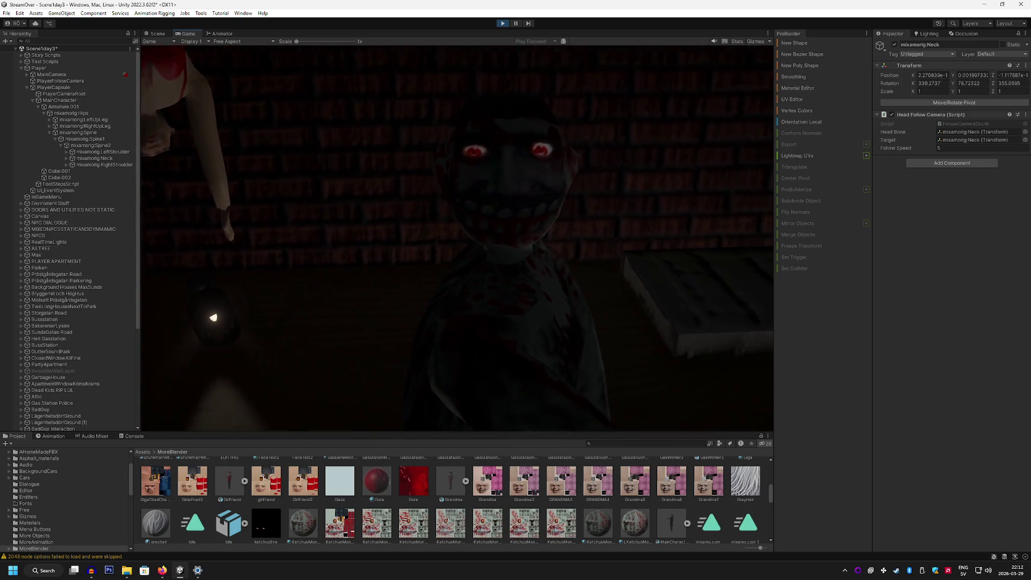
double_click(189, 34)
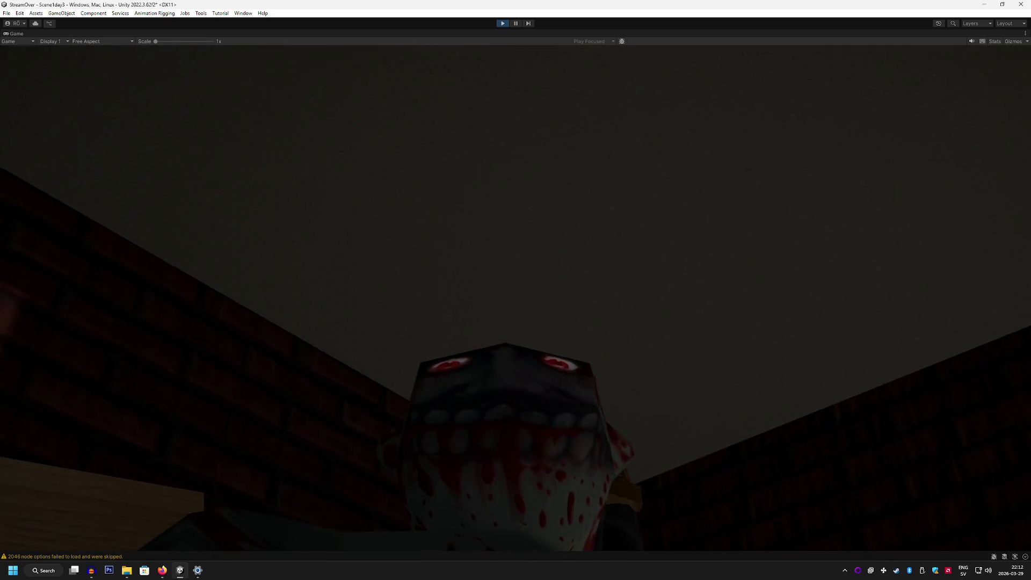
key("ctrl+s")
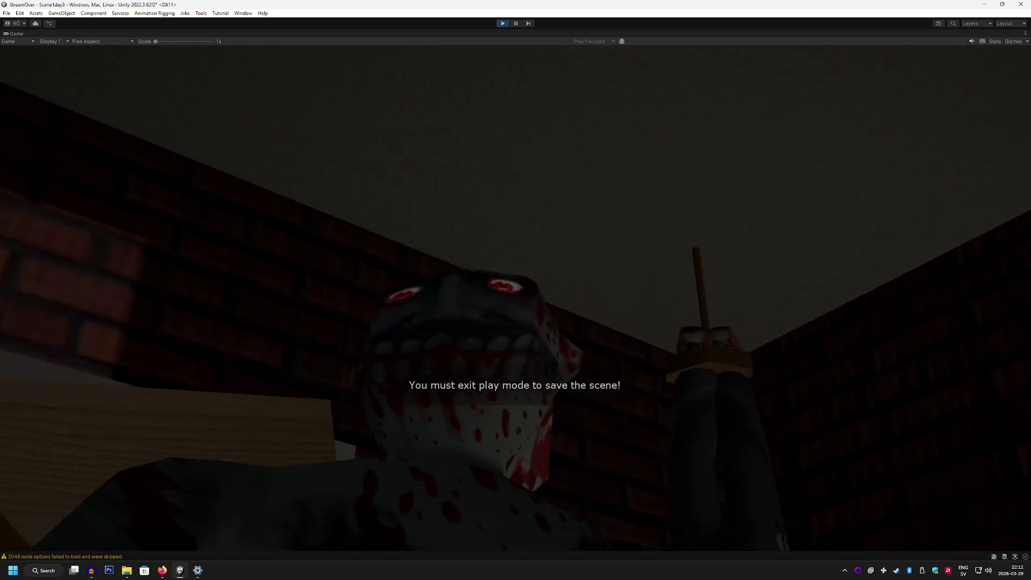
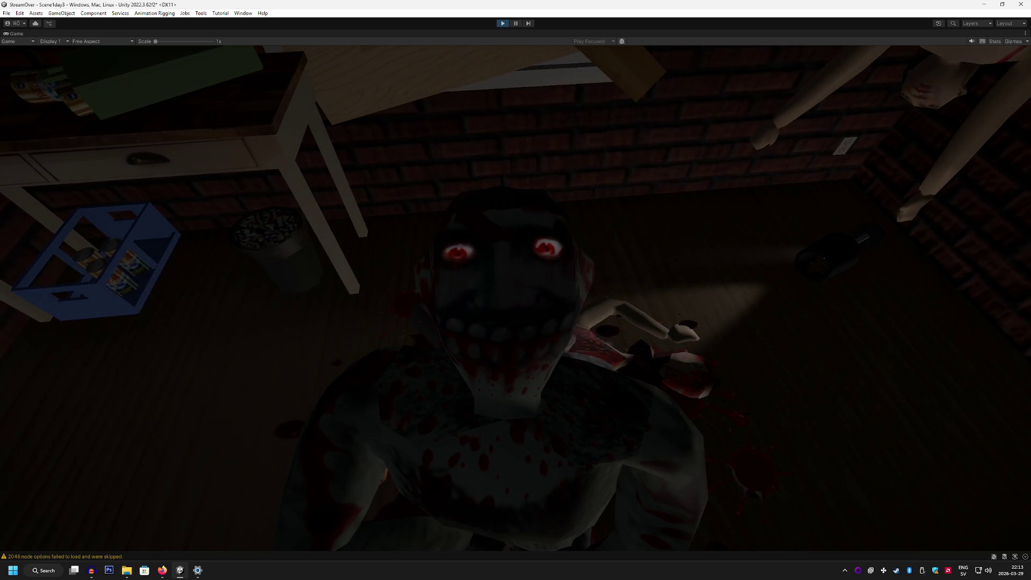
Leave the game preview, stop Play mode and bring back the Scene view.
key("Escape")
left_click(503, 24)
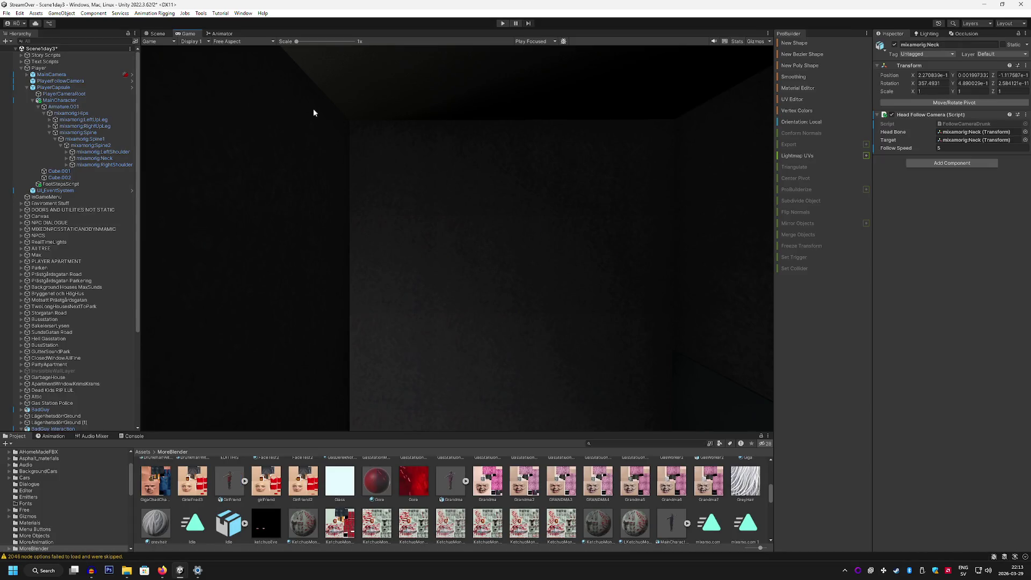
left_click(158, 33)
Fly the Scene camera through the grey hallway and staircase out along the night street.
mouse_move(426, 180)
left_mouse_down()
mouse_move(490, 193)
mouse_move(161, 185)
mouse_move(161, 172)
mouse_move(295, 200)
mouse_move(542, 214)
mouse_move(428, 220)
left_mouse_up()
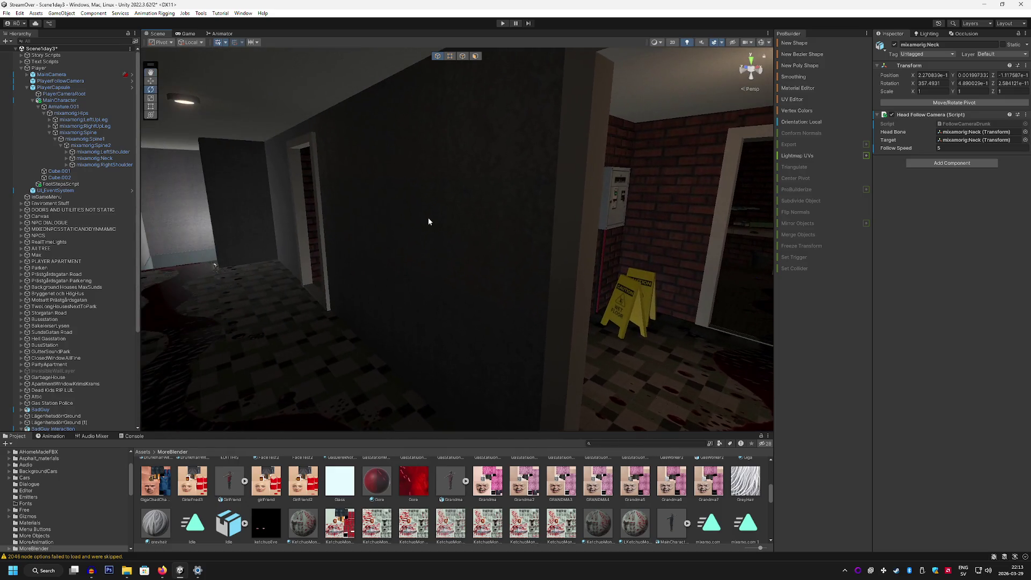
mouse_move(606, 306)
left_mouse_down()
mouse_move(658, 291)
mouse_move(517, 270)
mouse_move(534, 306)
mouse_move(654, 328)
mouse_move(937, 324)
left_mouse_up()
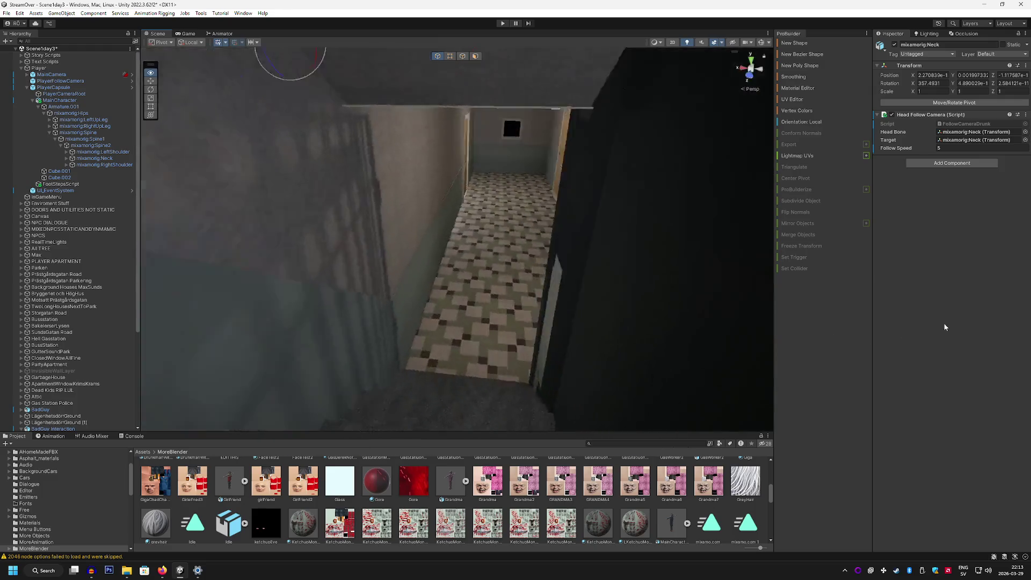
mouse_move(591, 317)
left_mouse_down()
mouse_move(543, 320)
mouse_move(798, 338)
mouse_move(958, 294)
mouse_move(850, 246)
mouse_move(587, 262)
mouse_move(585, 271)
mouse_move(536, 264)
mouse_move(720, 267)
mouse_move(552, 300)
left_mouse_up()
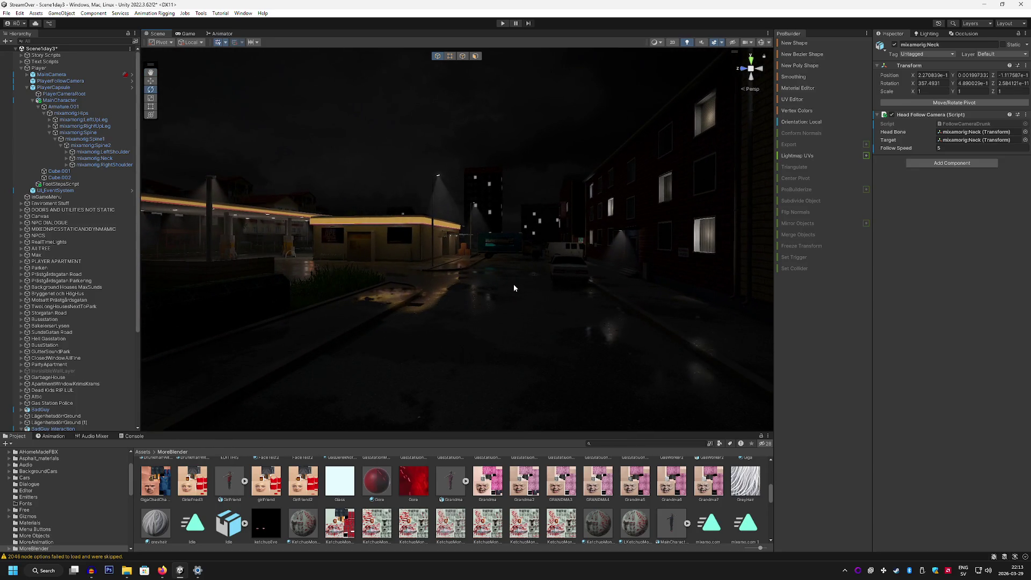
mouse_move(552, 241)
left_mouse_down()
mouse_move(393, 260)
mouse_move(124, 258)
left_mouse_up()
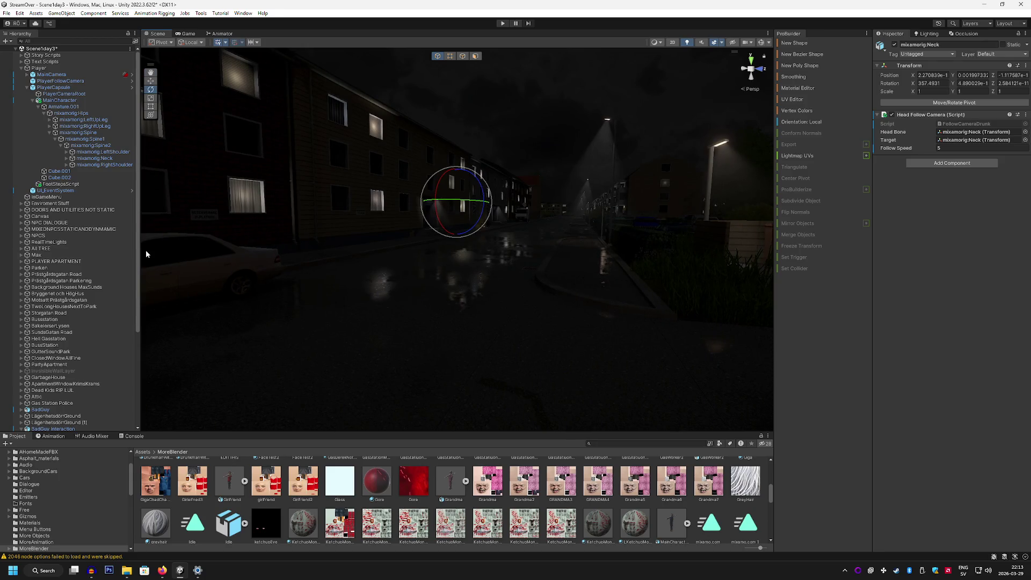
mouse_move(146, 253)
left_mouse_down()
mouse_move(472, 271)
mouse_move(410, 323)
mouse_move(191, 376)
mouse_move(161, 362)
mouse_move(261, 372)
mouse_move(311, 361)
mouse_move(328, 393)
left_mouse_up()
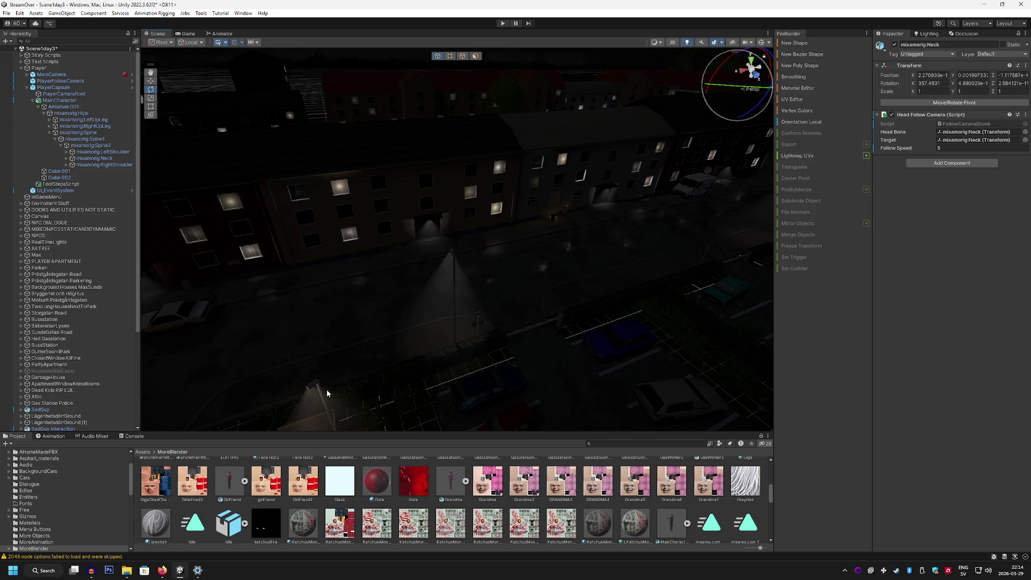
mouse_move(254, 351)
left_mouse_down()
mouse_move(426, 316)
mouse_move(545, 253)
mouse_move(580, 263)
left_mouse_up()
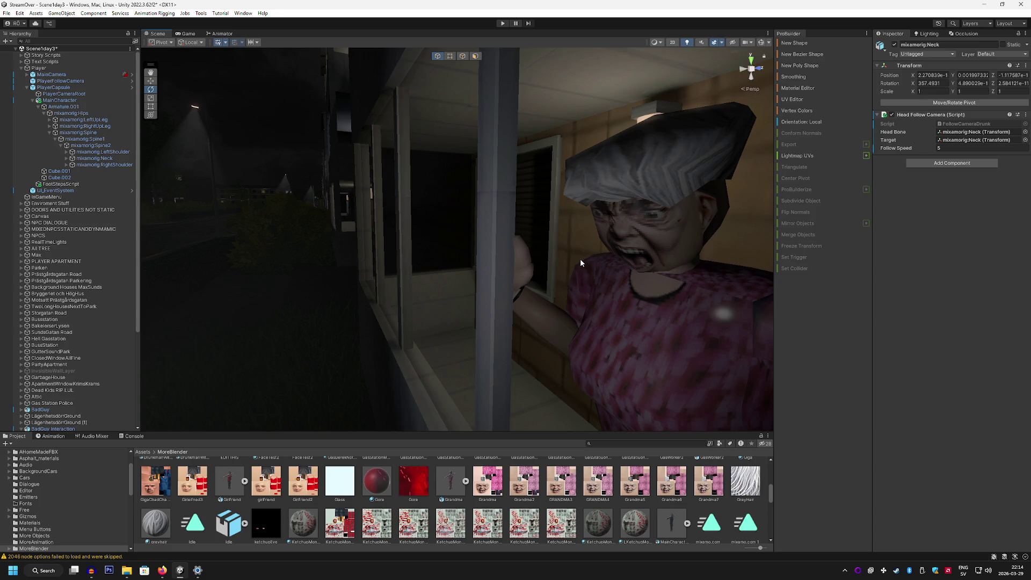
mouse_move(552, 245)
left_mouse_down()
mouse_move(424, 295)
mouse_move(184, 120)
left_mouse_up()
mouse_move(431, 195)
left_mouse_down()
mouse_move(257, 205)
mouse_move(605, 260)
mouse_move(590, 221)
mouse_move(474, 221)
mouse_move(458, 240)
mouse_move(152, 224)
mouse_move(173, 233)
mouse_move(502, 229)
mouse_move(528, 216)
left_mouse_up()
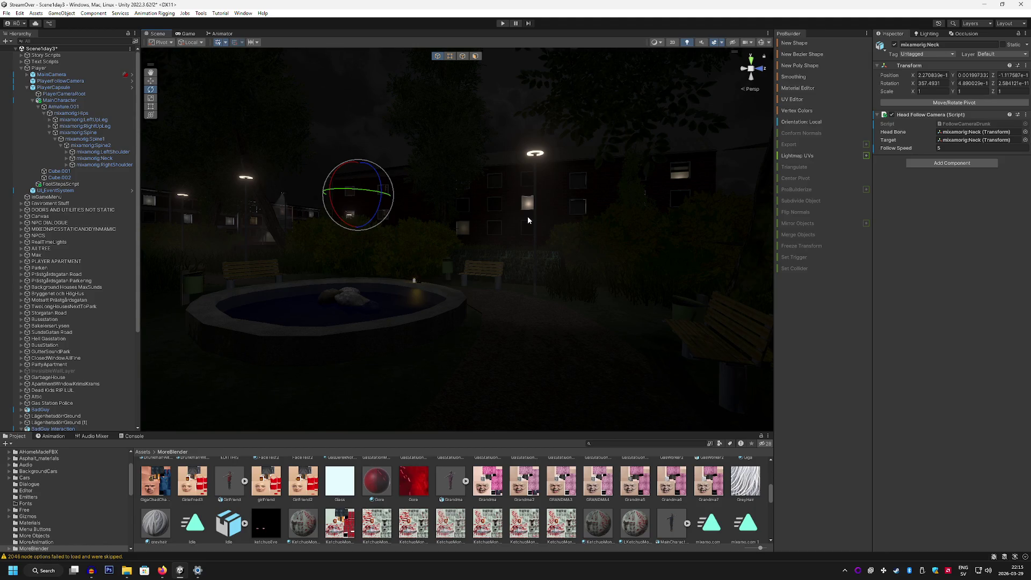
mouse_move(572, 248)
left_mouse_down()
mouse_move(541, 294)
mouse_move(610, 299)
mouse_move(445, 316)
mouse_move(570, 321)
mouse_move(475, 295)
mouse_move(550, 320)
mouse_move(705, 309)
mouse_move(664, 315)
mouse_move(538, 295)
mouse_move(550, 284)
mouse_move(553, 304)
mouse_move(387, 301)
mouse_move(556, 297)
mouse_move(382, 277)
mouse_move(276, 283)
mouse_move(242, 299)
mouse_move(253, 295)
mouse_move(217, 286)
mouse_move(279, 301)
mouse_move(278, 313)
mouse_move(455, 312)
mouse_move(446, 304)
mouse_move(439, 314)
left_mouse_up()
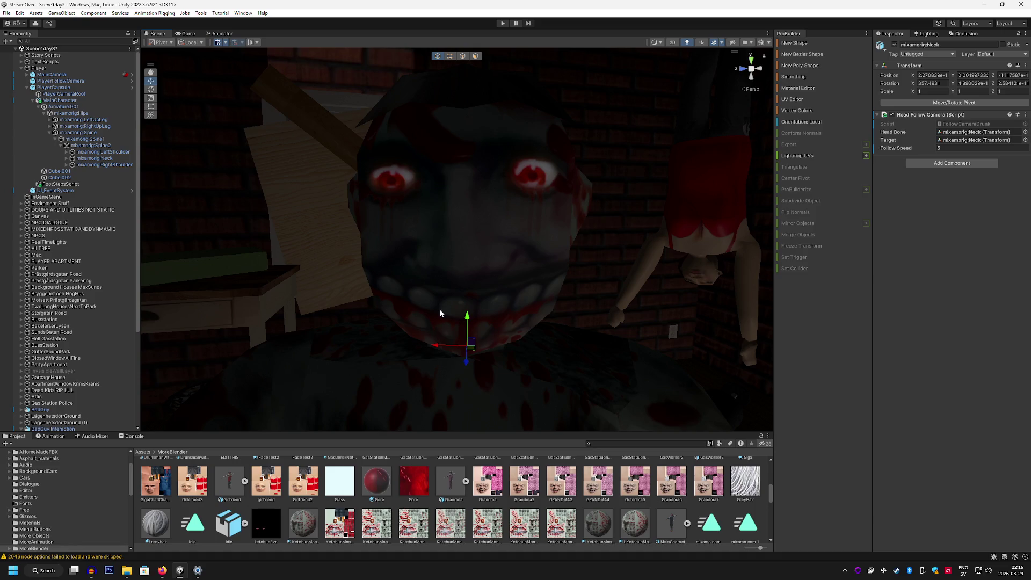
Pull back from the BadGuy's face to a wider attic view and collapse the Player object's children.
mouse_move(549, 215)
left_mouse_down()
mouse_move(553, 231)
mouse_move(422, 255)
mouse_move(357, 292)
mouse_move(602, 241)
mouse_move(389, 265)
mouse_move(546, 276)
mouse_move(532, 267)
left_mouse_up()
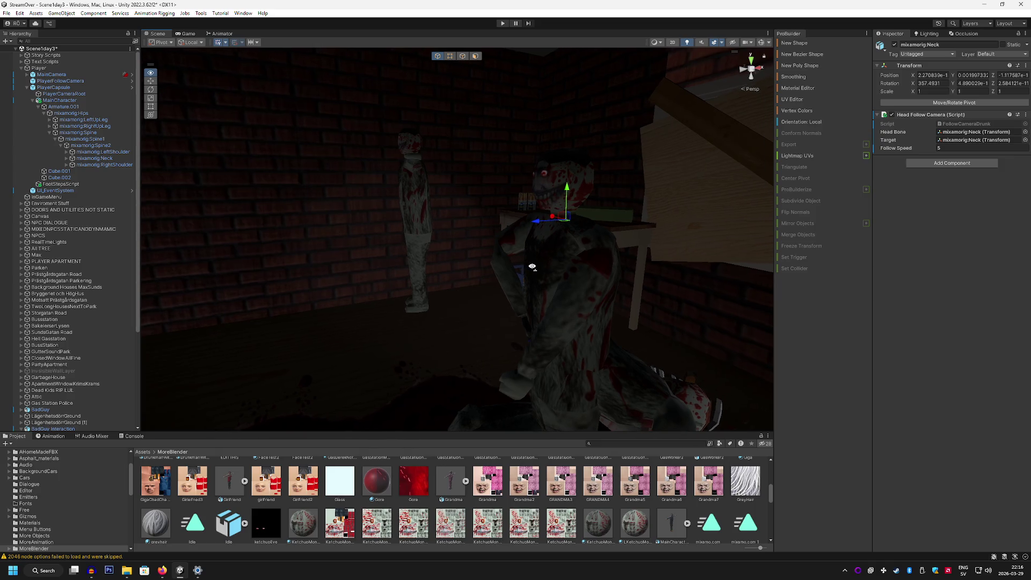
left_click(21, 69)
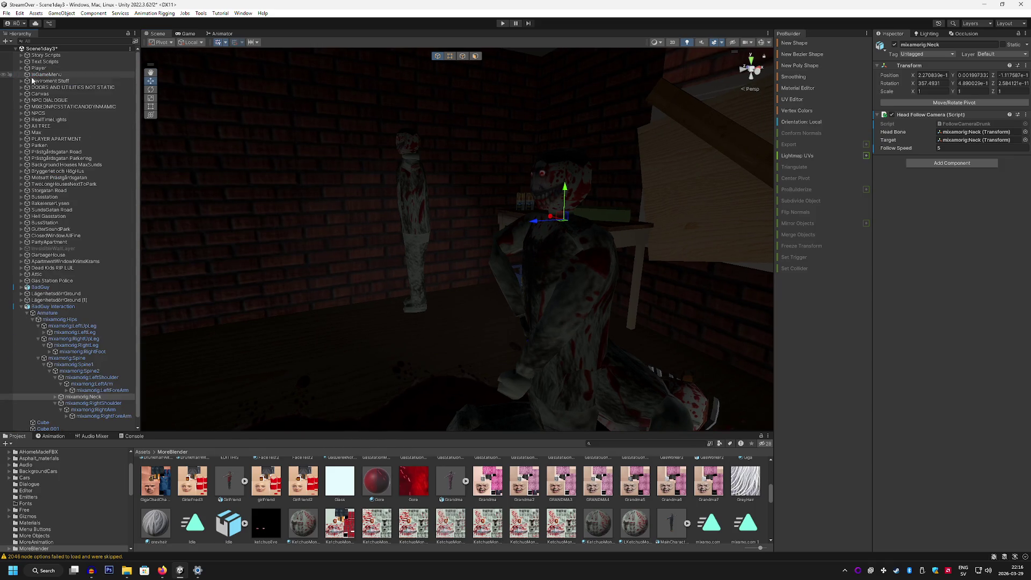
Move BadGuy below LägenhetsdörrGround (1) in the Hierarchy and rename it BadGuy Eating.
left_click(21, 307)
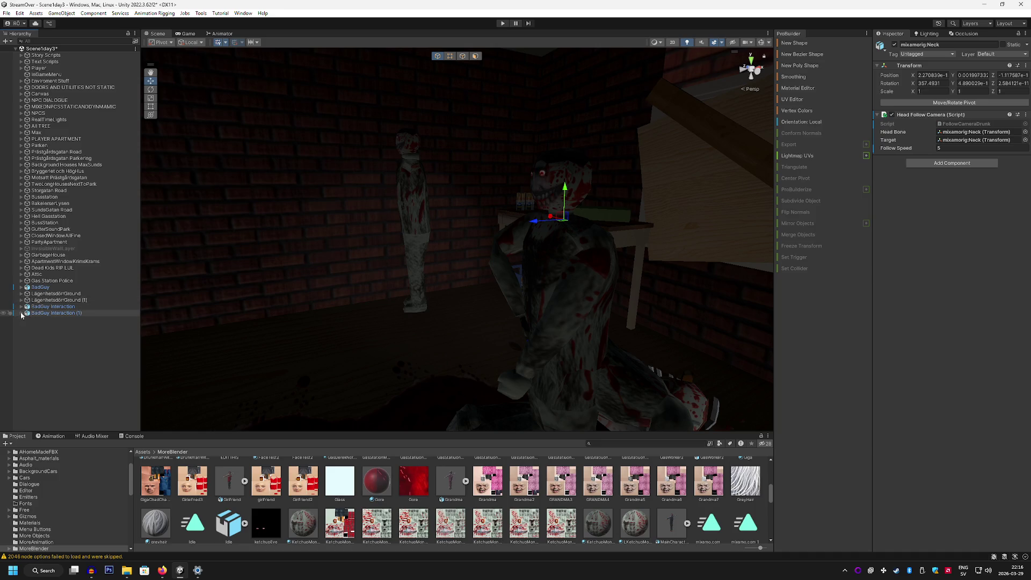
left_click(47, 307)
left_click(43, 289)
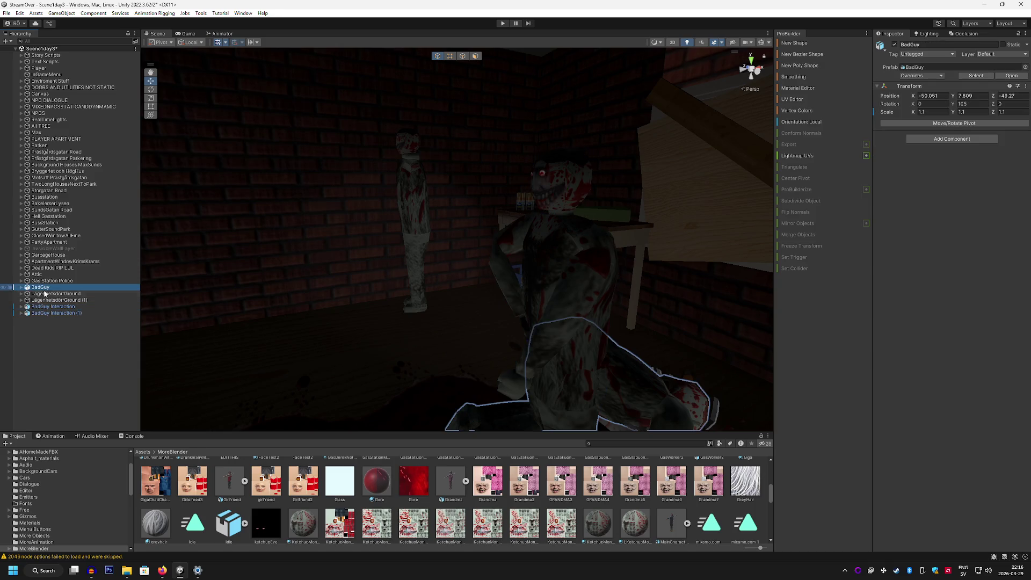
left_click_drag(46, 289, 40, 303)
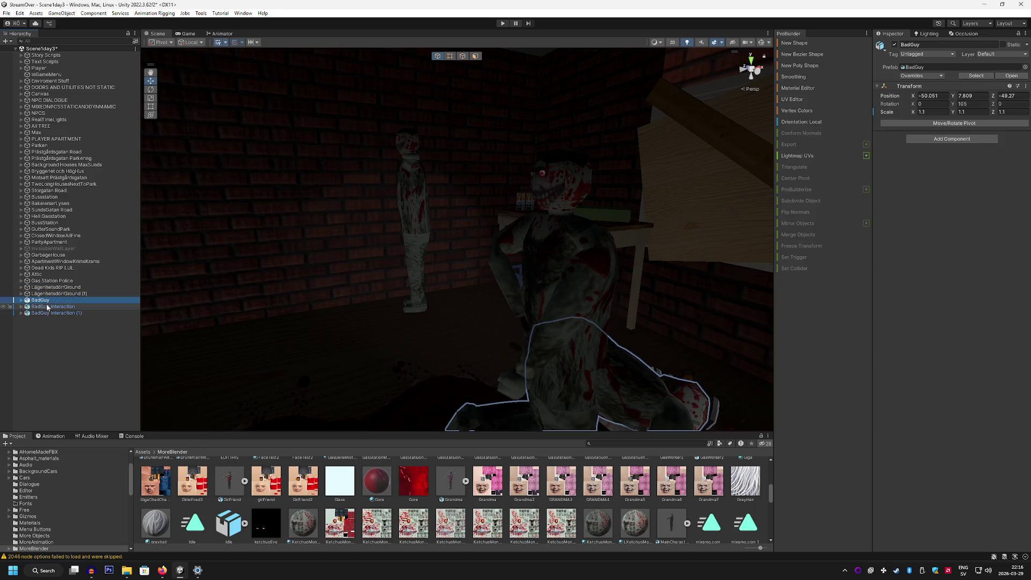
right_click(33, 302)
left_click(87, 278)
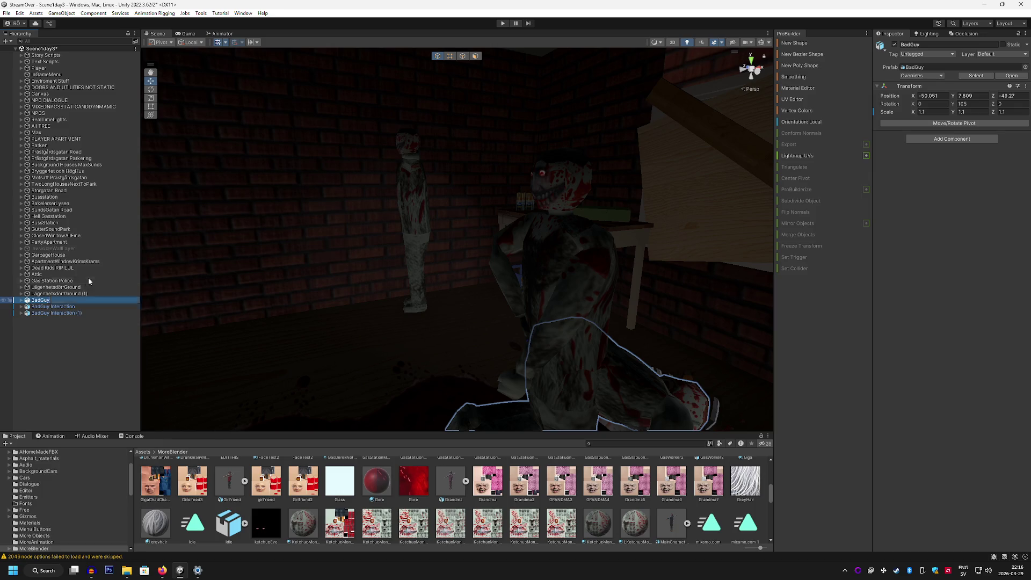
type("Eating")
left_click(52, 313)
Rename BadGuy Interaction (1) to BadGuy Chasing.
right_click(54, 315)
left_click(81, 275)
key("BackSpace")
key("BackSpace")
key("BackSpace")
type("Chasing")
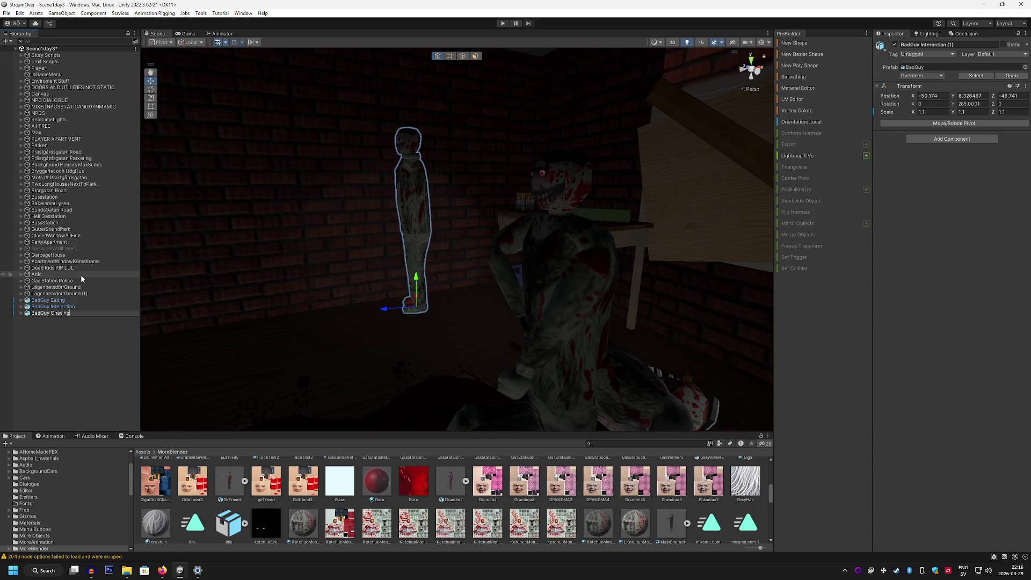
left_click(57, 356)
Duplicate BadGuy Chasing and name the copy BadGuy LoudFaceScare.
left_click(61, 315)
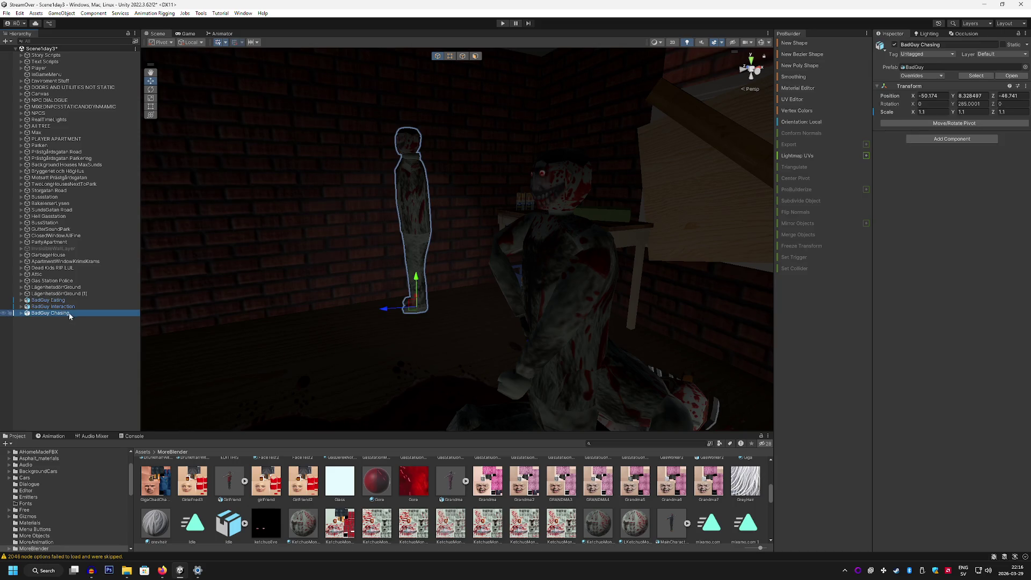
right_click(69, 316)
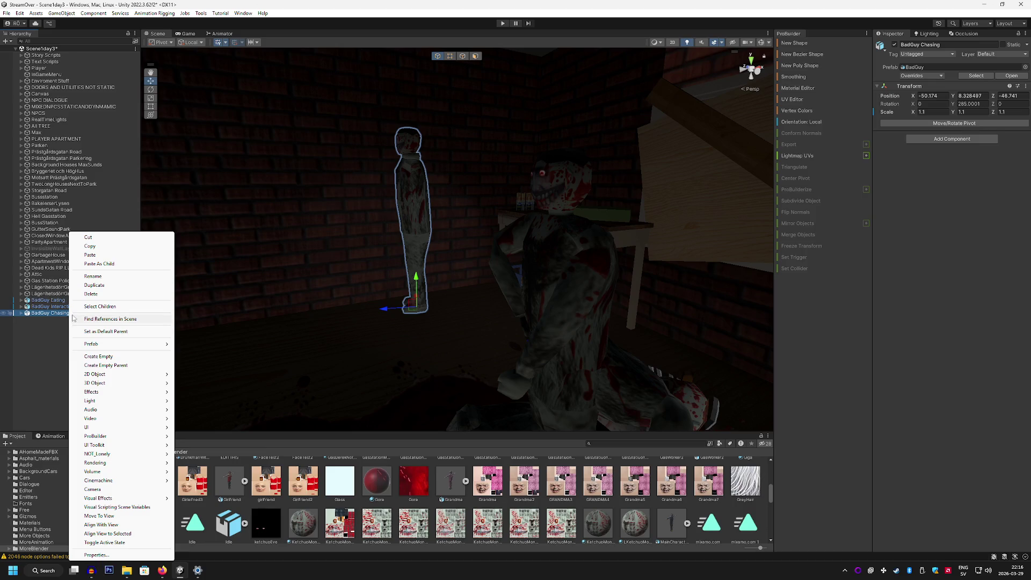
left_click(88, 286)
right_click(70, 320)
left_click(94, 307)
type("S")
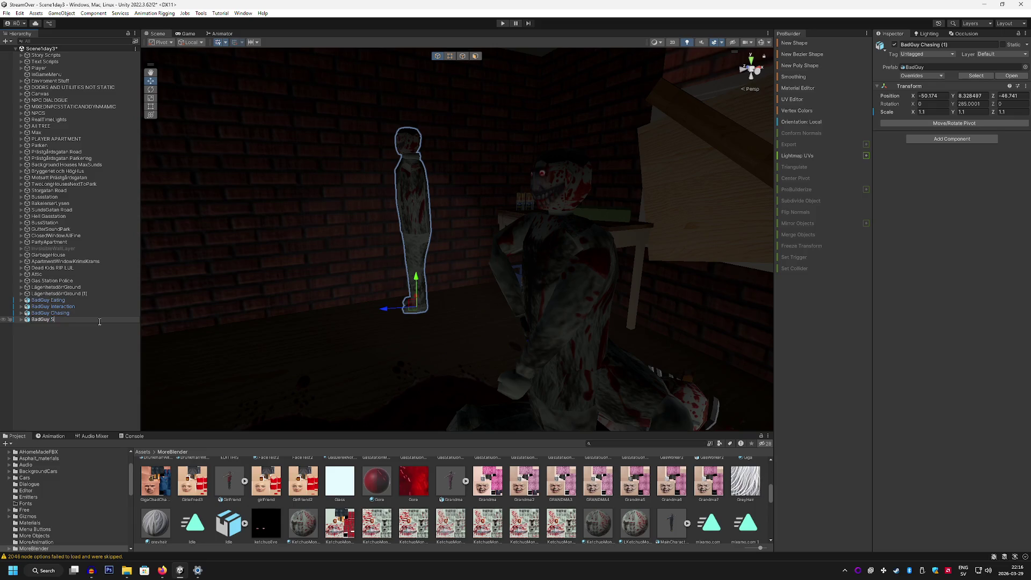
key("BackSpace")
key("BackSpace")
type("Lopu")
type("dFaceScr")
left_click(95, 343)
left_click(56, 319)
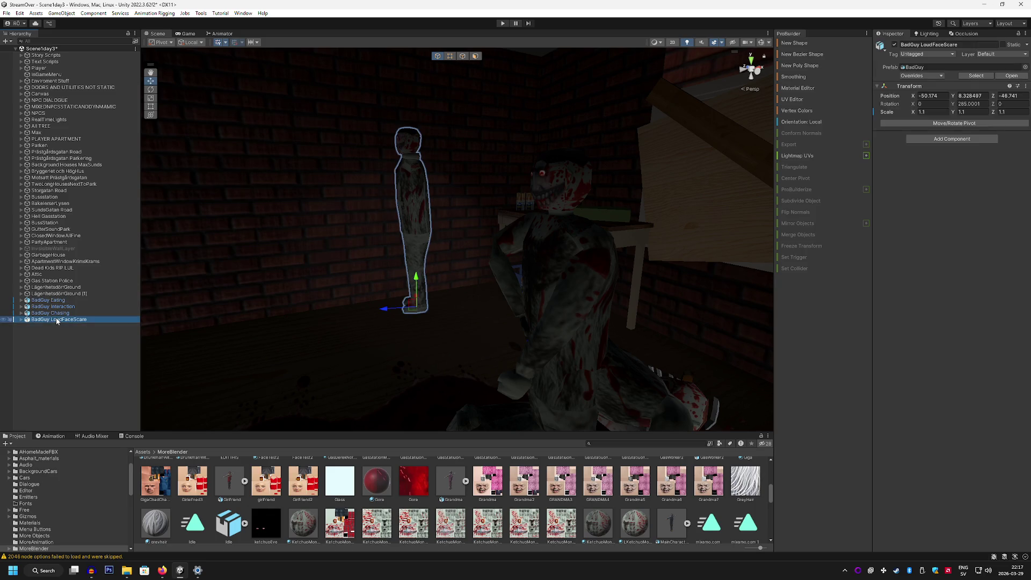
mouse_move(445, 288)
left_mouse_down()
mouse_move(461, 237)
mouse_move(492, 231)
mouse_move(630, 266)
left_mouse_up()
left_click_drag(535, 160, 469, 164)
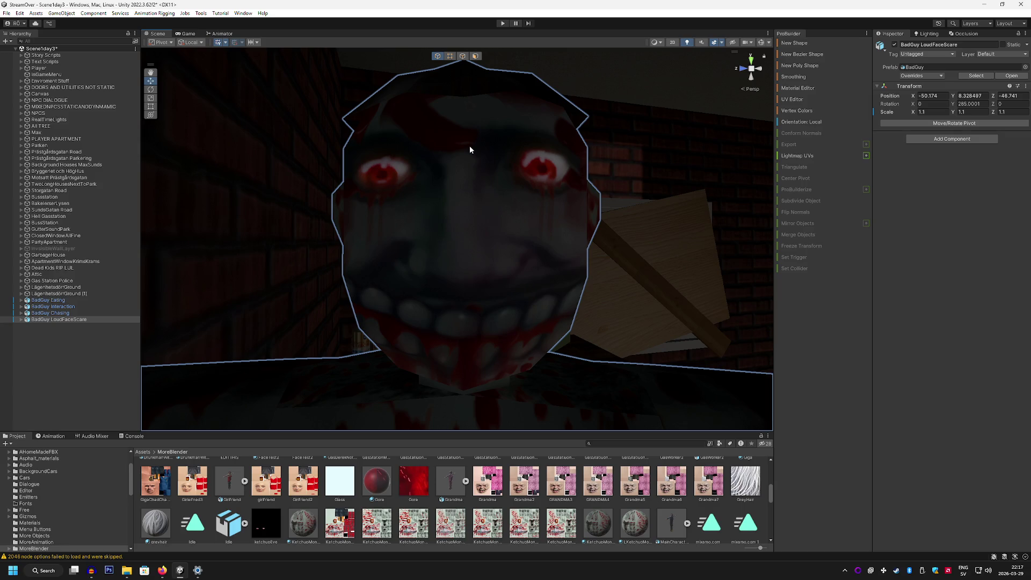
mouse_move(559, 203)
left_mouse_down()
mouse_move(610, 346)
mouse_move(529, 220)
mouse_move(472, 221)
mouse_move(462, 209)
mouse_move(555, 210)
mouse_move(547, 186)
left_mouse_up()
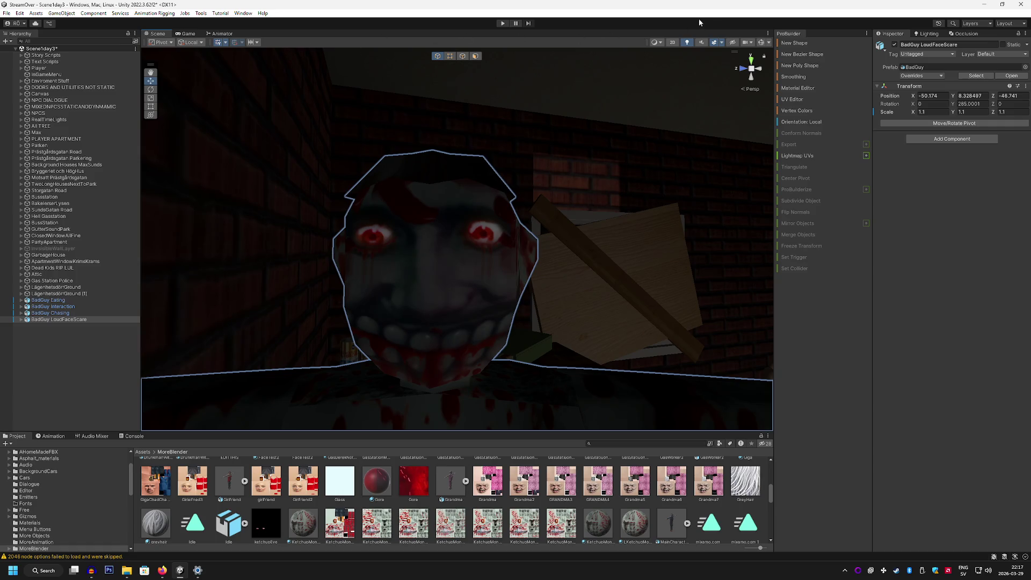
mouse_move(580, 258)
left_mouse_down()
mouse_move(594, 253)
mouse_move(417, 253)
left_mouse_up()
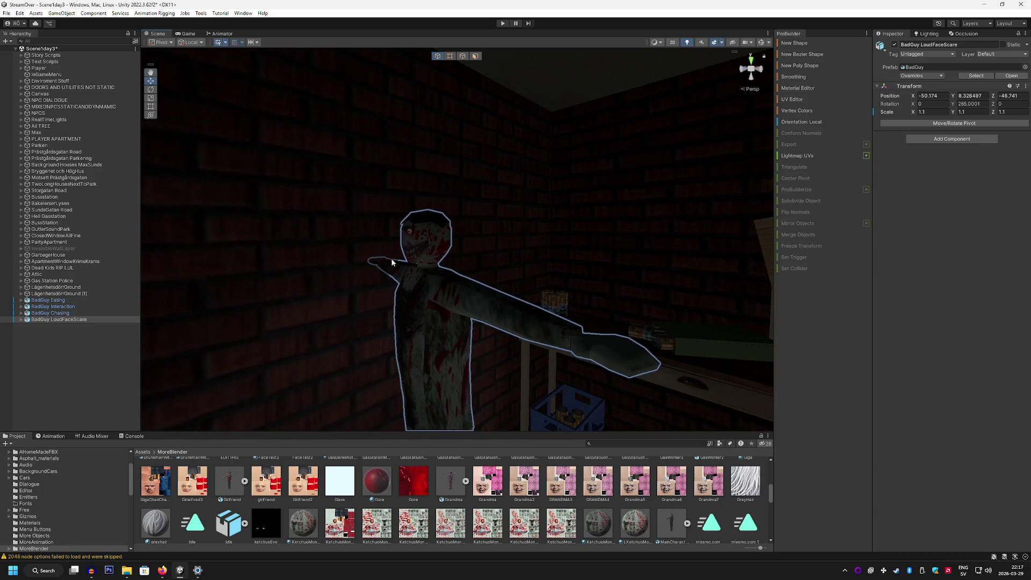
mouse_move(304, 374)
left_mouse_down()
mouse_move(491, 355)
mouse_move(477, 344)
left_mouse_up()
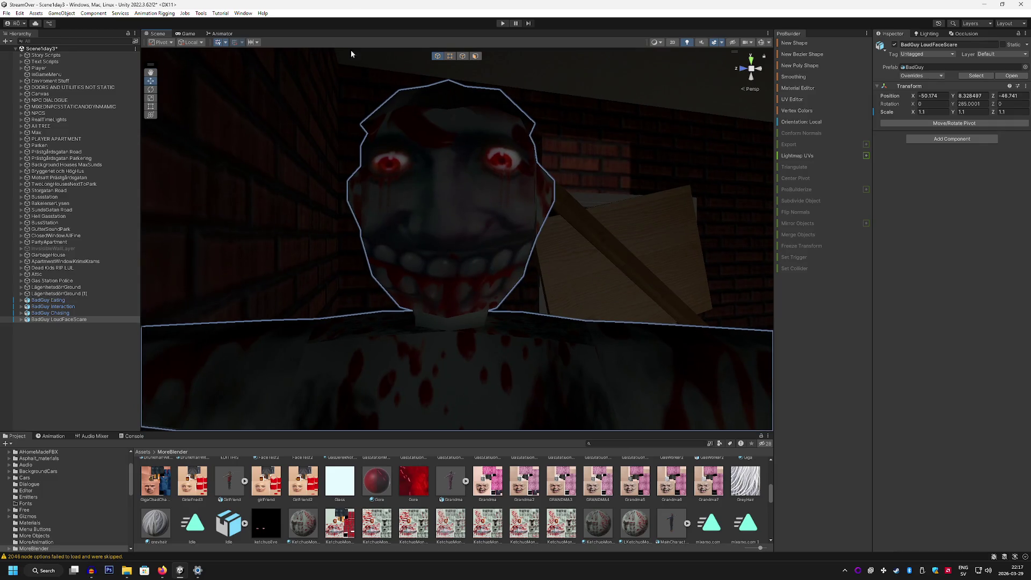
mouse_move(356, 321)
left_mouse_down()
mouse_move(564, 329)
mouse_move(491, 346)
mouse_move(394, 343)
mouse_move(386, 325)
mouse_move(407, 328)
left_mouse_up()
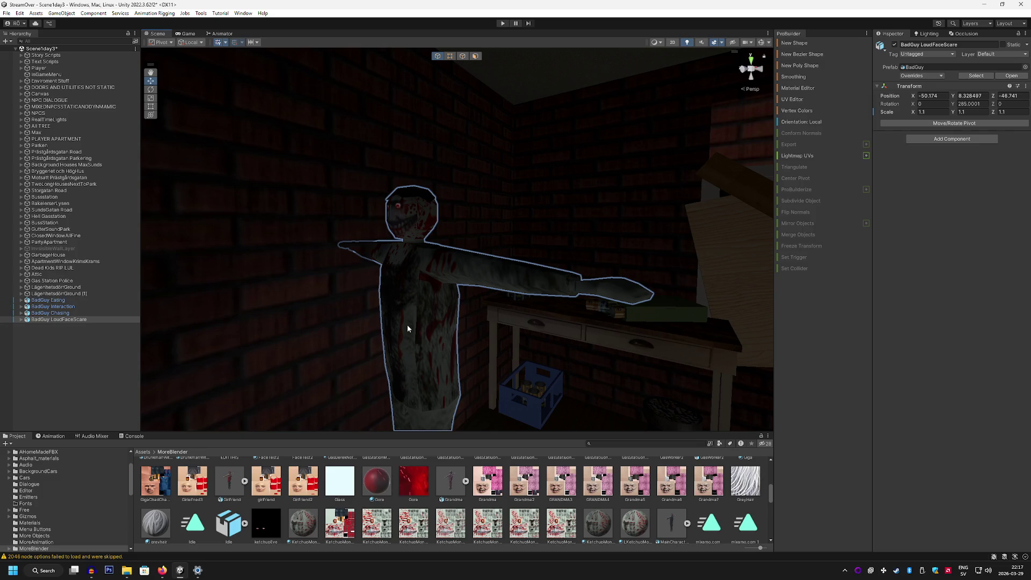
mouse_move(445, 297)
left_mouse_down()
mouse_move(555, 322)
mouse_move(446, 324)
left_mouse_up()
scroll(445, 323, "up", 2)
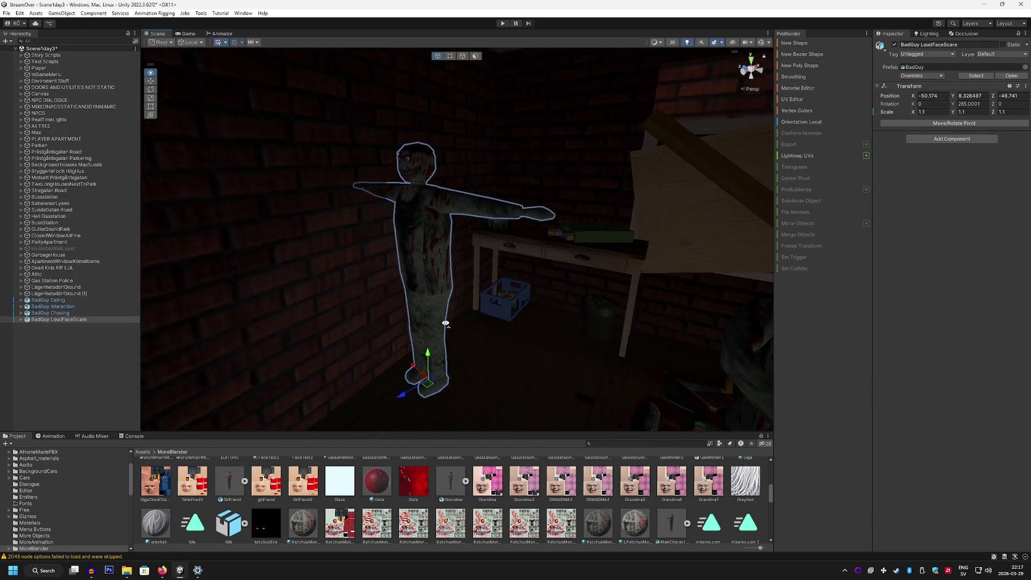
scroll(504, 508, "up", 5)
left_click_drag(526, 303, 509, 322)
left_click(108, 313)
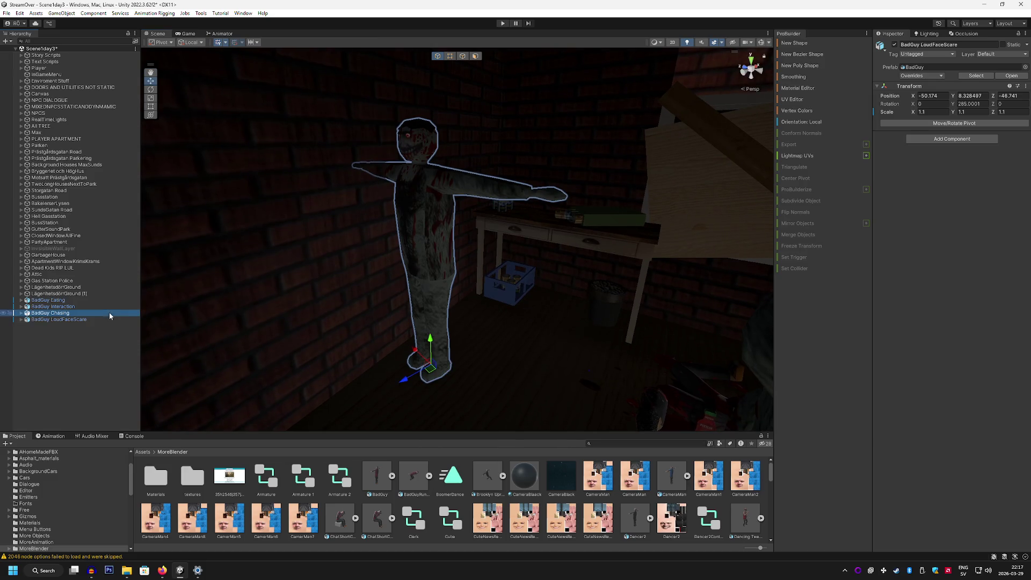
Replace BadGuy Chasing with the BadGuyRun prefab in the attic, rotated to Y 285.
key("Delete")
mouse_move(414, 475)
left_mouse_down()
mouse_move(467, 416)
mouse_move(532, 390)
left_mouse_up()
left_click_drag(532, 389, 455, 371)
left_click(151, 98)
left_click(151, 89)
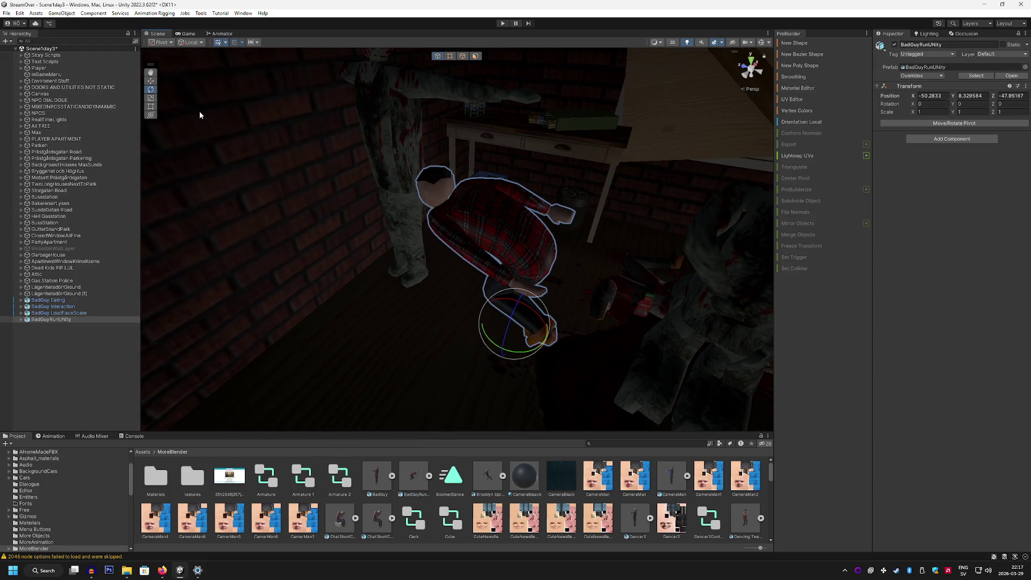
mouse_move(494, 347)
left_mouse_down()
mouse_move(576, 357)
mouse_move(507, 368)
mouse_move(633, 368)
mouse_move(718, 280)
mouse_move(658, 249)
mouse_move(614, 482)
left_mouse_up()
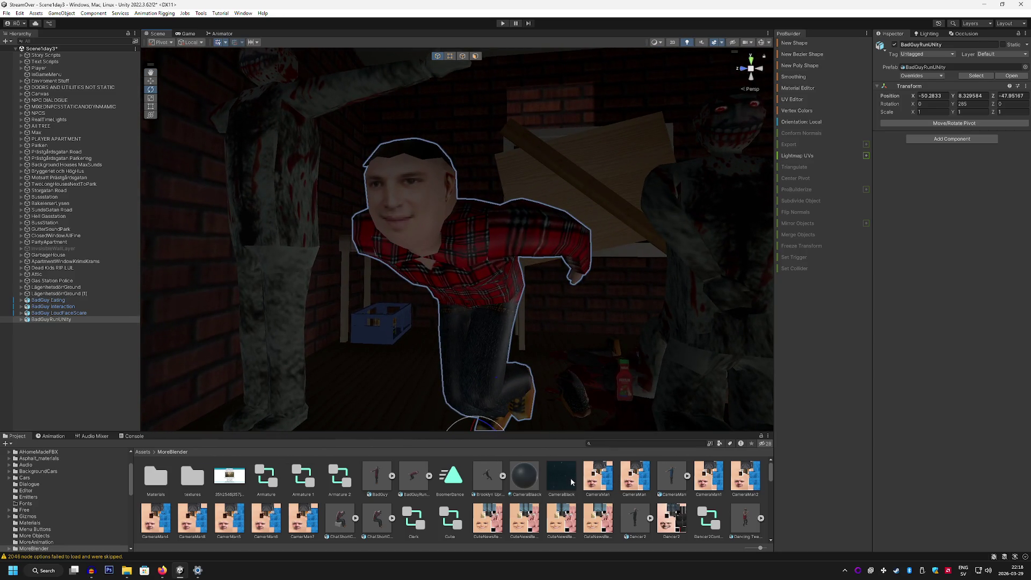
scroll(578, 473, "down", 1)
scroll(578, 475, "up", 1)
Set the runner's Transform scale to 1.1 on X, Y and Z, then check it.
left_click(922, 112)
type("1.1")
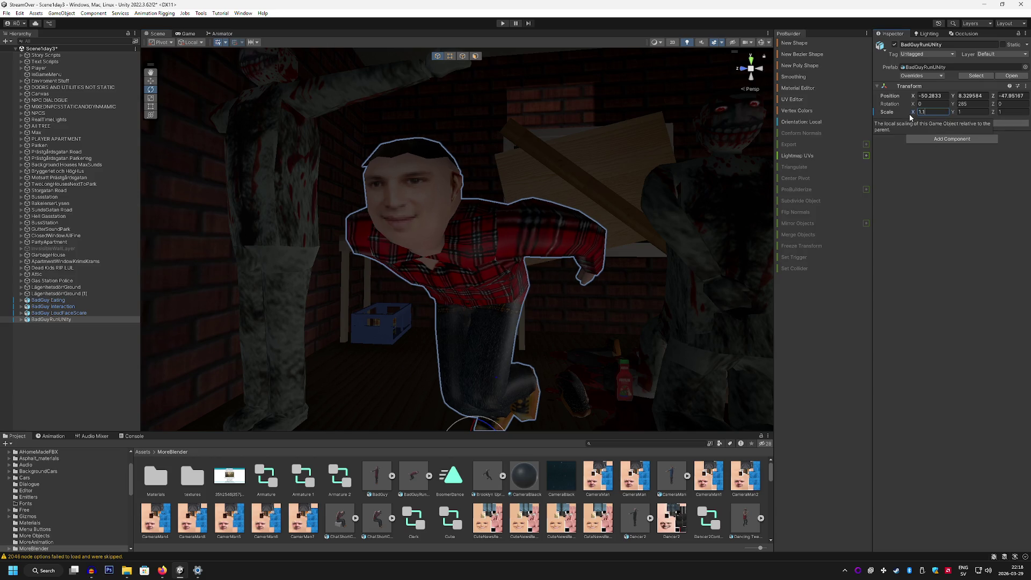
key("Tab")
type("1.1")
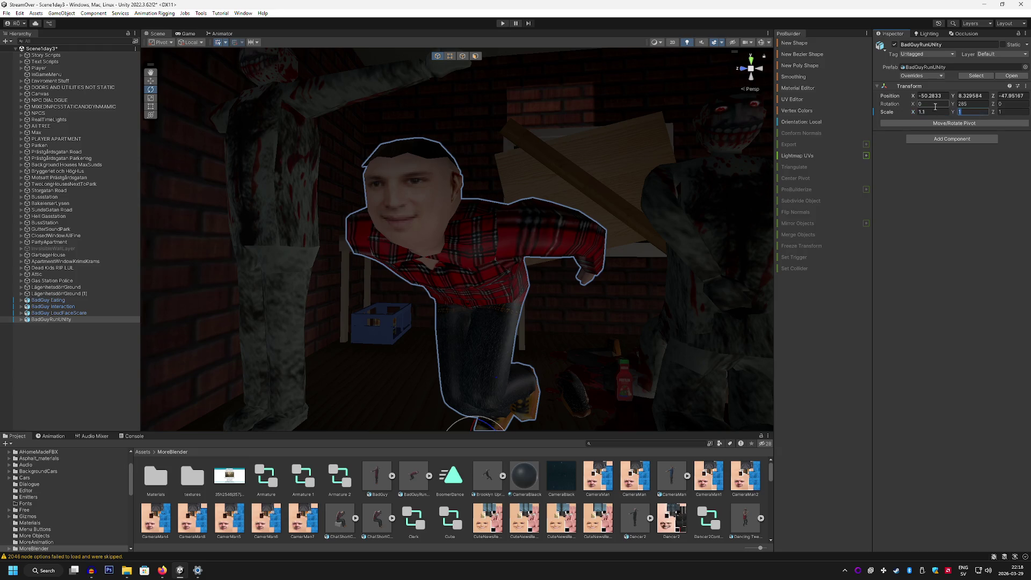
left_click(1015, 114)
type("1.1")
mouse_move(613, 258)
left_mouse_down()
mouse_move(614, 267)
mouse_move(460, 281)
mouse_move(472, 283)
left_mouse_up()
scroll(558, 259, "up", 3)
scroll(675, 467, "down", 10)
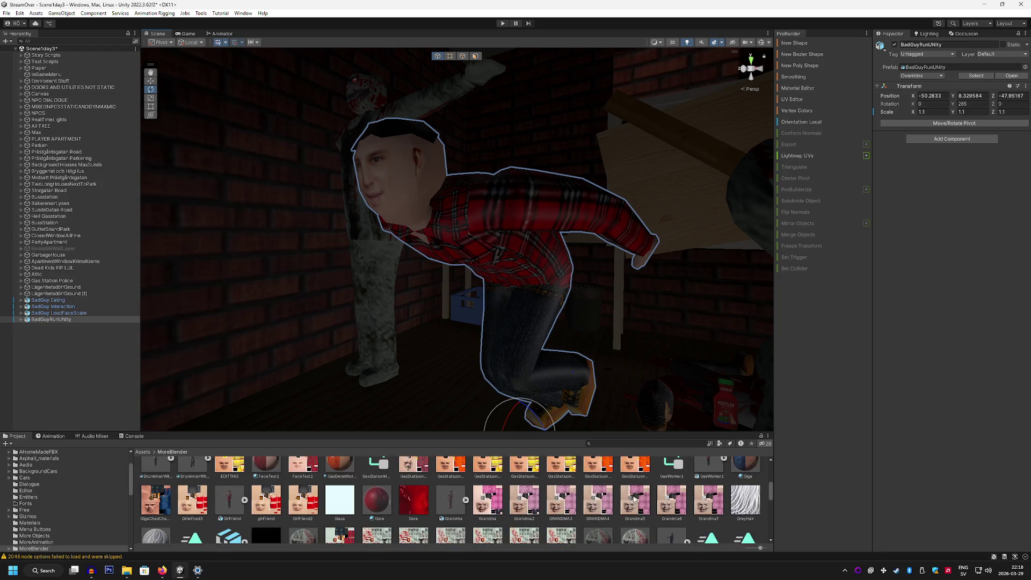
Drop the KetchupMonsterDark material onto the runner character's model.
left_click(599, 519)
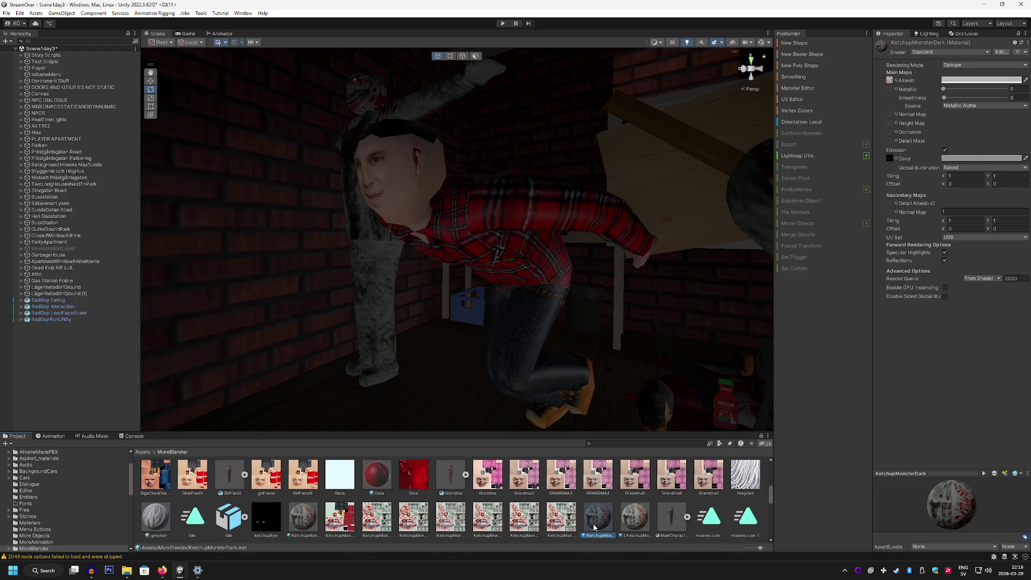
left_click_drag(601, 534, 545, 372)
left_click_drag(487, 224, 524, 346)
mouse_move(455, 222)
left_mouse_down()
mouse_move(536, 276)
mouse_move(527, 371)
mouse_move(593, 325)
mouse_move(598, 353)
mouse_move(570, 344)
left_mouse_up()
Rename the BadGuyRunUNity object to BadGuy Chasing.
left_click(64, 320)
left_click_drag(376, 309, 269, 323)
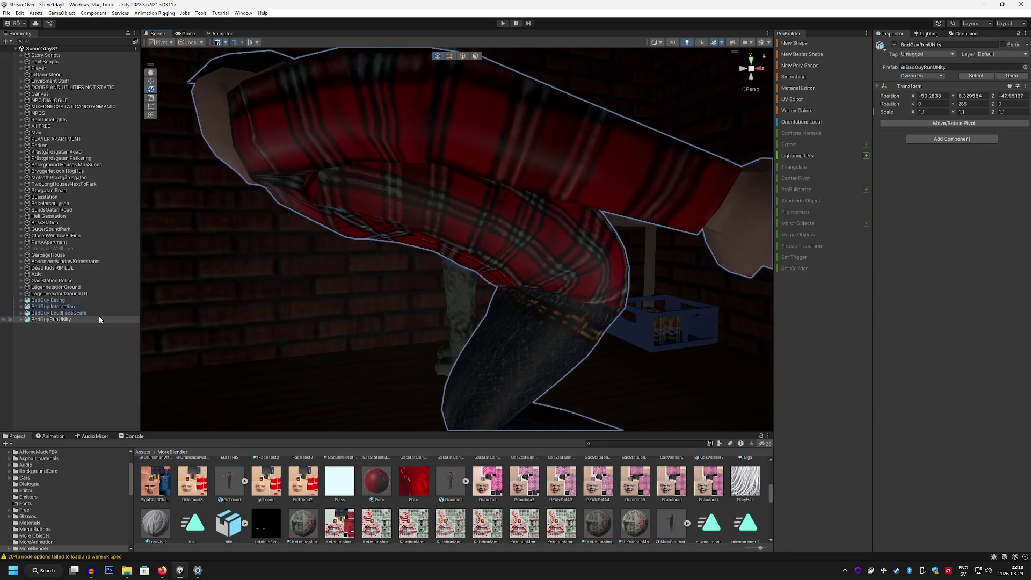
right_click(70, 320)
left_click(99, 276)
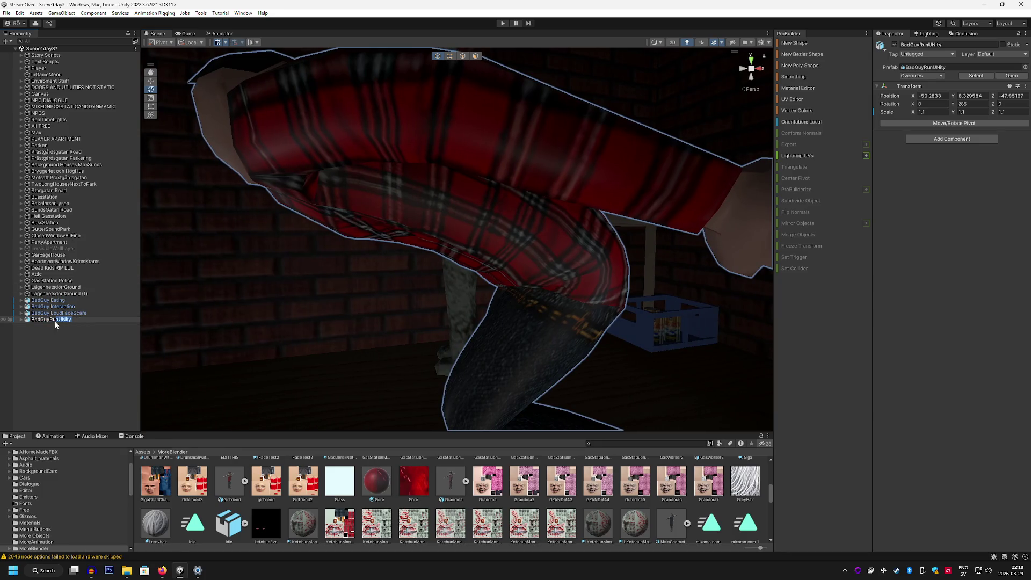
key("BackSpace")
type("g")
key("Return")
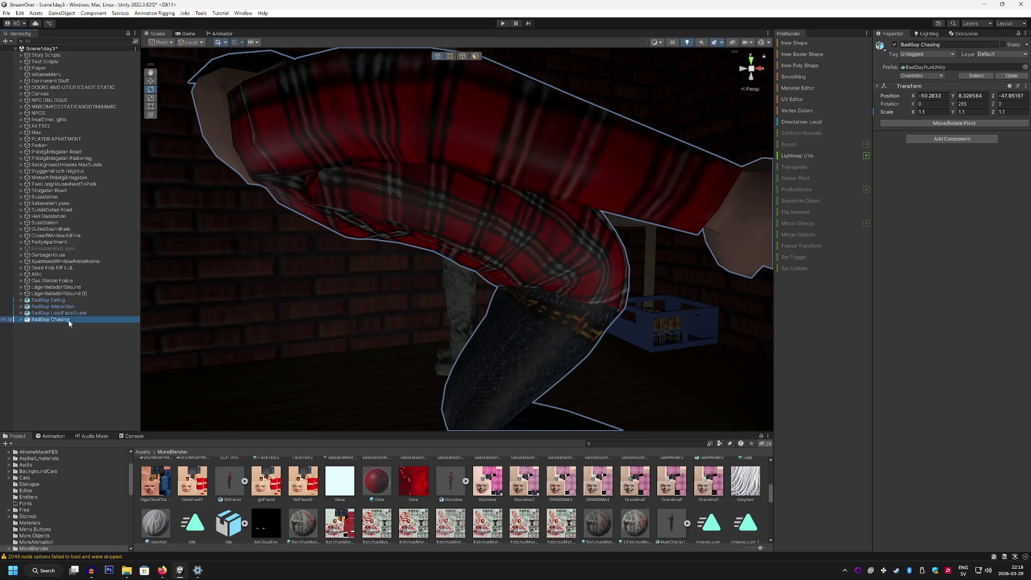
Apply the bloody KetchupMonsterDark material to the model again and frame the character.
mouse_move(377, 523)
left_mouse_down()
mouse_move(451, 505)
mouse_move(548, 306)
mouse_move(433, 323)
mouse_move(503, 308)
mouse_move(502, 260)
mouse_move(542, 287)
left_mouse_up()
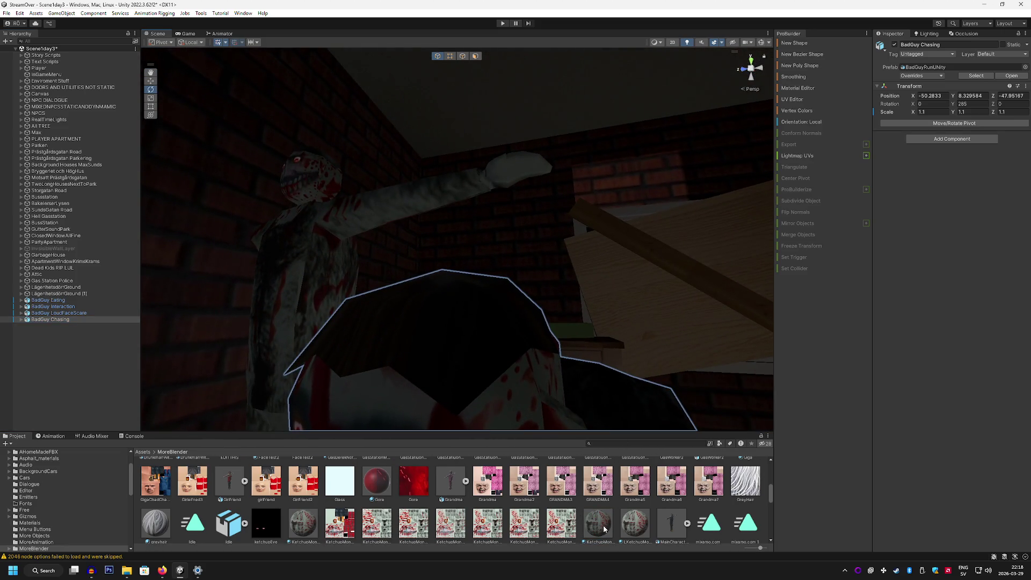
scroll(465, 347, "down", 8)
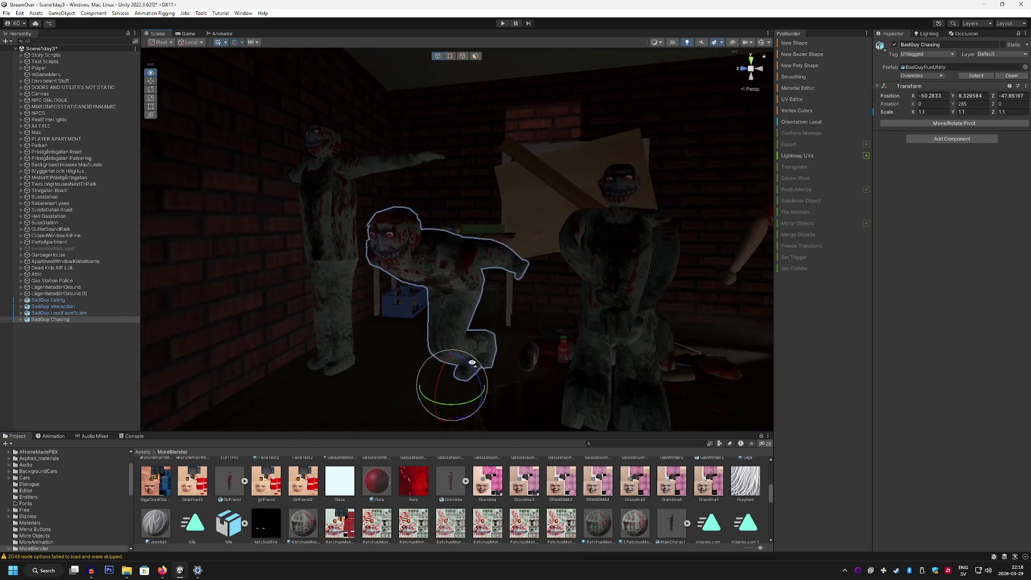
left_click_drag(472, 362, 461, 355)
Play the attic scene in the Game view, then check it from the Scene view.
left_click(187, 34)
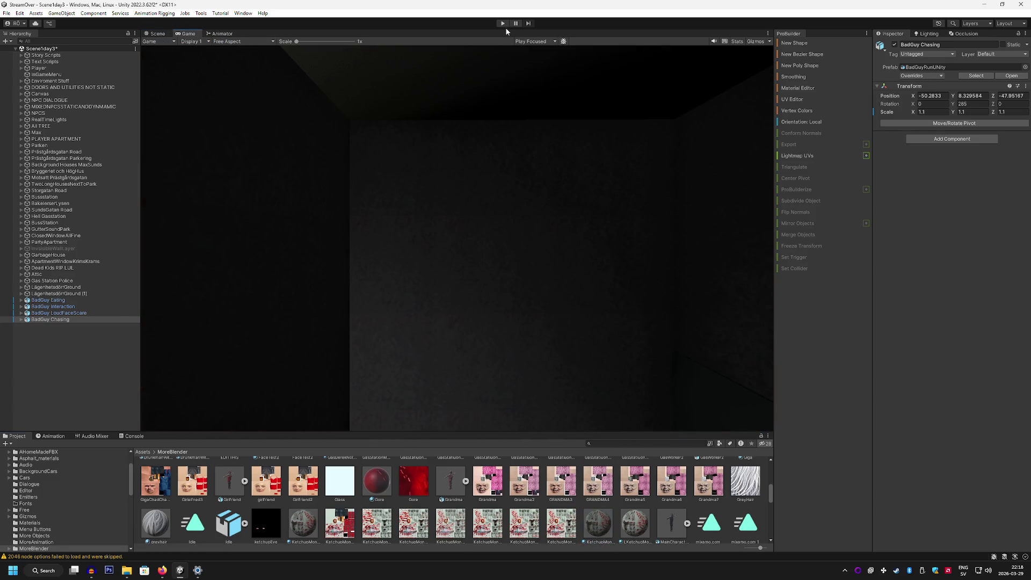
left_click(503, 25)
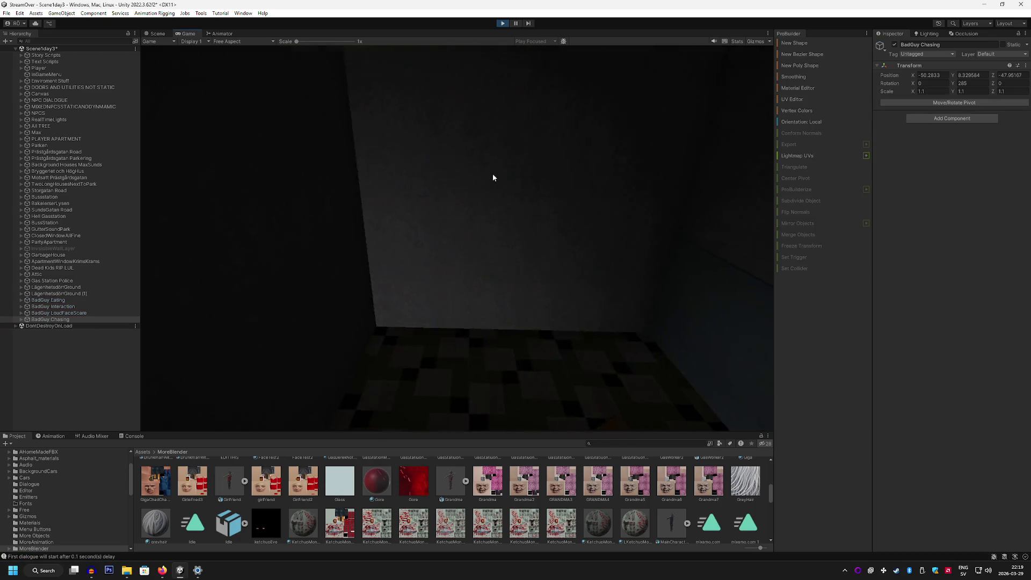
left_click(157, 33)
left_click(414, 154)
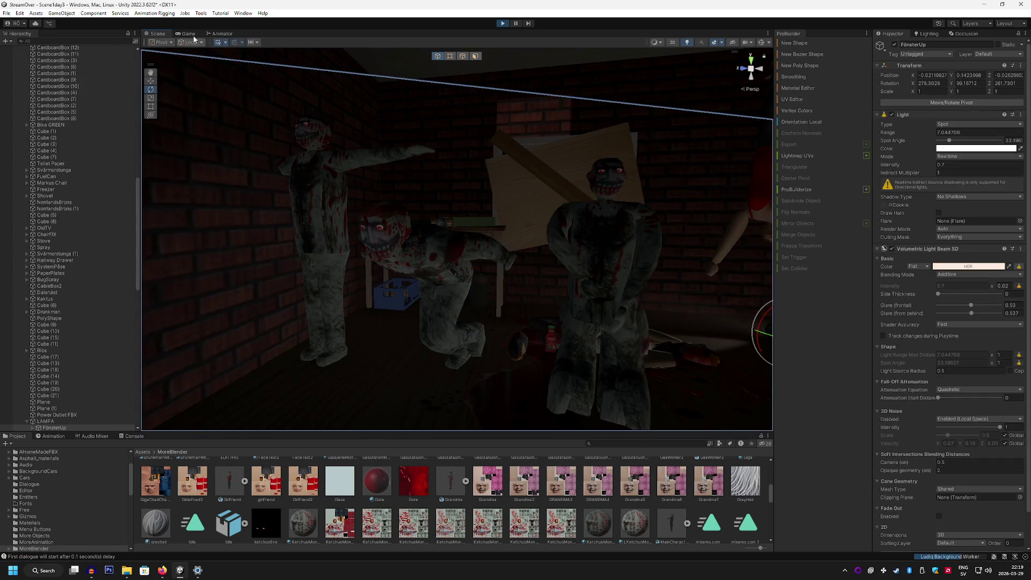
left_click(188, 33)
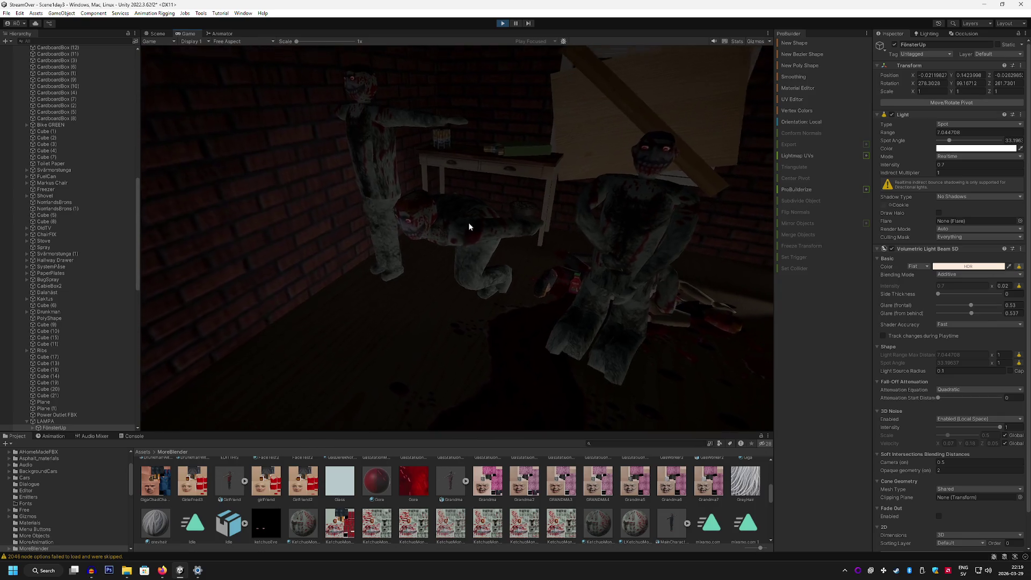
left_click(157, 34)
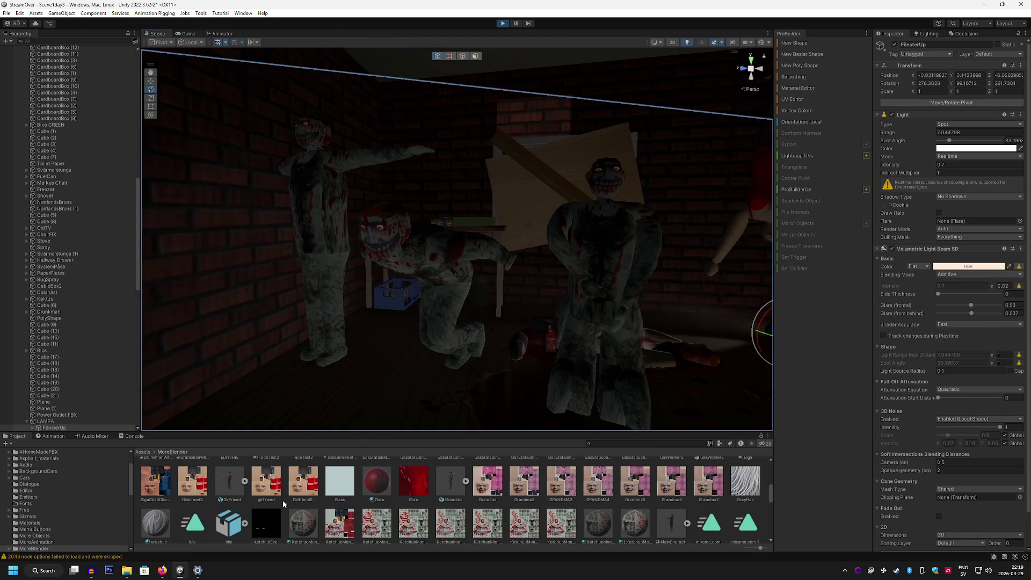
scroll(280, 504, "up", 5)
scroll(69, 268, "down", 15)
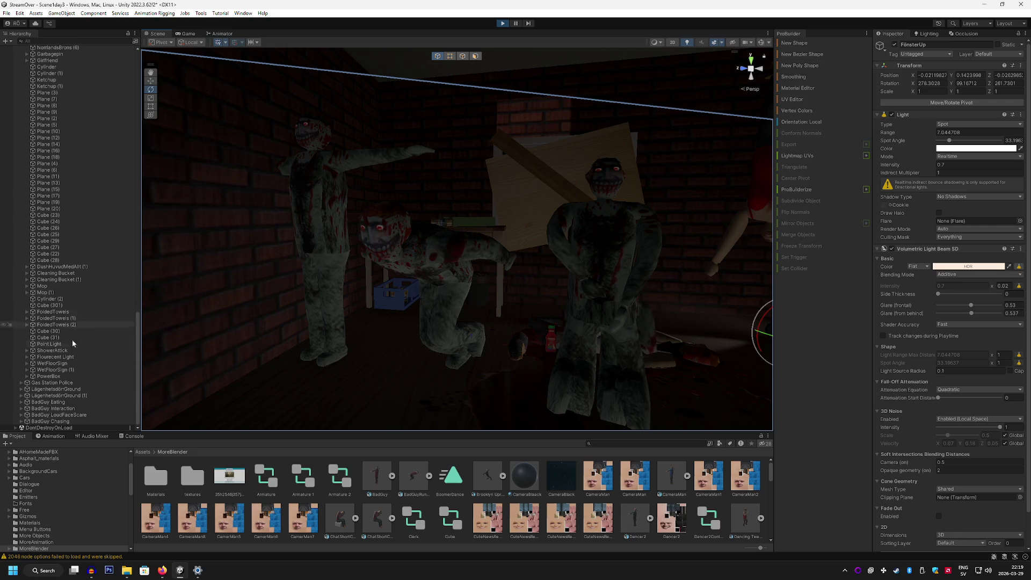
Expand BadGuy Chasing and inspect its Armature, Cube and DontDestroyOnLoad entries.
left_click(116, 422)
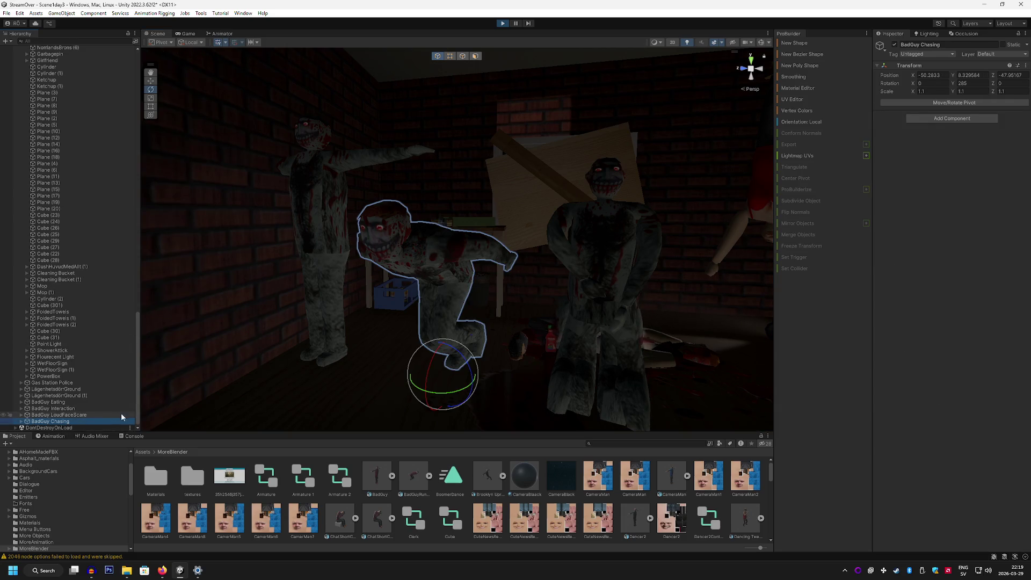
left_click(22, 422)
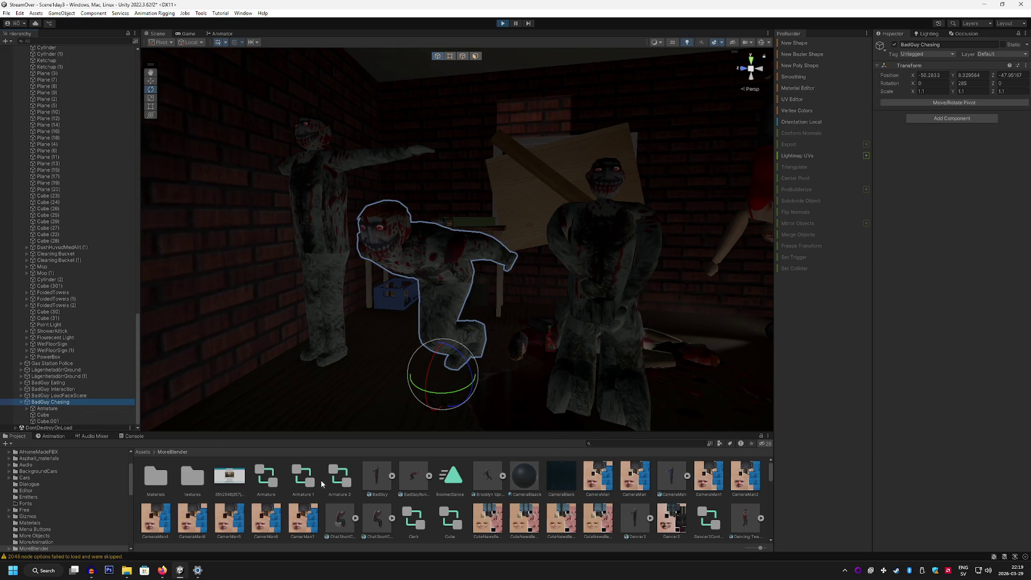
left_click(56, 409)
left_click(43, 415)
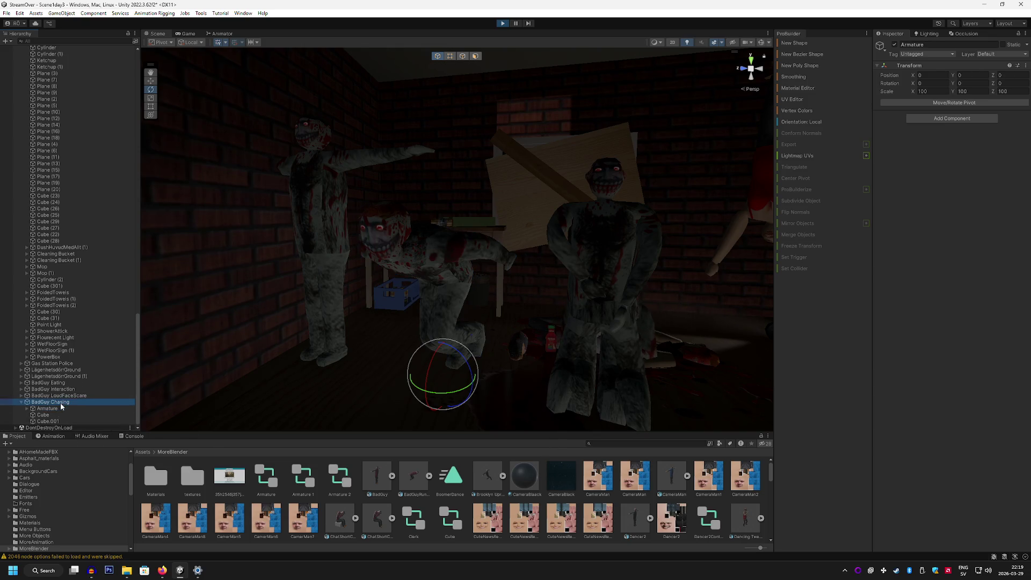
left_click(49, 427)
Select the BadGuyRunUNity model asset in the Project and expand it to show its clips.
left_click(56, 437)
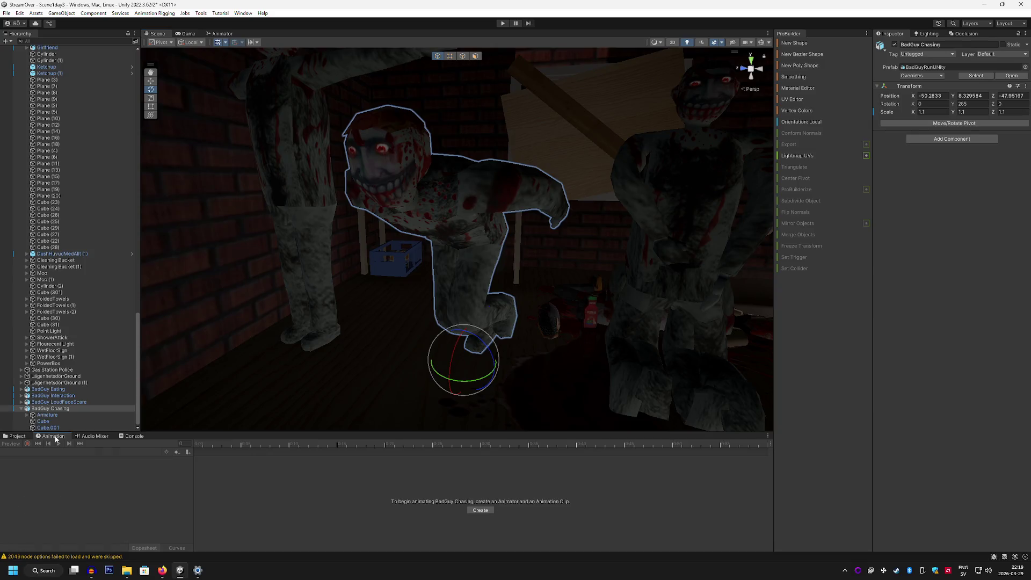
left_click(24, 437)
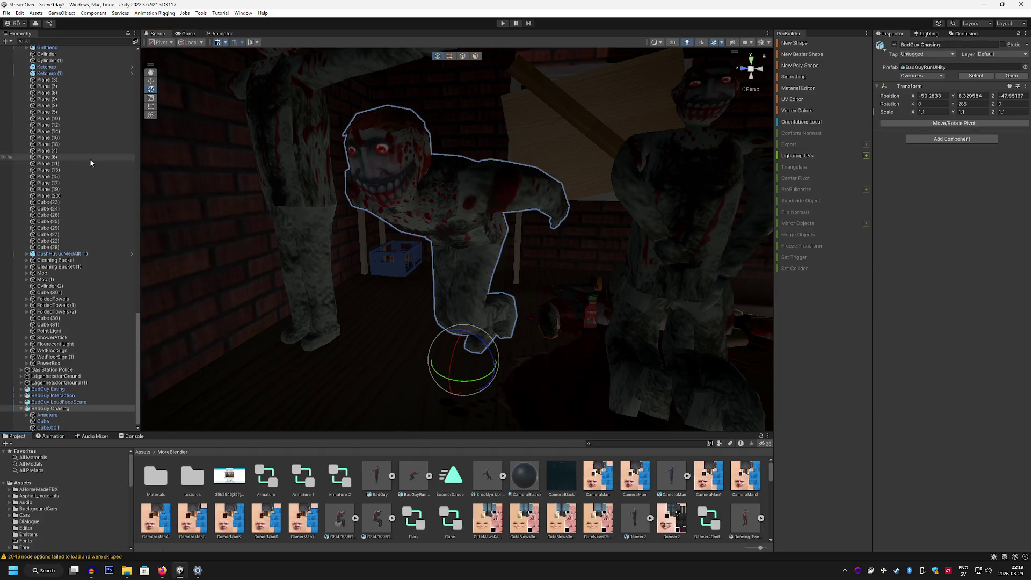
left_click(69, 409)
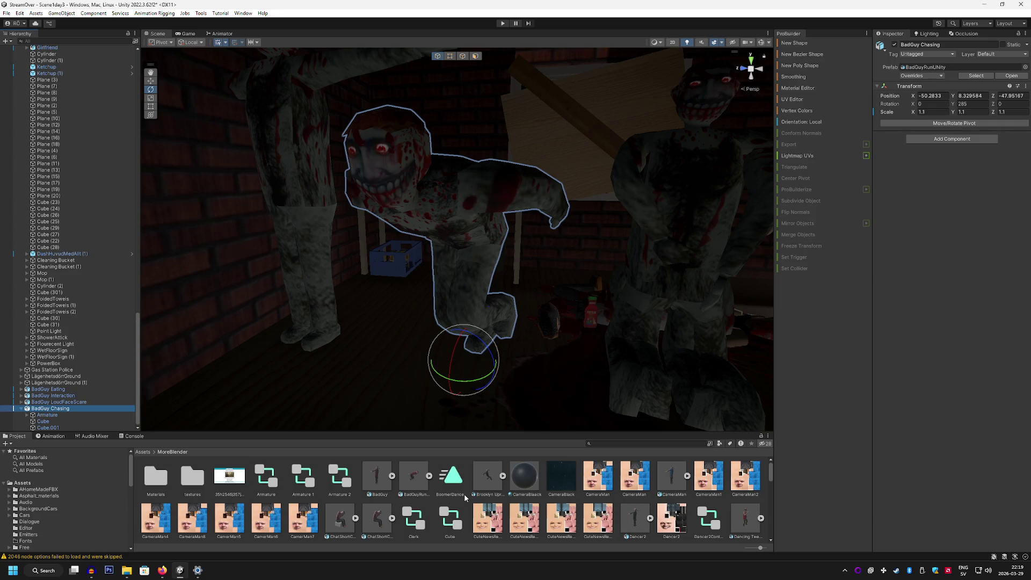
left_click(414, 481)
left_click(429, 477)
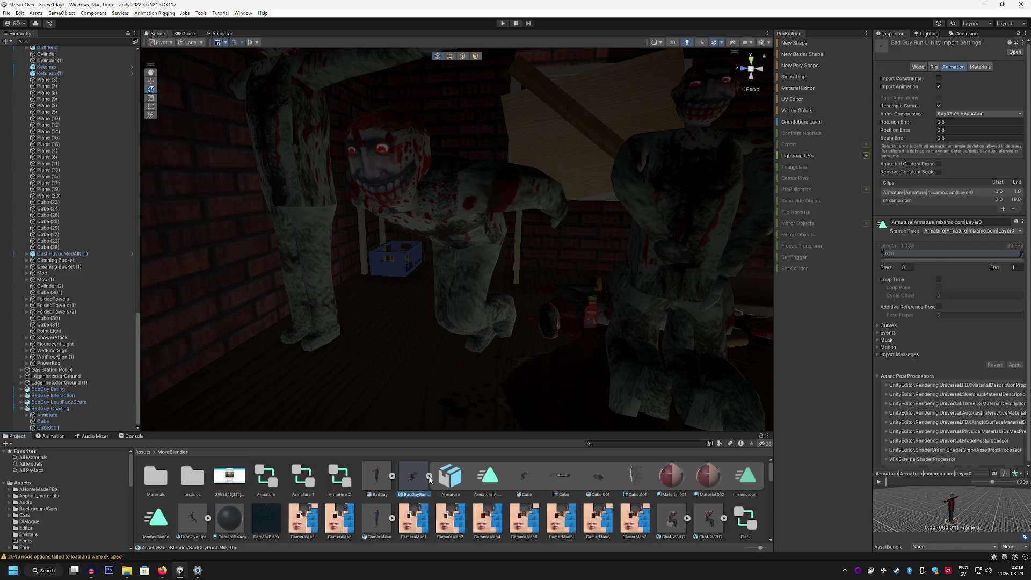
left_click(484, 478)
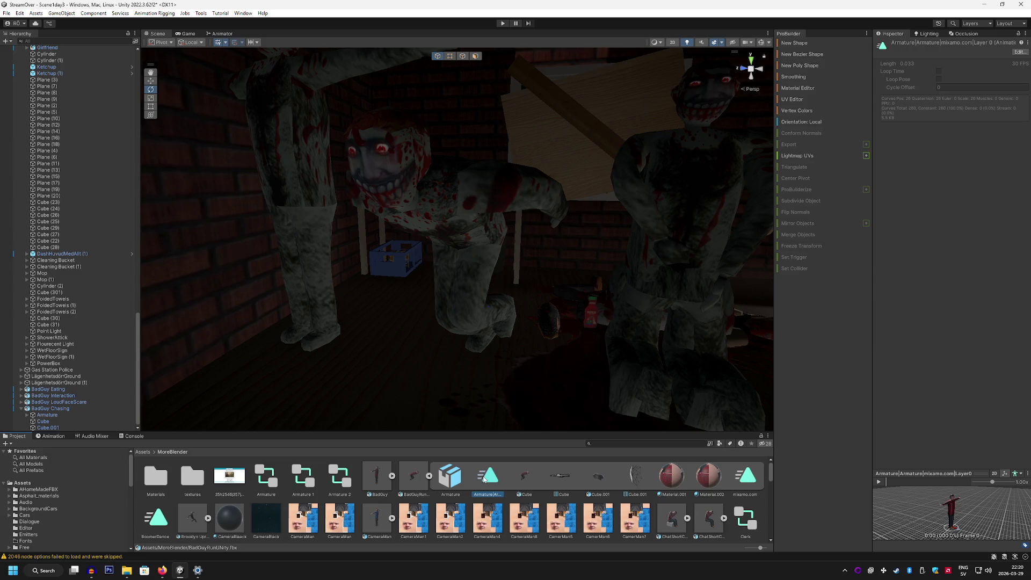
left_click(879, 481)
left_click(880, 482)
left_click(751, 479)
left_click(878, 482)
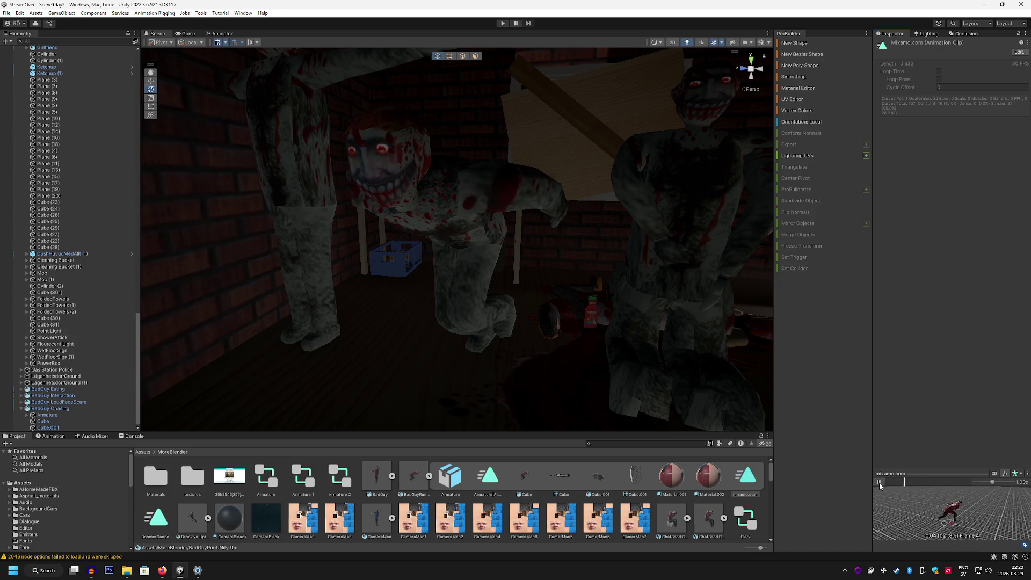
left_click(879, 483)
left_click(752, 485)
left_click(488, 476)
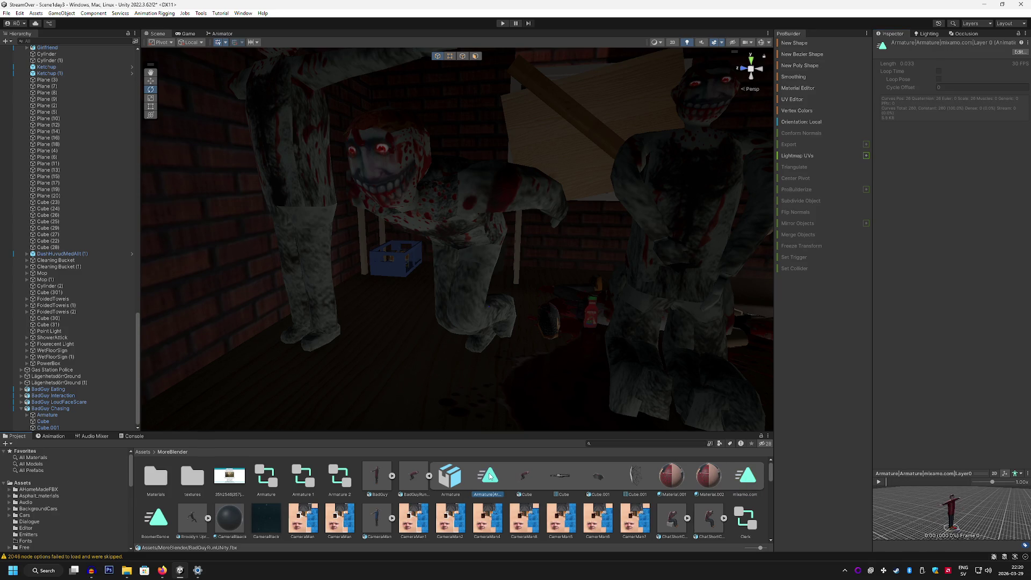
left_click(752, 481)
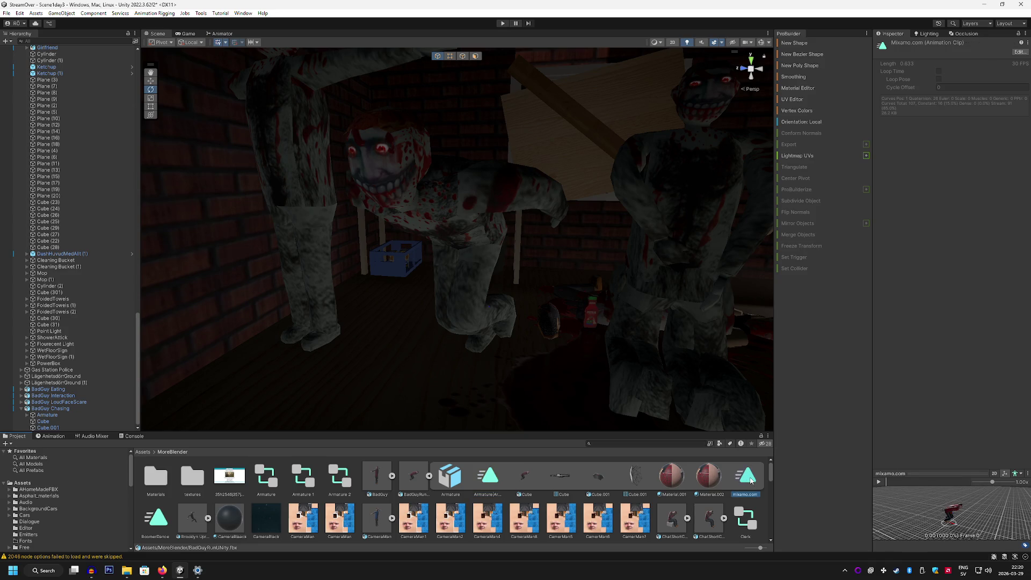
left_click(406, 476)
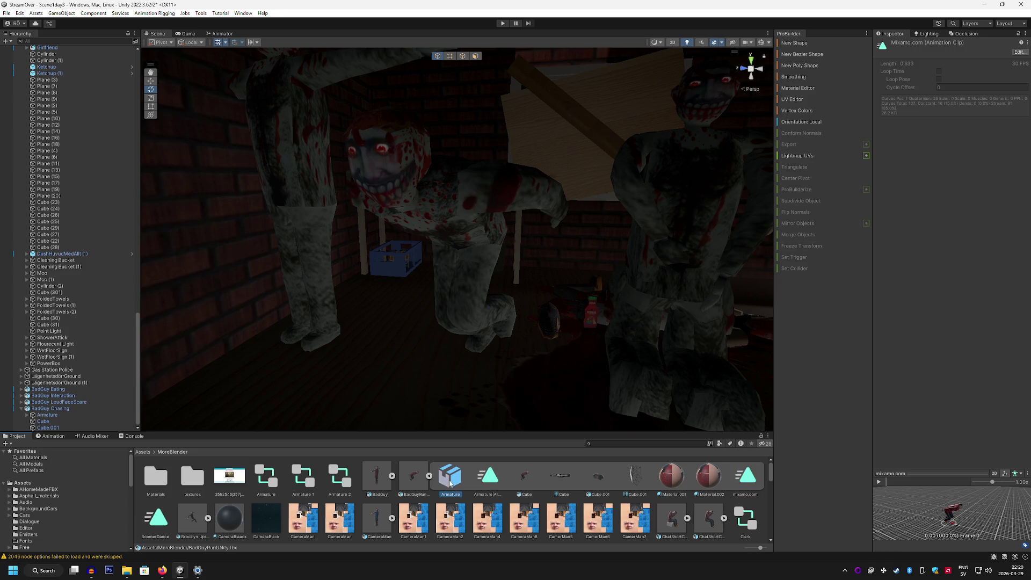
scroll(444, 517, "down", 3)
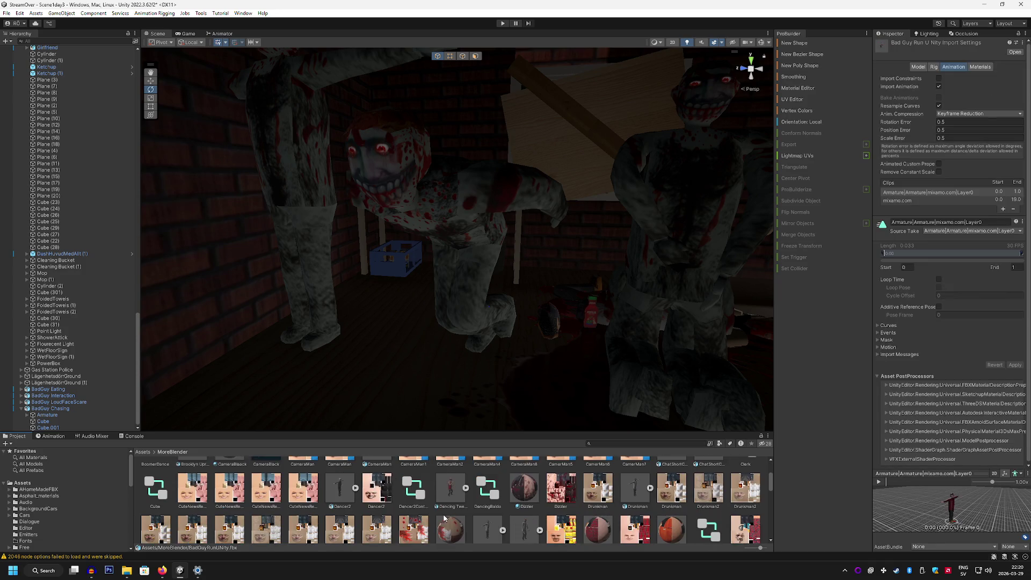
Preview the run model's animations, including the mixamo.com clip.
scroll(445, 518, "down", 4)
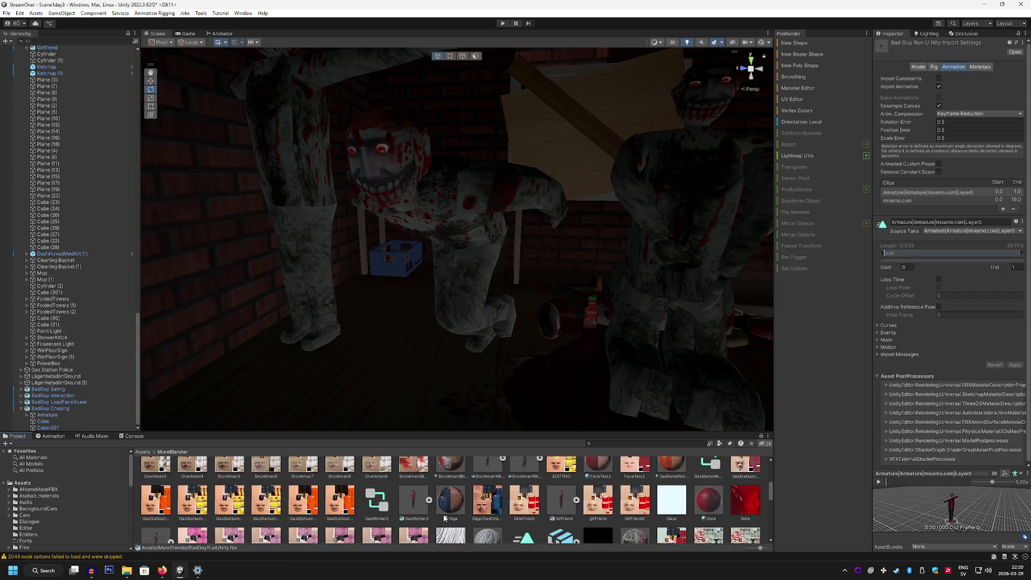
scroll(445, 518, "down", 5)
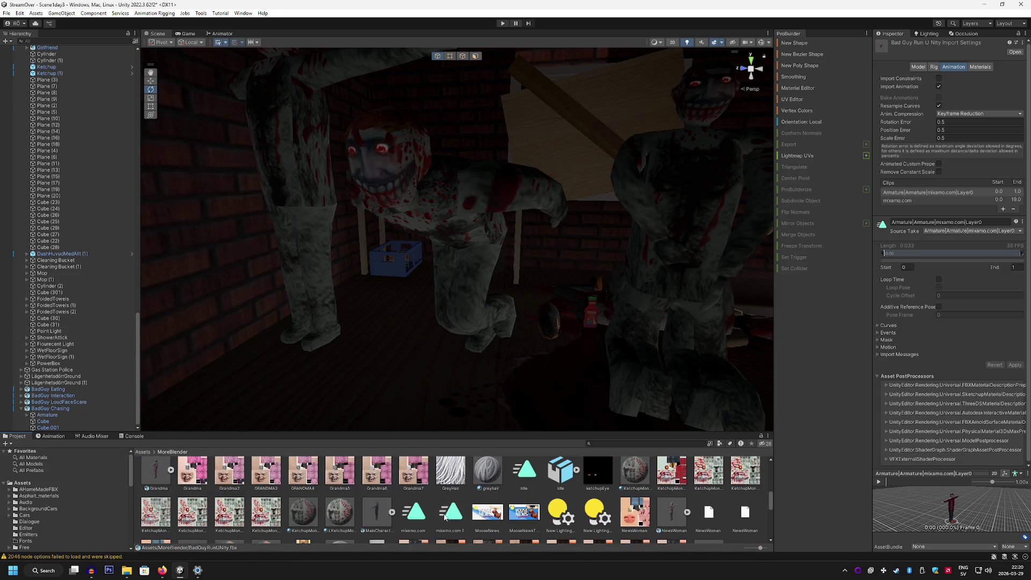
scroll(445, 517, "up", 10)
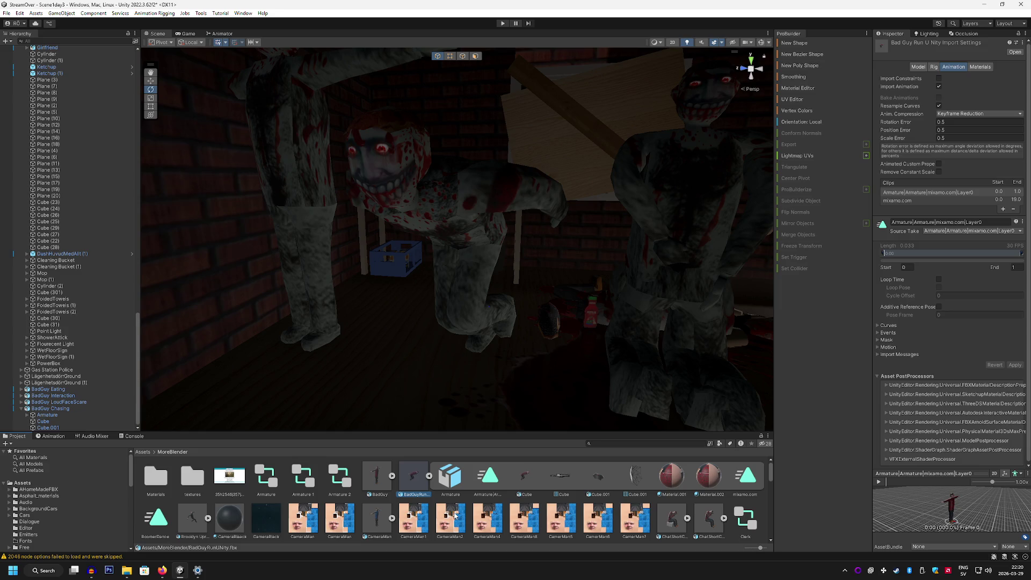
left_click(879, 482)
left_click(879, 483)
left_click(908, 200)
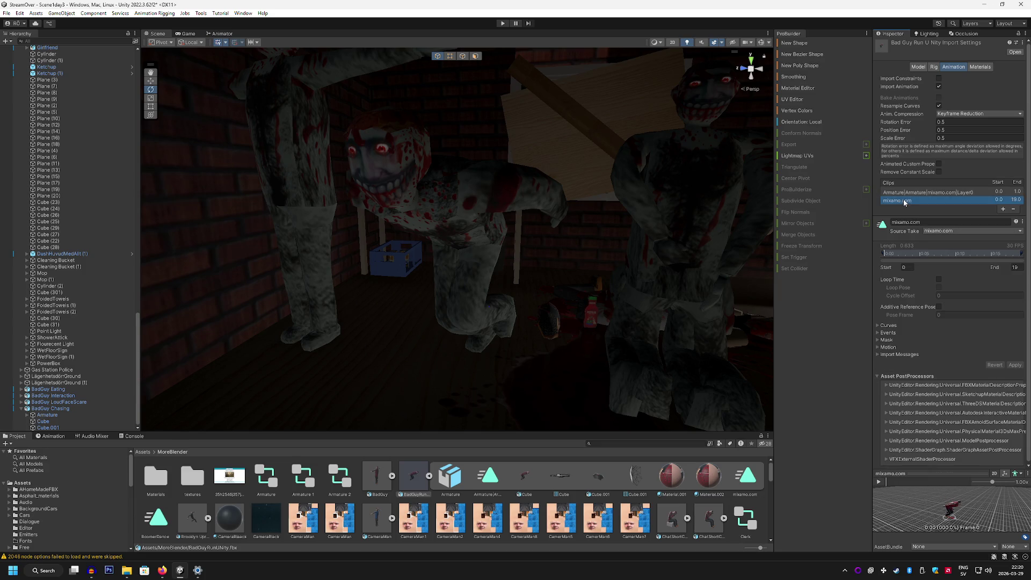
left_click(879, 483)
Remove the Armature|Armature|mixamo.com|Layer0 clip from the model's import clips.
left_click(920, 193)
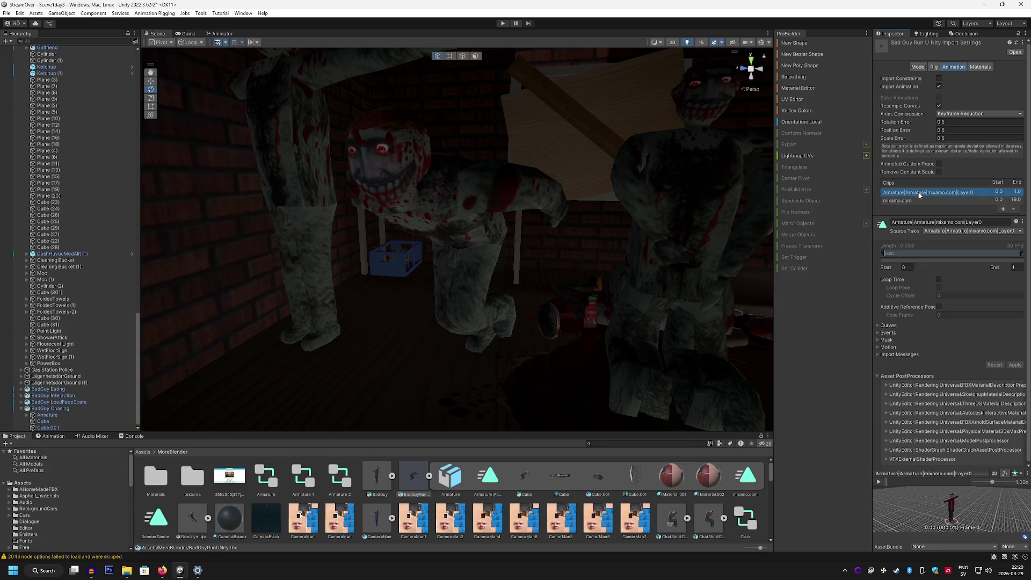
left_click(1014, 210)
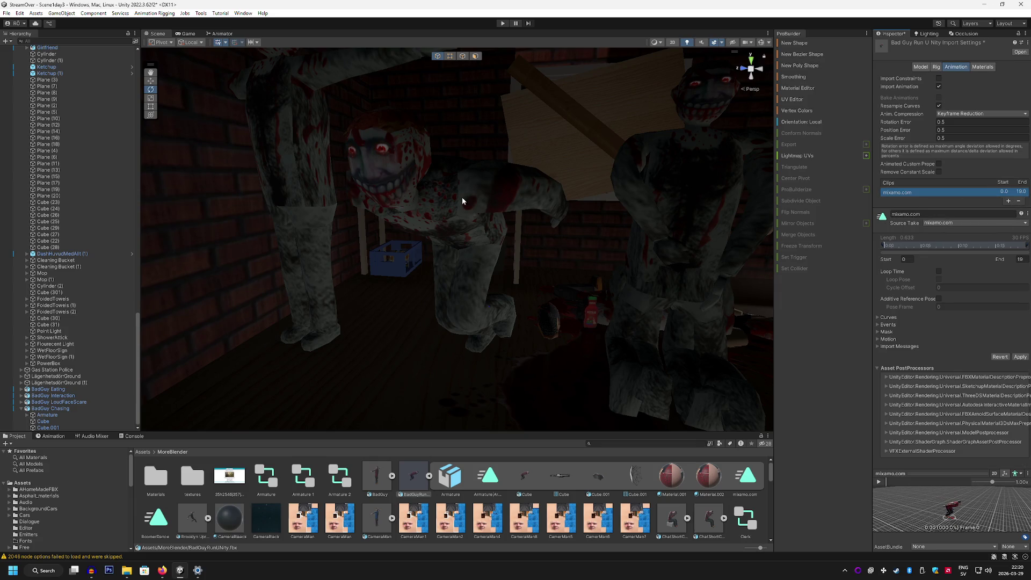
left_click(186, 35)
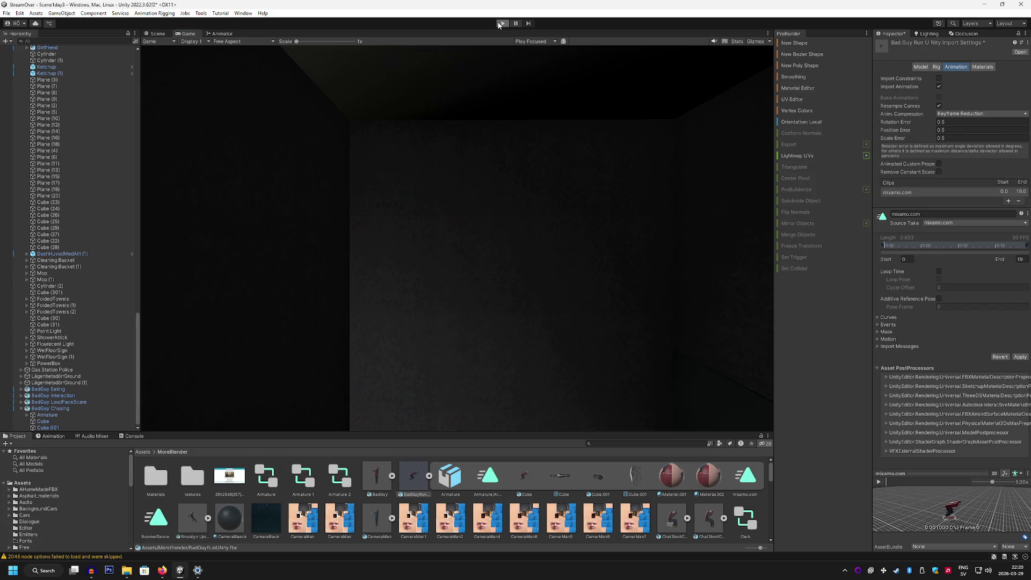
Save the edited import settings when entering Play mode, then select BadGuy Chasing.
left_click(501, 24)
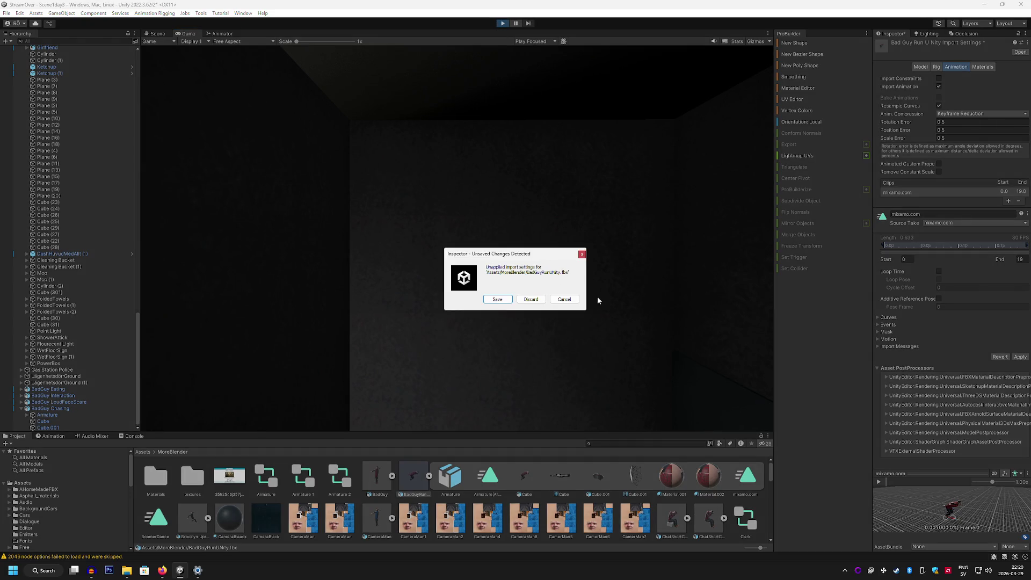
left_click(577, 299)
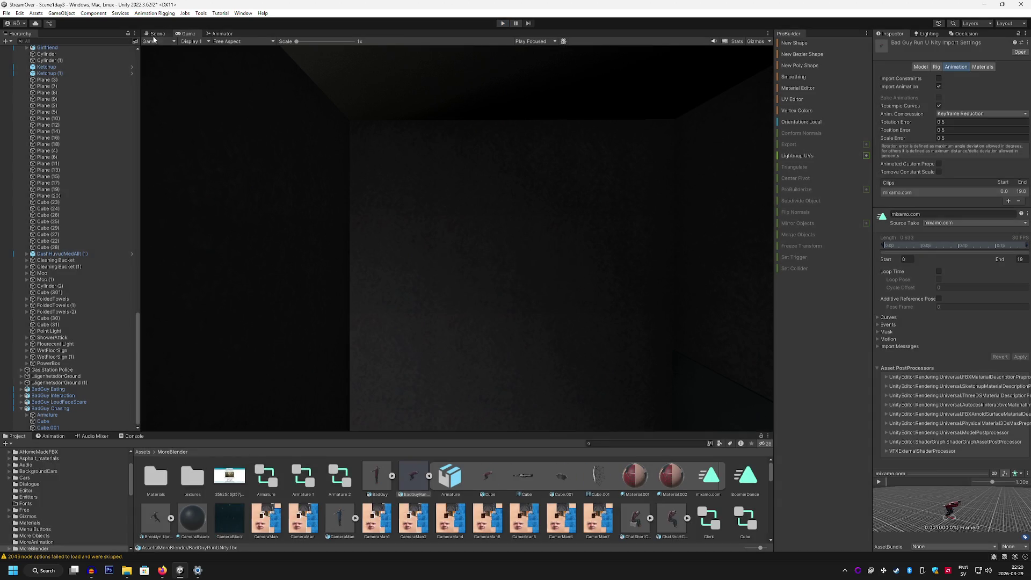
left_click(157, 34)
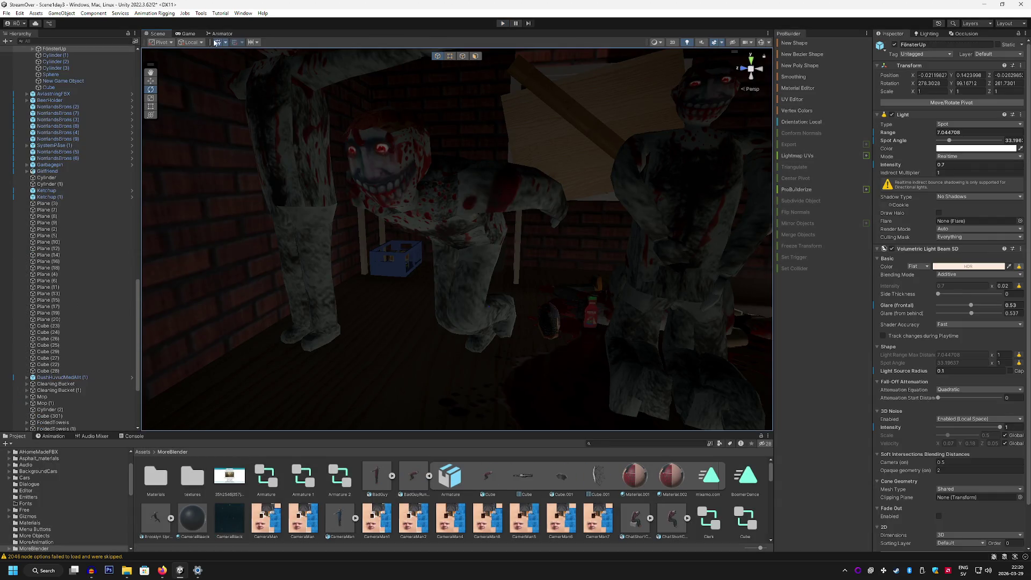
left_click(187, 34)
scroll(69, 244, "down", 5)
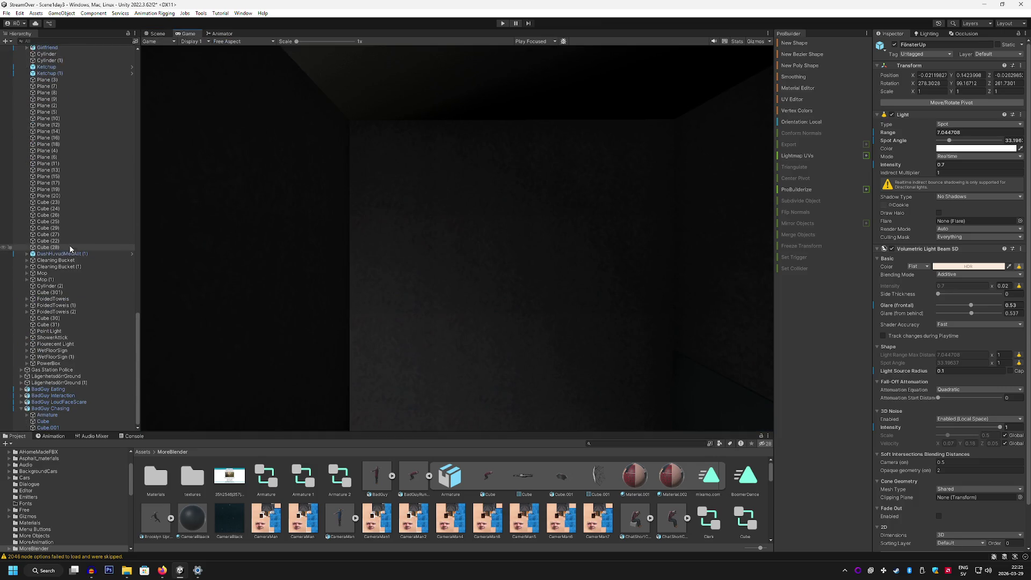
scroll(66, 257, "up", 10)
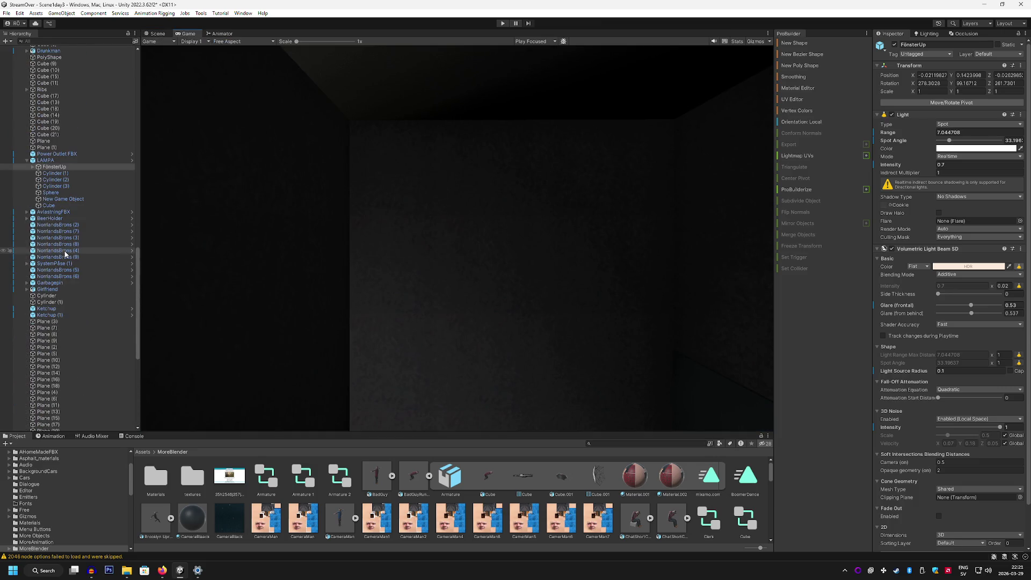
scroll(64, 247, "down", 10)
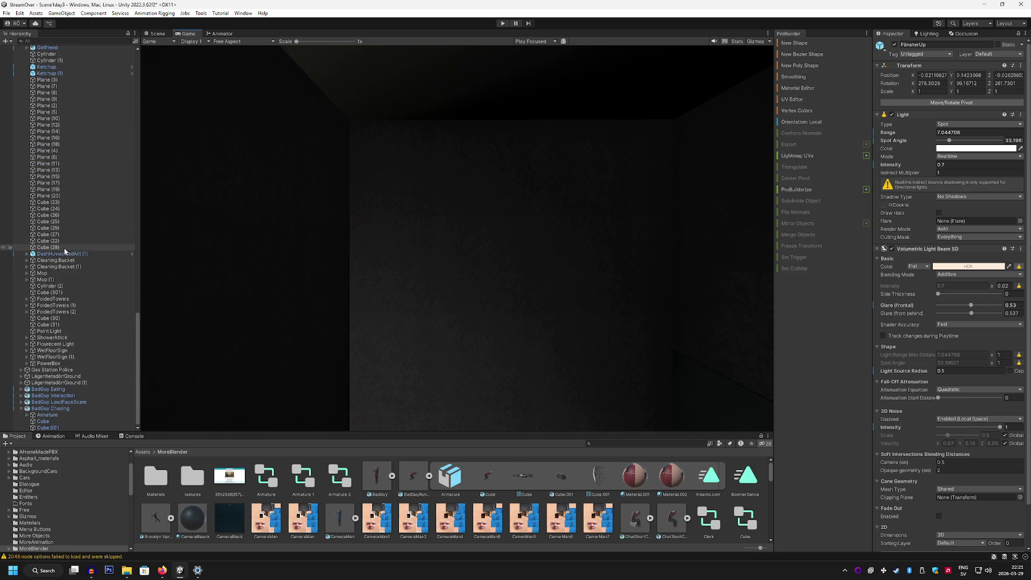
left_click(69, 409)
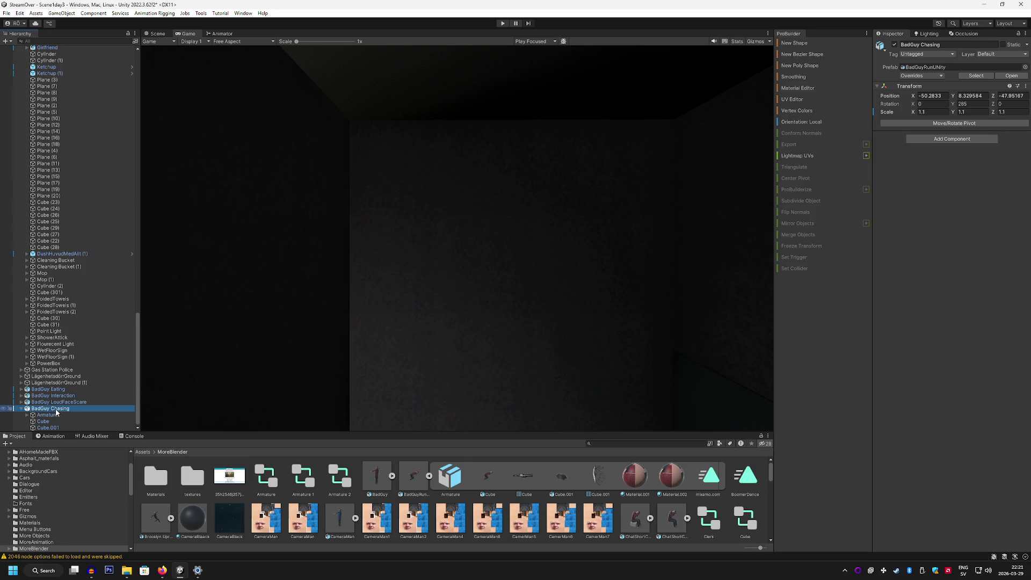
Open BadGuy Chasing's context menu, cancel the rename, and briefly select BadGuy LoudFaceScare.
right_click(56, 411)
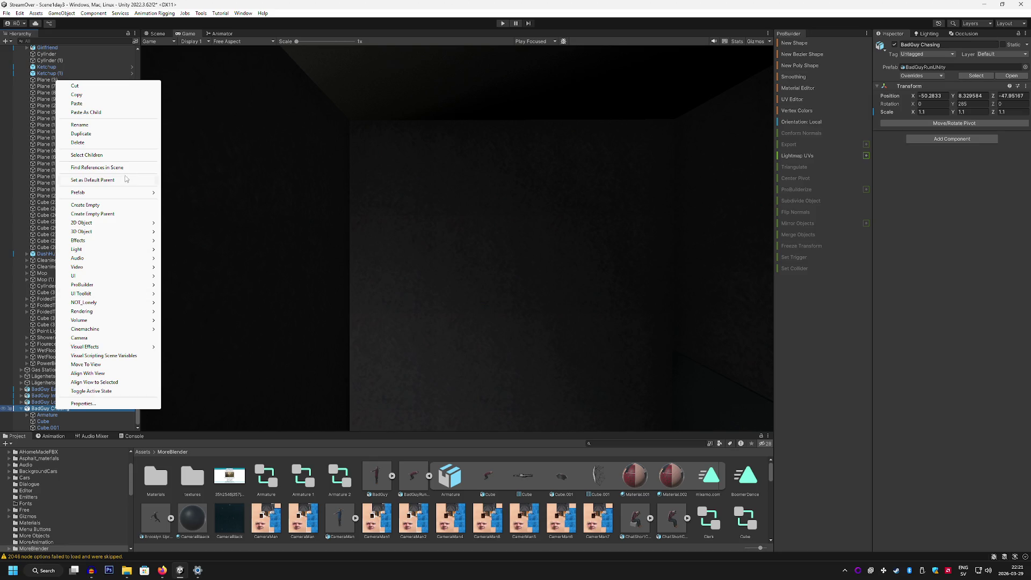
mouse_move(123, 193)
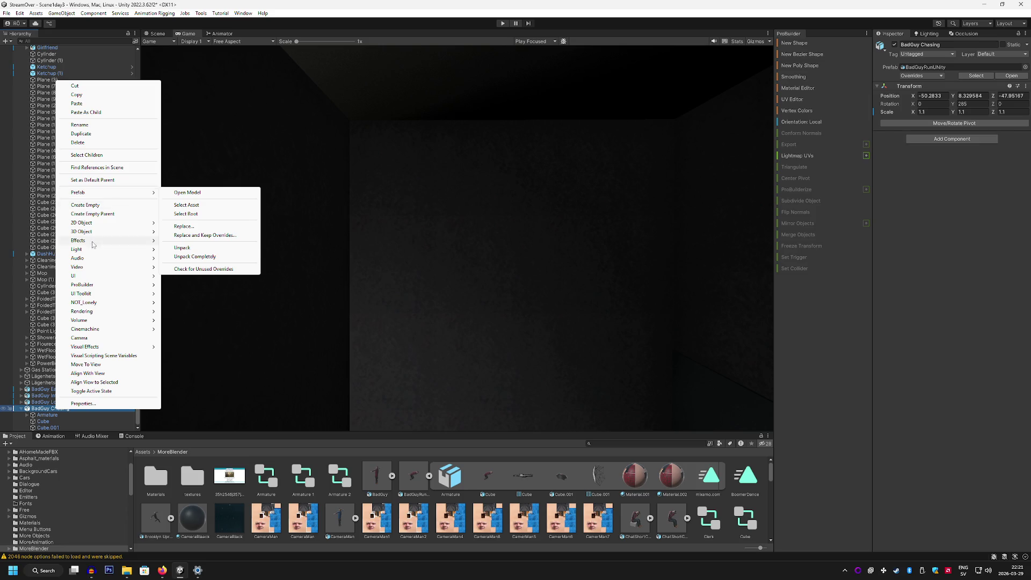
left_click(42, 410)
key("Escape")
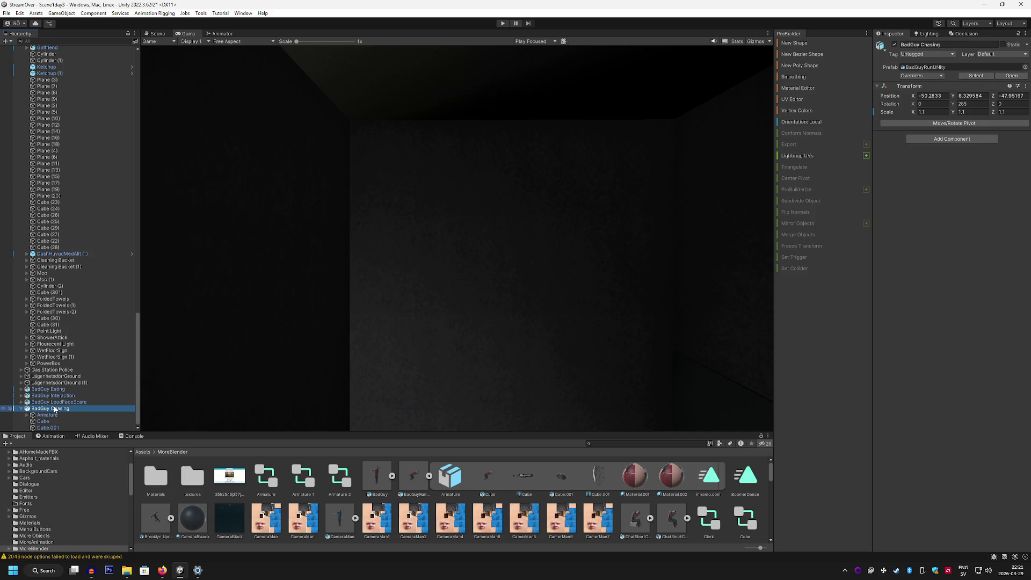
right_click(54, 410)
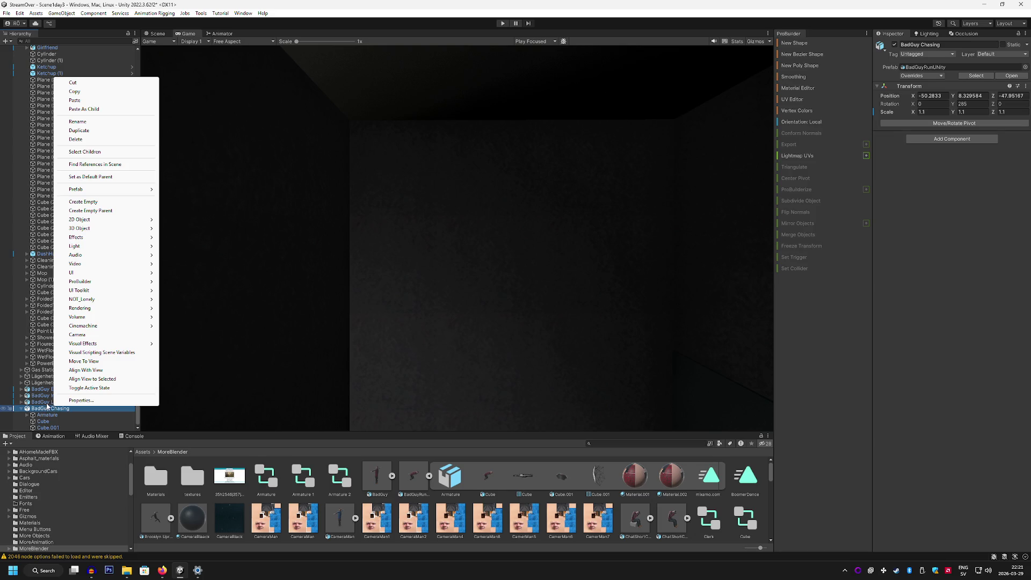
left_click(47, 402)
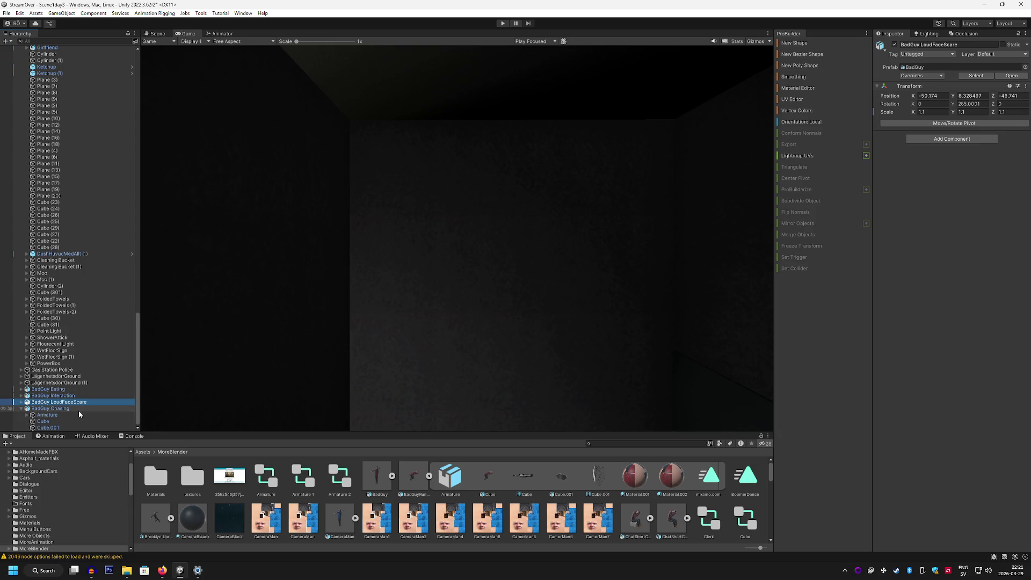
left_click(63, 411)
Select the BadGuyRunUNity model asset and check its single mixamo.com clip spanning frames 0–19.
right_click(61, 411)
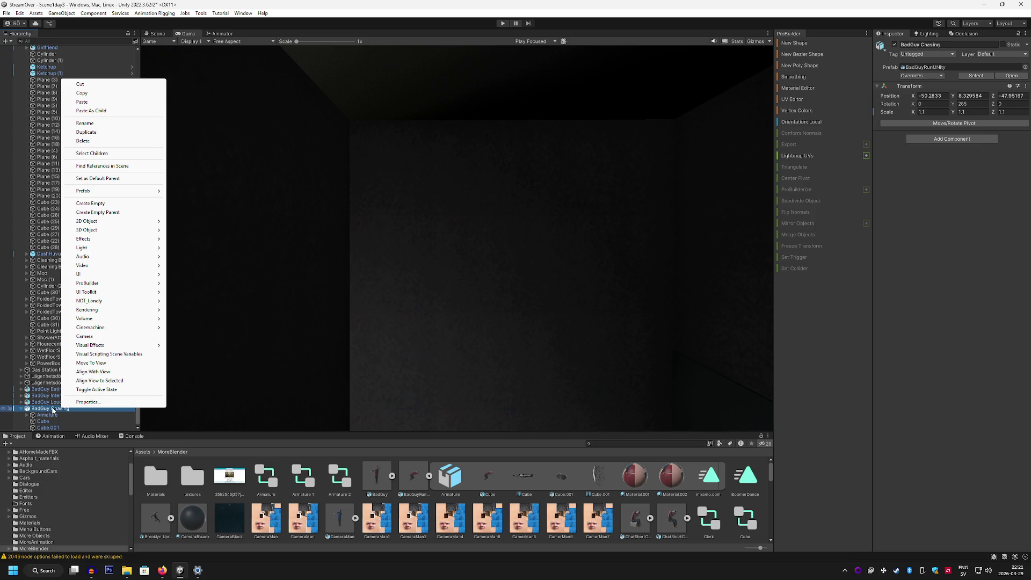
left_click(416, 475)
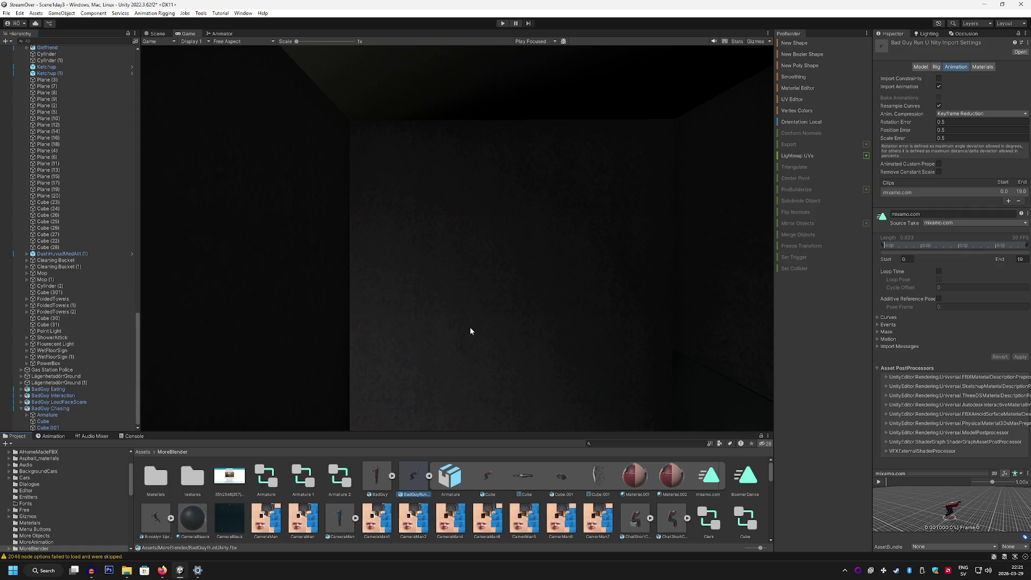
key("ctrl+z")
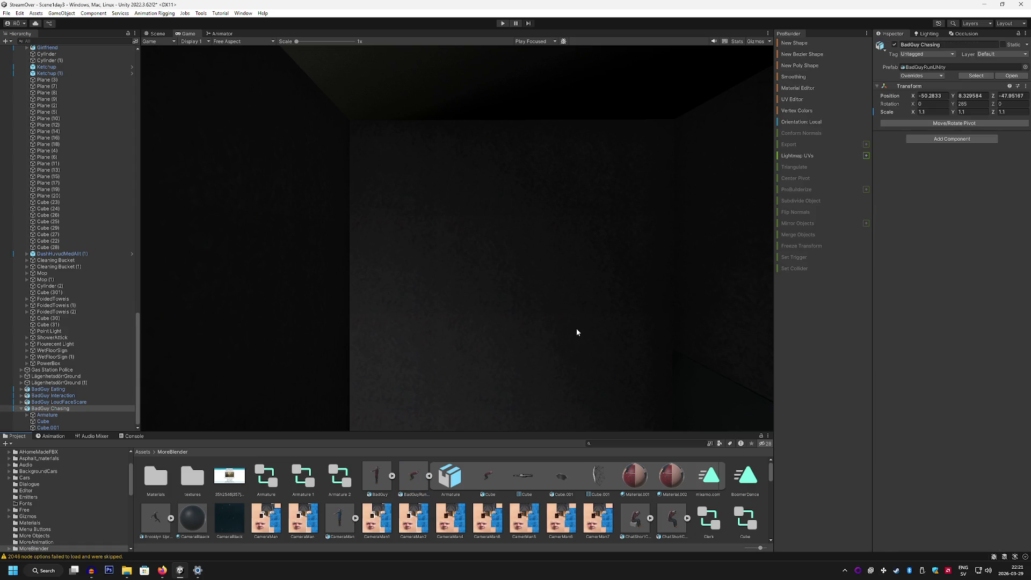
left_click(407, 482)
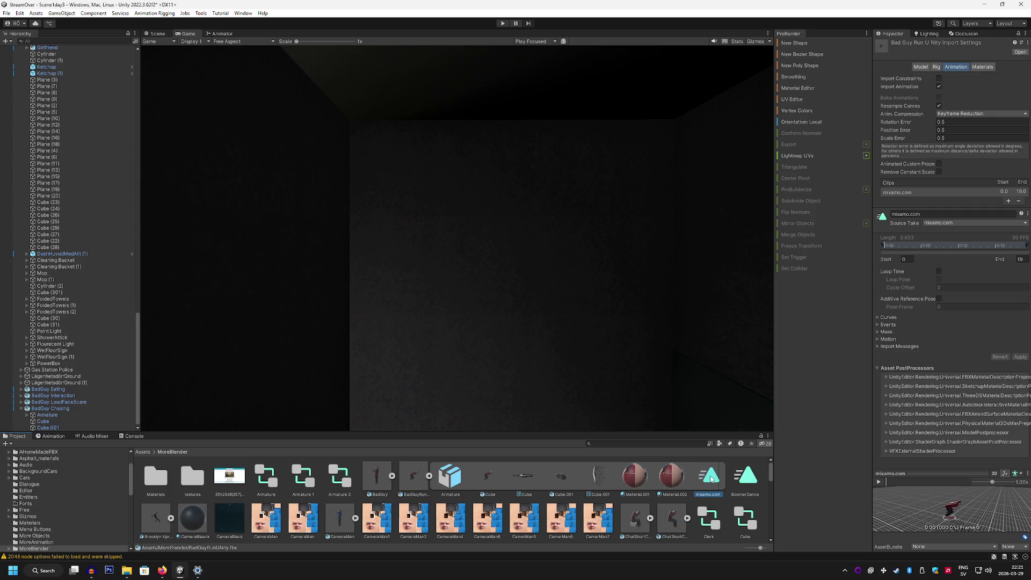
left_click(713, 478)
left_click(489, 478)
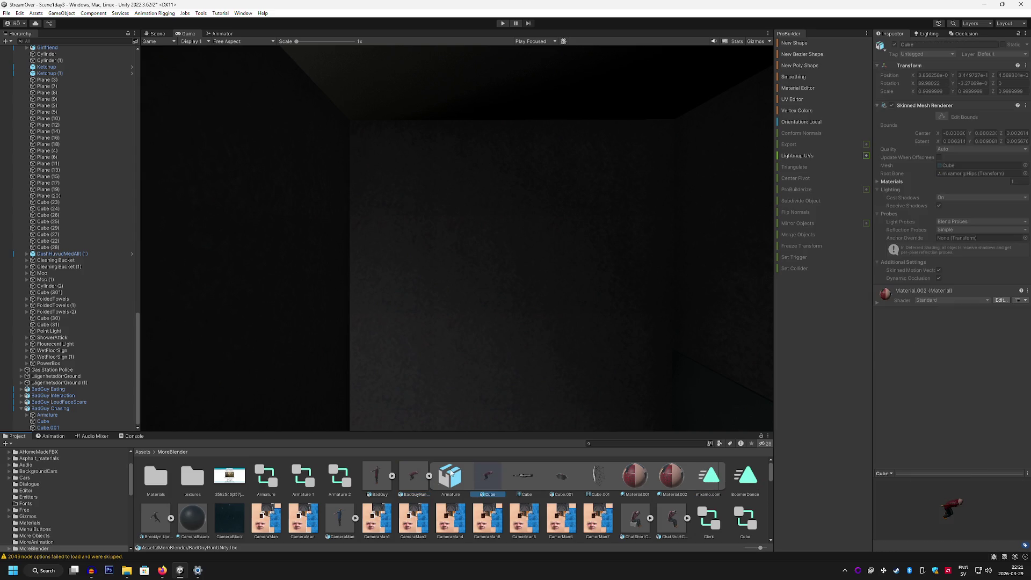
left_click(412, 473)
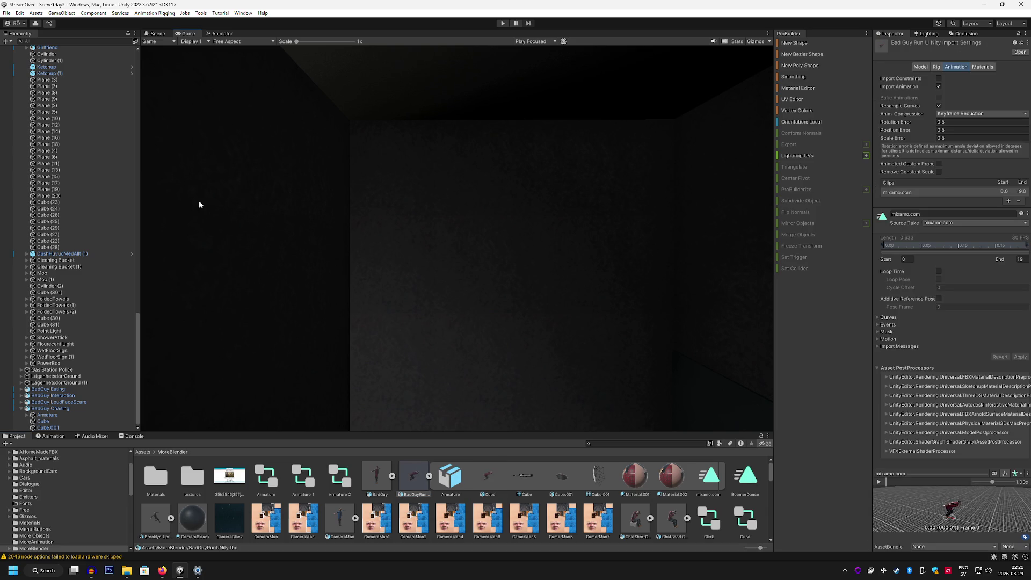
In the Scene view, select BadGuy Chasing and frame the view on it.
left_click(156, 34)
mouse_move(470, 198)
left_mouse_down()
mouse_move(518, 200)
mouse_move(511, 190)
left_mouse_up()
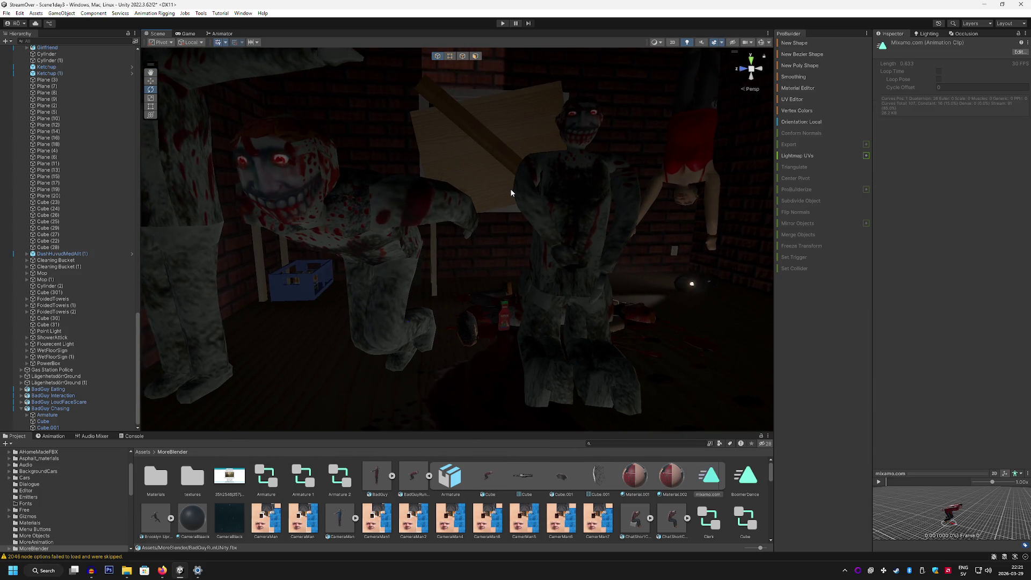
left_click(512, 192)
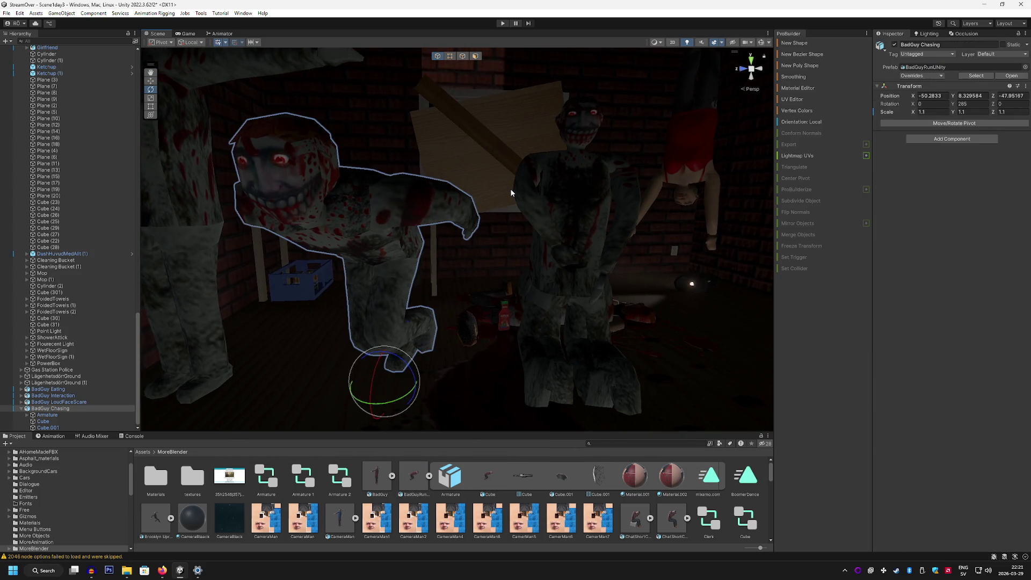
key("f")
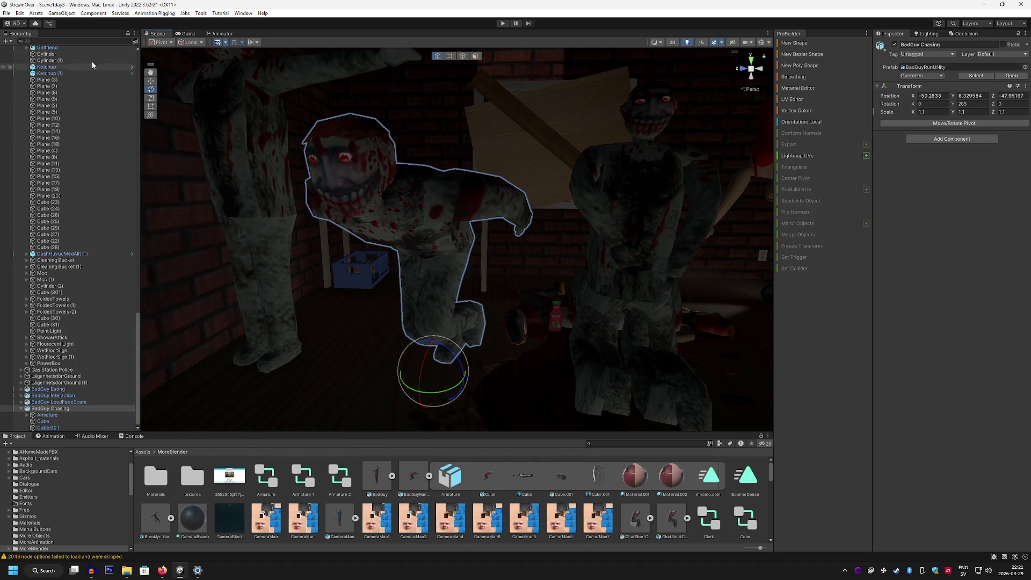
left_click(7, 13)
Play-test the attic scene in the Game view, then stop and return to the Scene view.
left_click(189, 34)
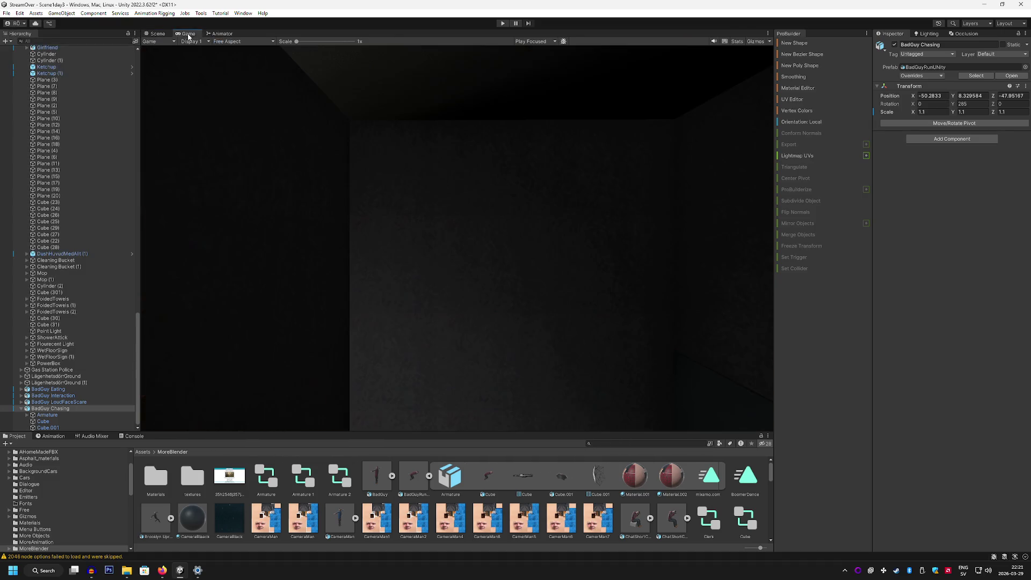
left_click(503, 23)
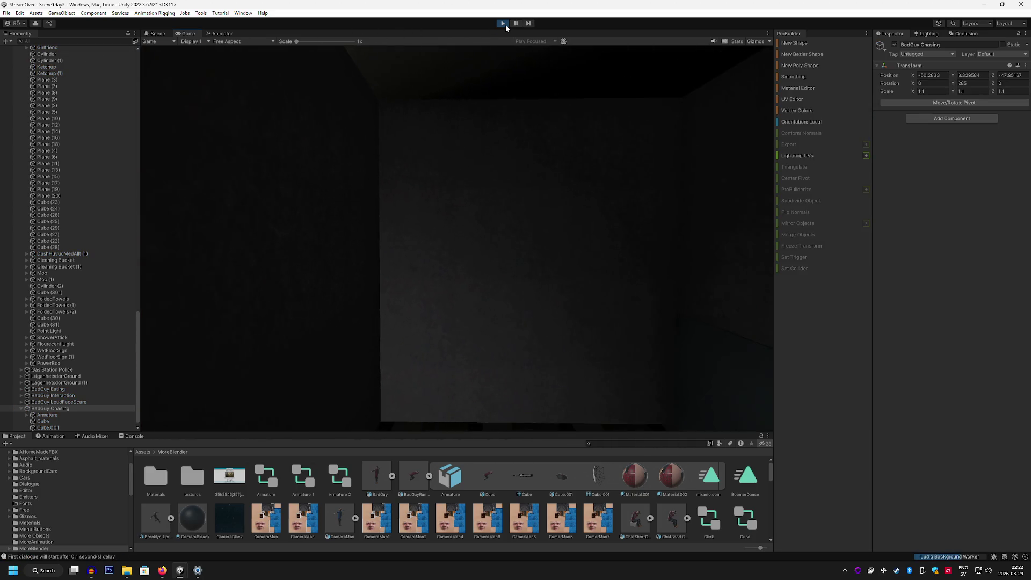
left_click(505, 26)
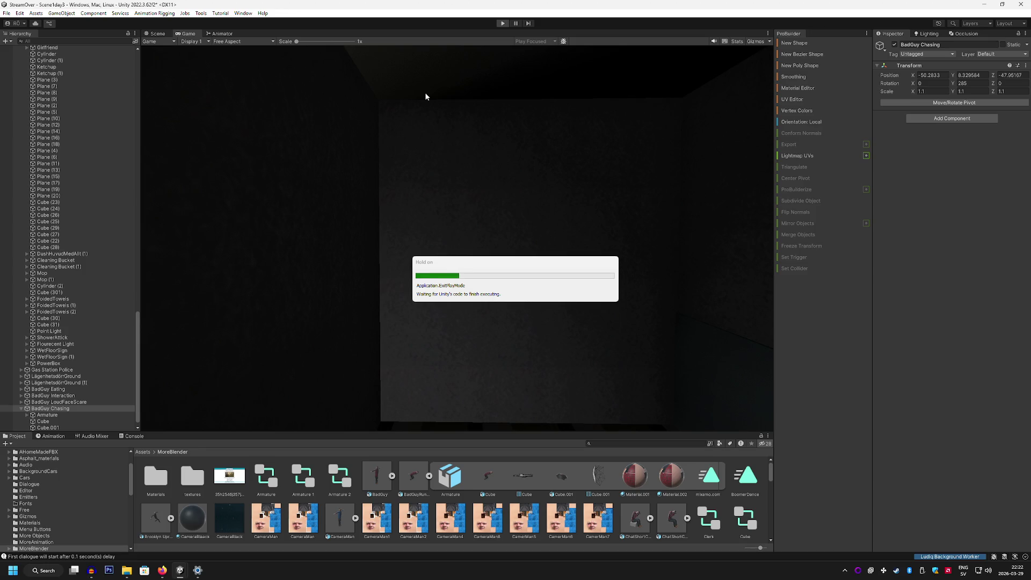
left_click(157, 33)
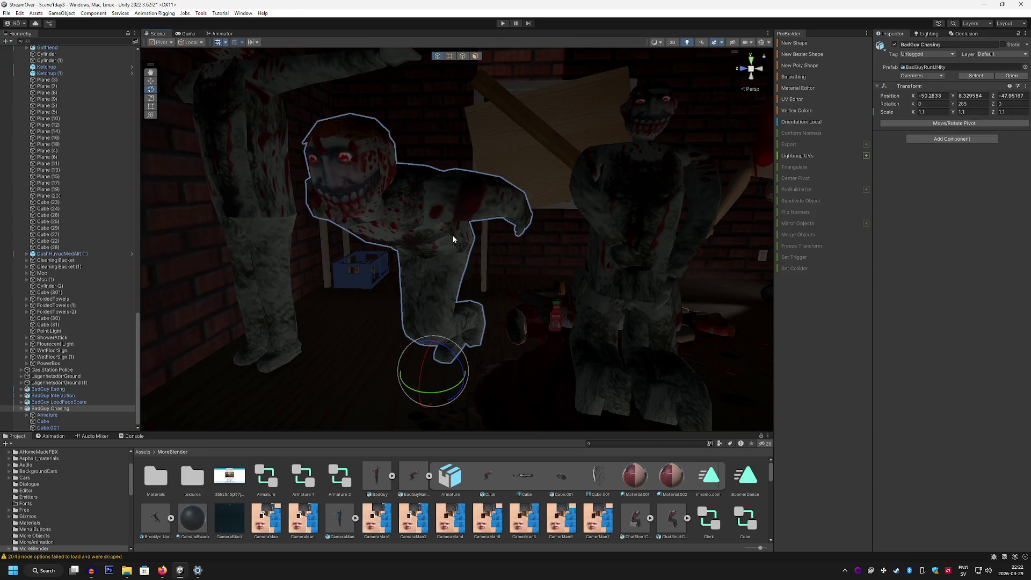
Delete BadGuy Chasing from the scene, duplicate BadGuyRunUNity, and rename the copy BadGuy Chase.
key("Delete")
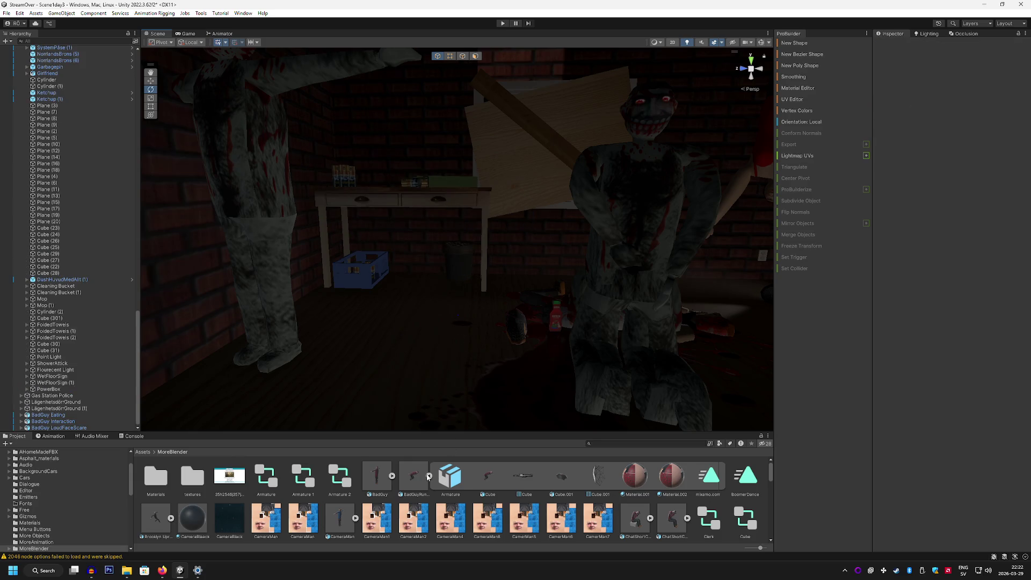
left_click(416, 477)
right_click(408, 475)
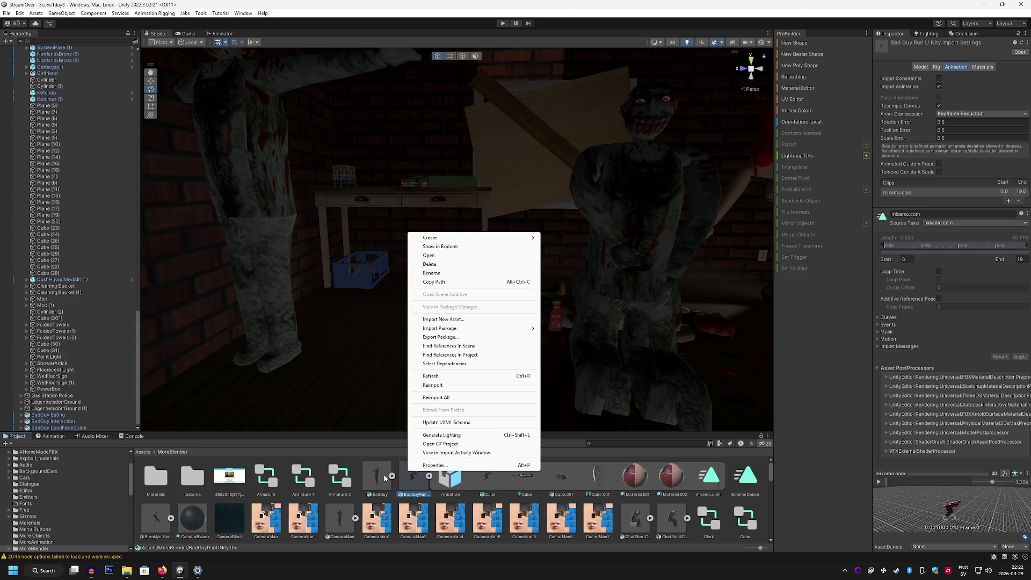
left_click(375, 487)
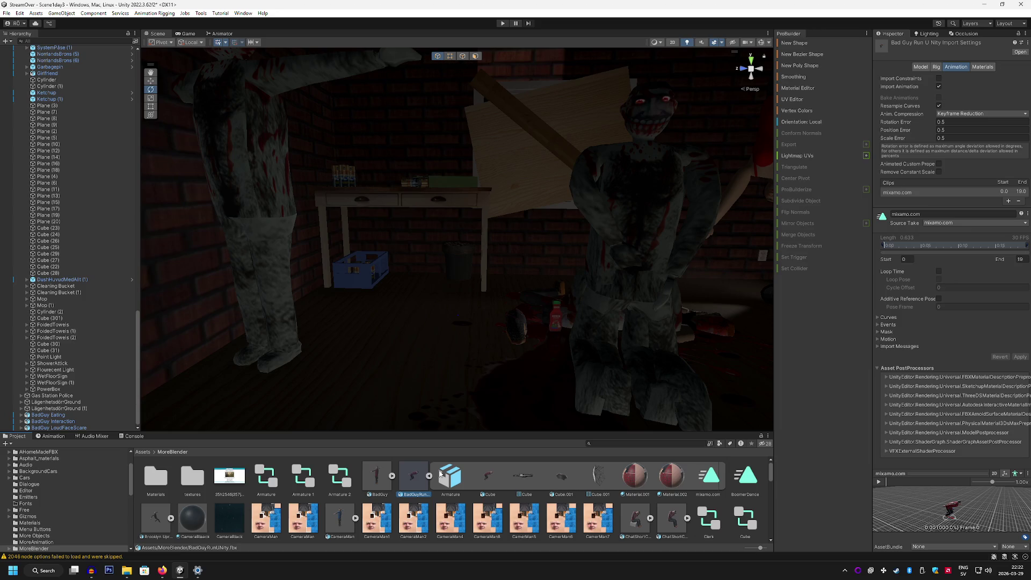
key("ctrl+d")
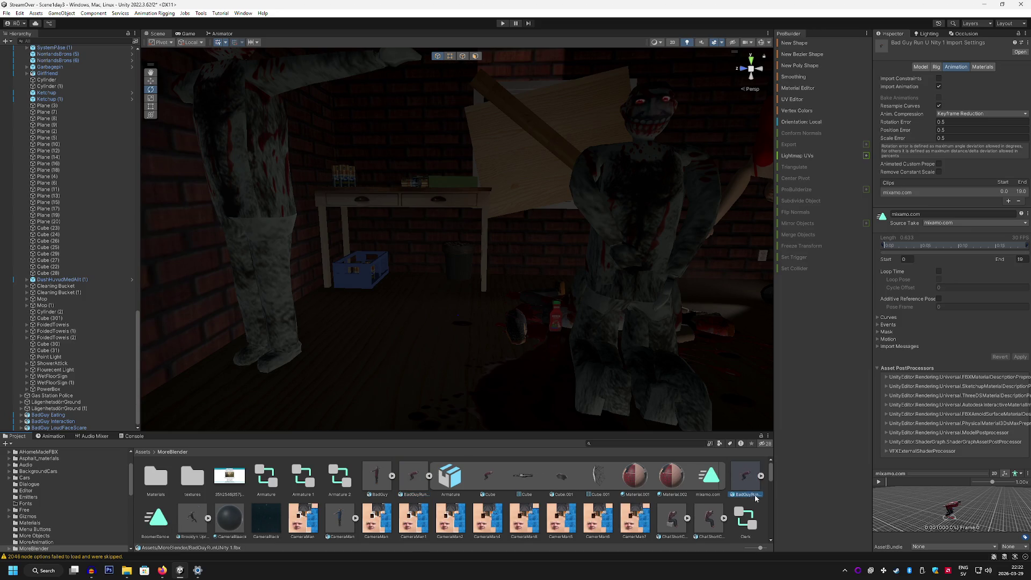
left_click(761, 477)
right_click(747, 494)
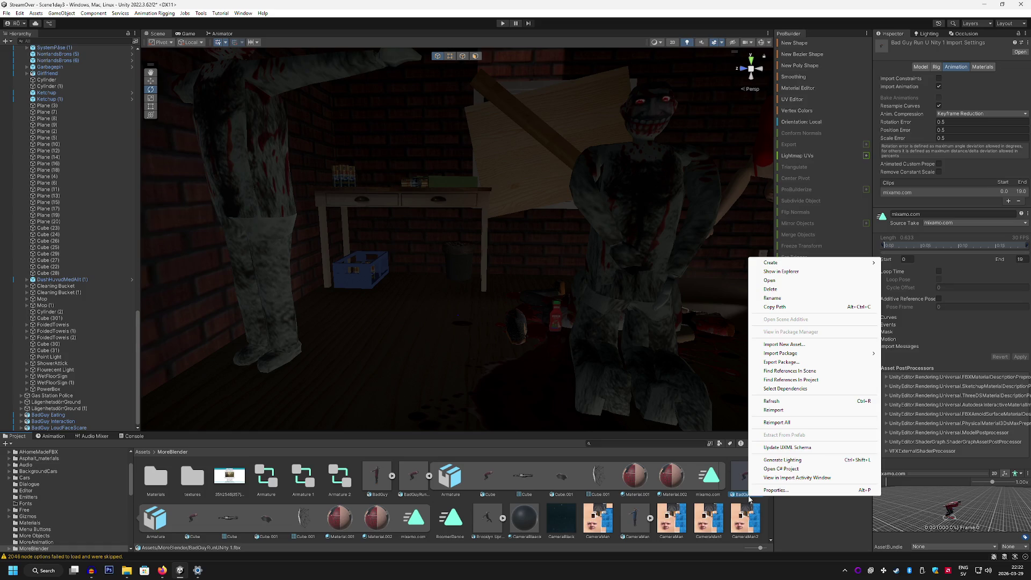
left_click(784, 298)
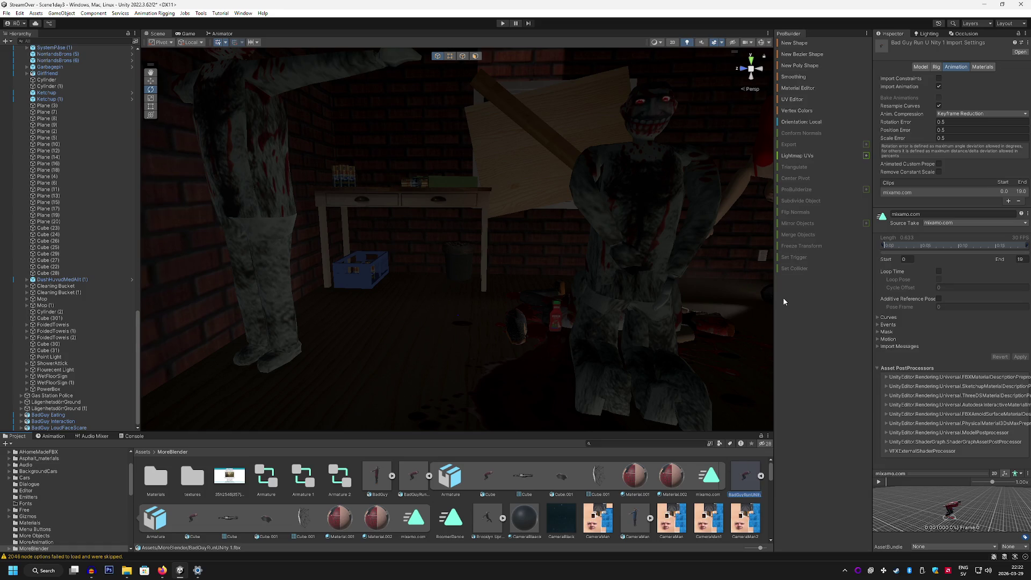
type("BadGuy")
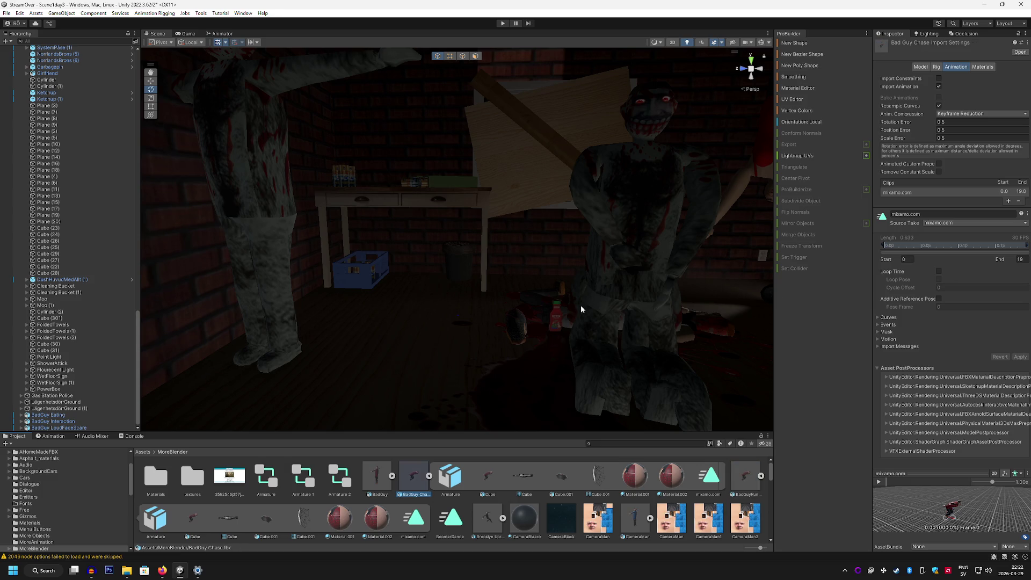
Inspect the model's clip and meshes, keep mixamo.com as the Source Take, and drag it into the attic.
left_click(746, 489)
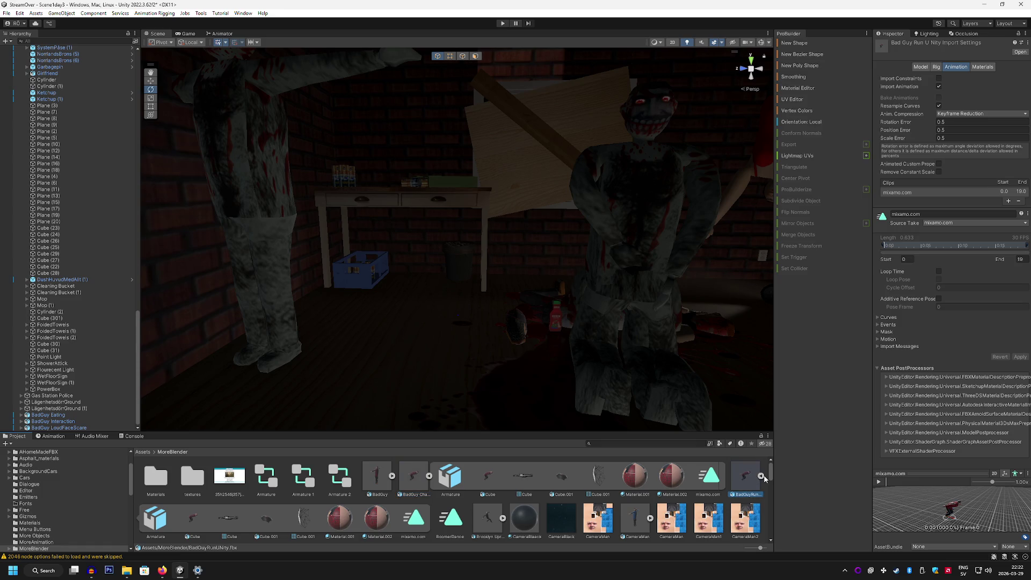
left_click(413, 519)
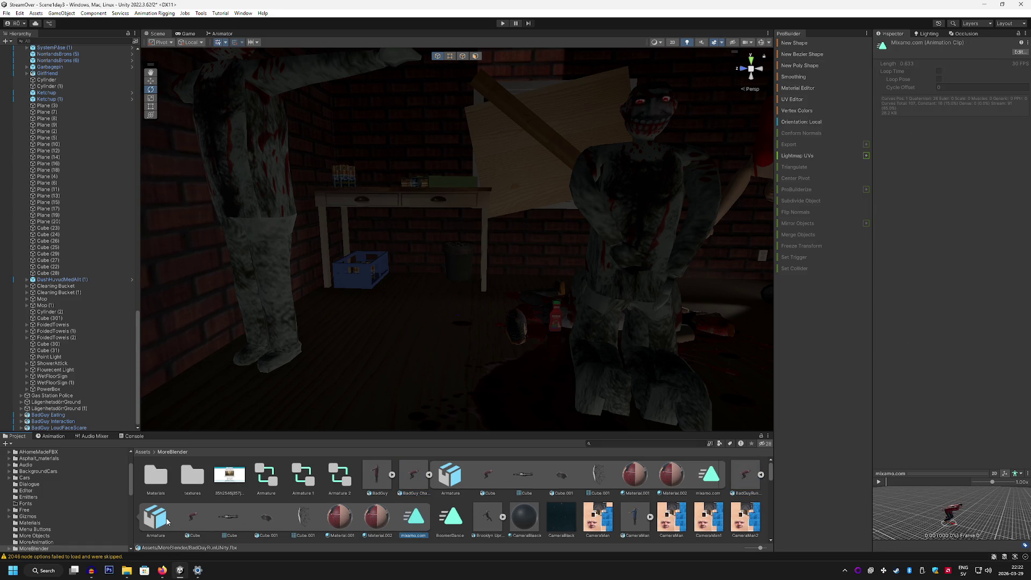
left_click(228, 517)
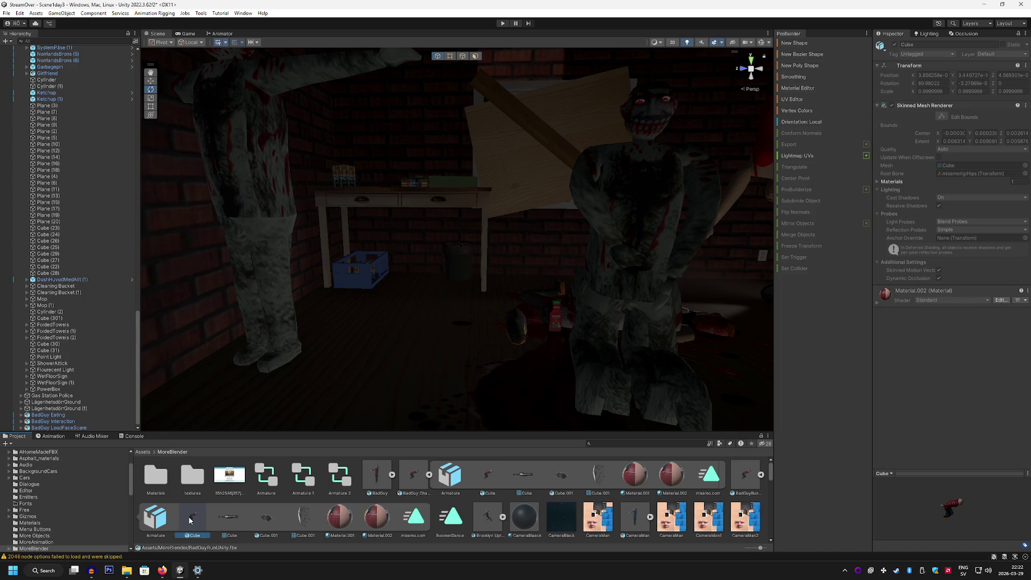
left_click(267, 521)
left_click(747, 476)
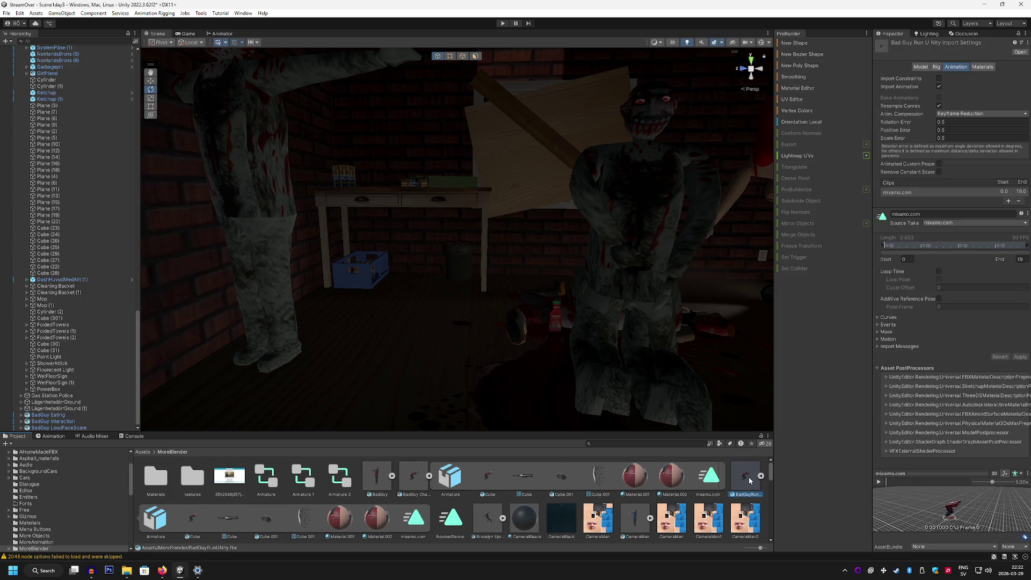
left_click(994, 223)
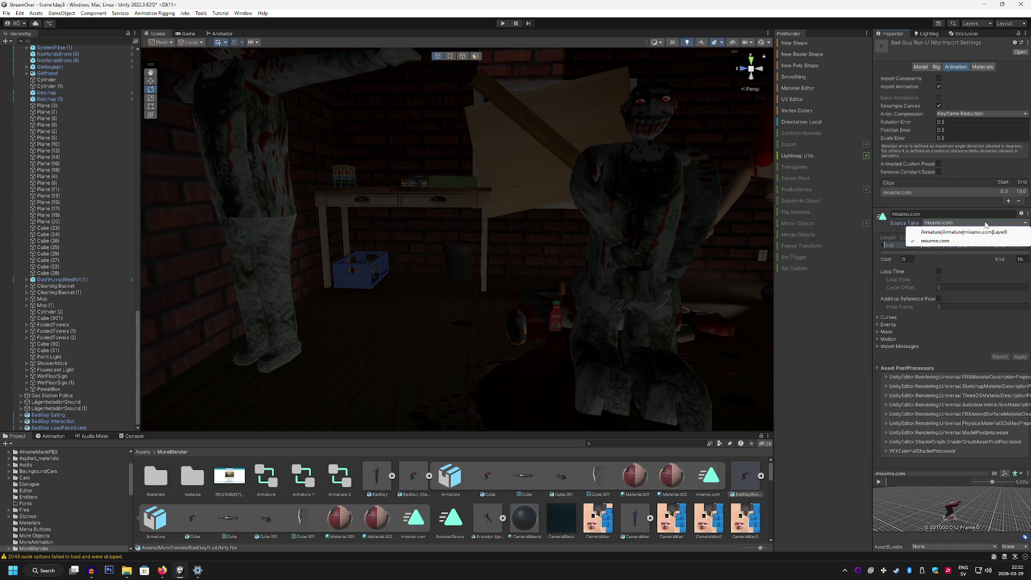
left_click(965, 171)
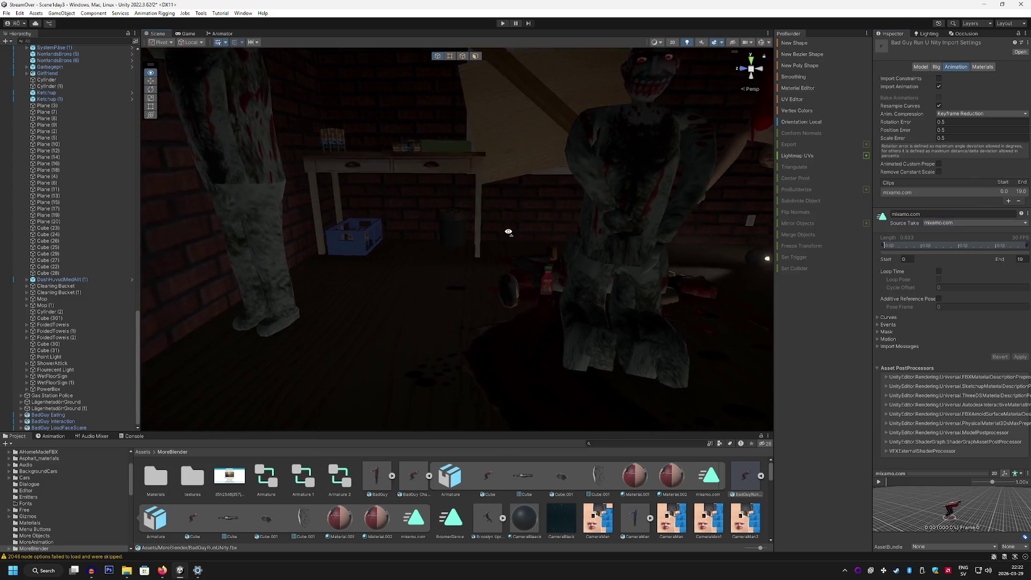
mouse_move(746, 495)
left_mouse_down()
mouse_move(477, 369)
mouse_move(421, 354)
left_mouse_up()
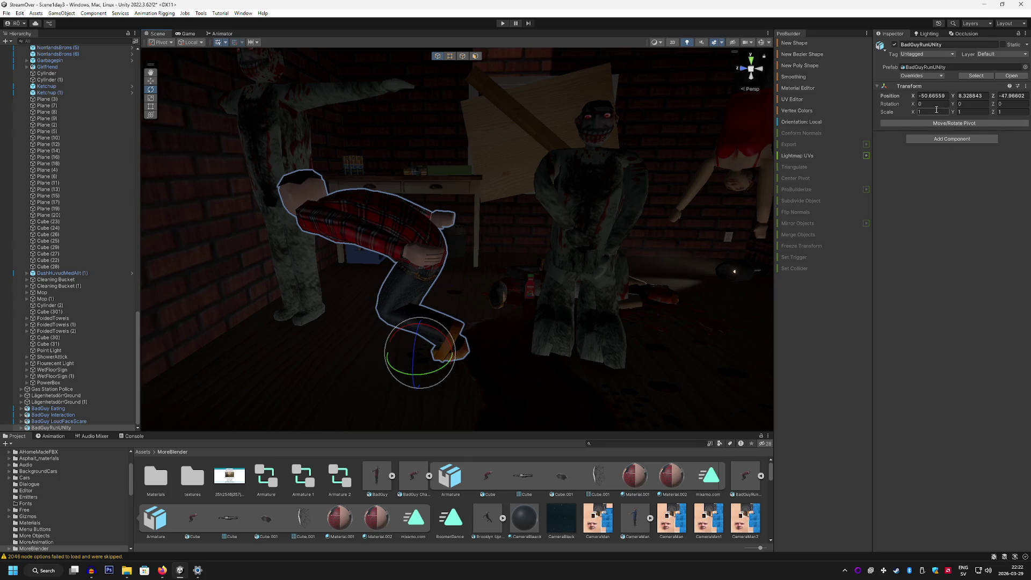
Scale the placed BadGuyRunUNity to 1.1 on X, Y and Z and turn it to Y 270.
type(".1")
key("Tab")
type("1.1")
key("Tab")
type("1.1")
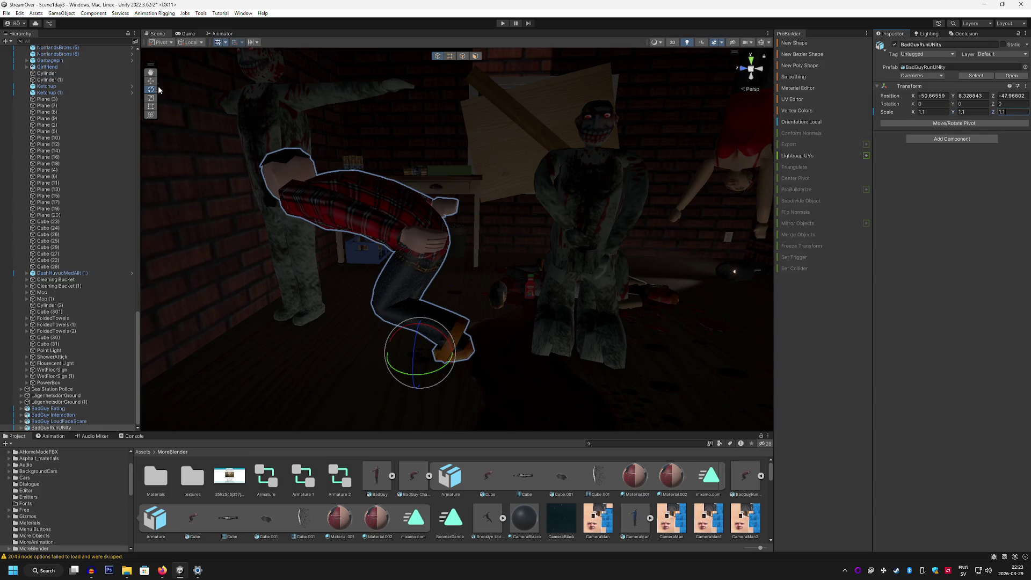
left_click_drag(404, 377, 484, 375)
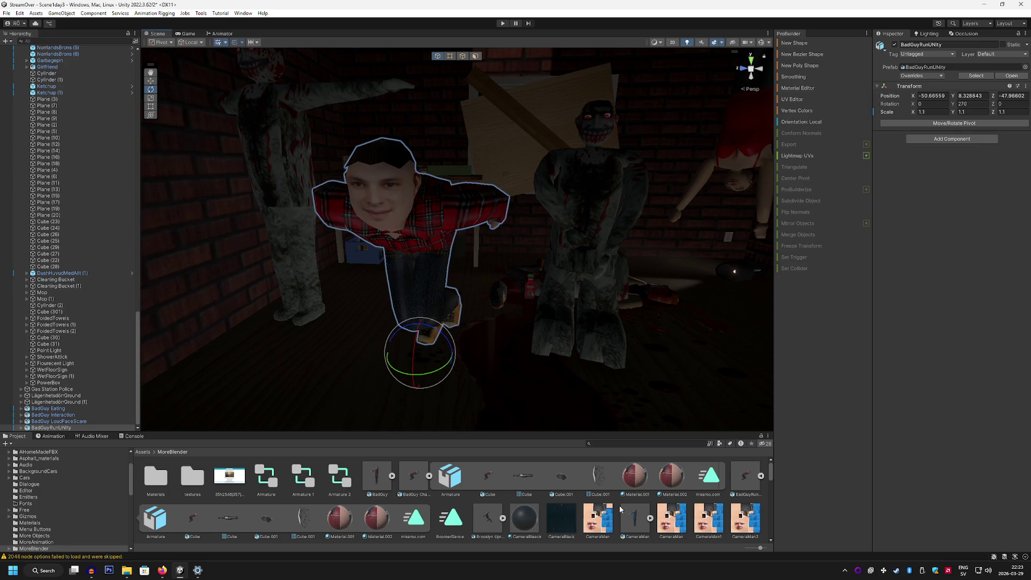
left_click(415, 497)
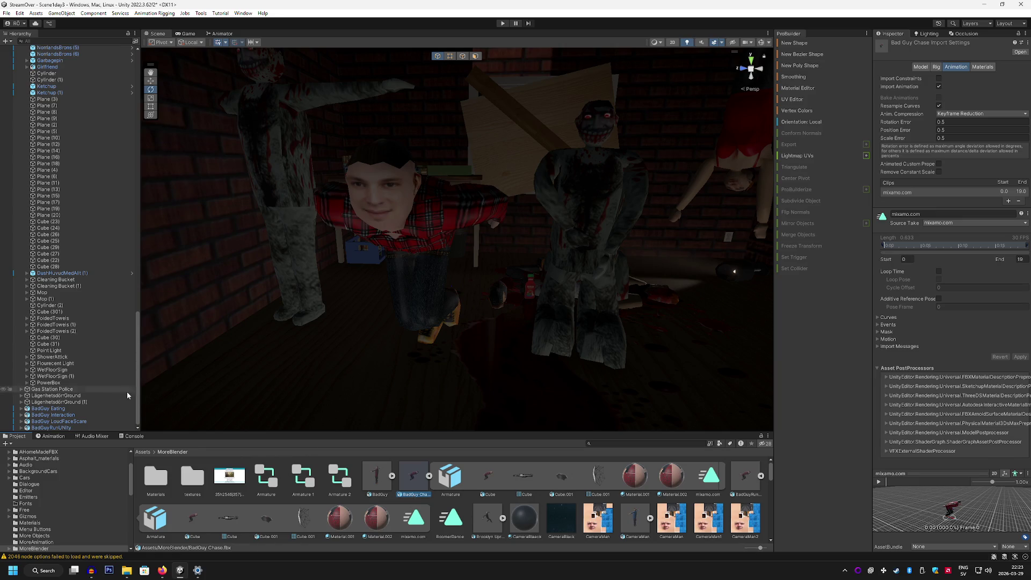
Delete BadGuyRunUNity from the scene and place a BadGuy Chase instance in the attic.
left_click(65, 428)
key("Delete")
left_click(420, 495)
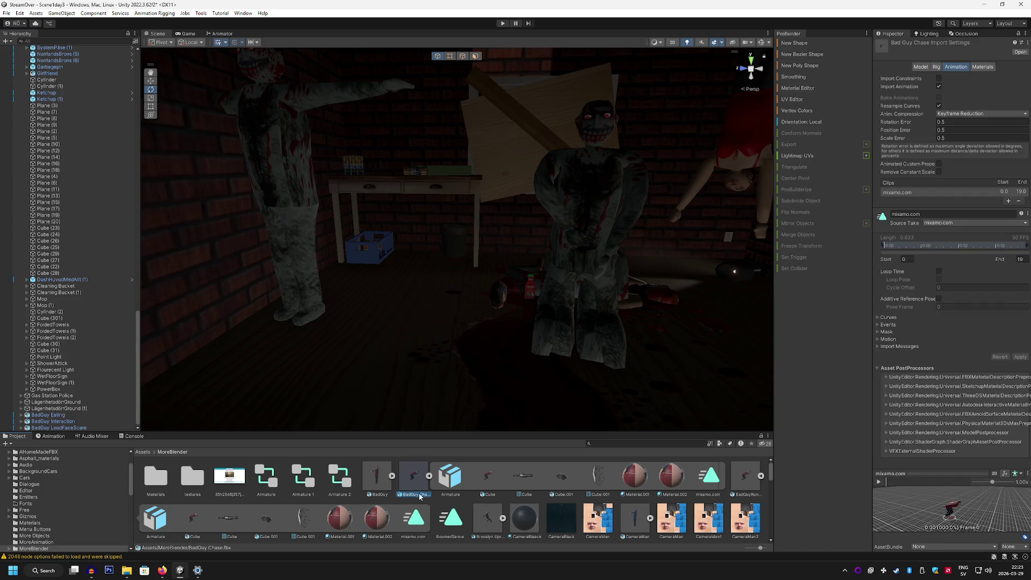
left_click(710, 481)
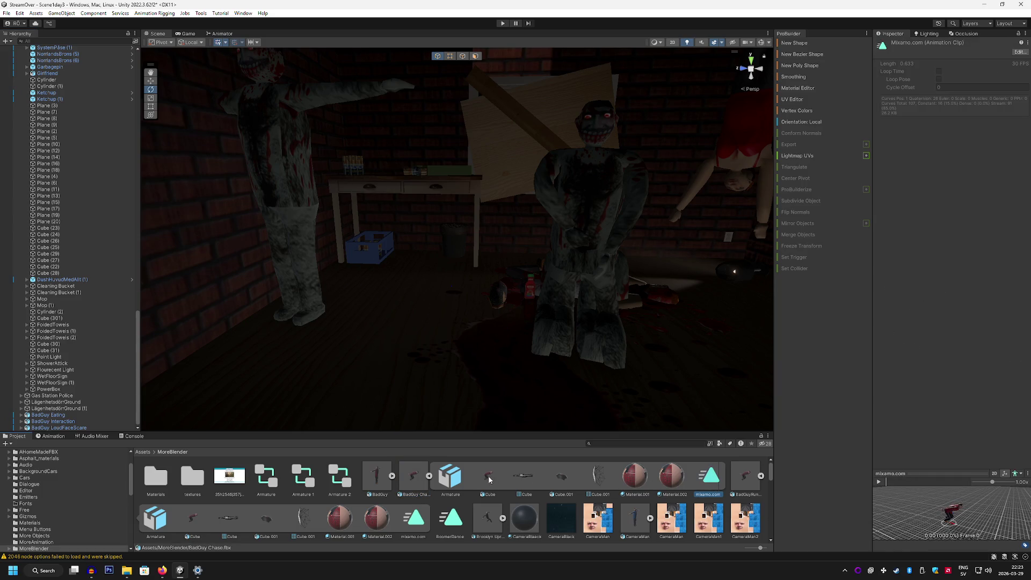
left_click(417, 473)
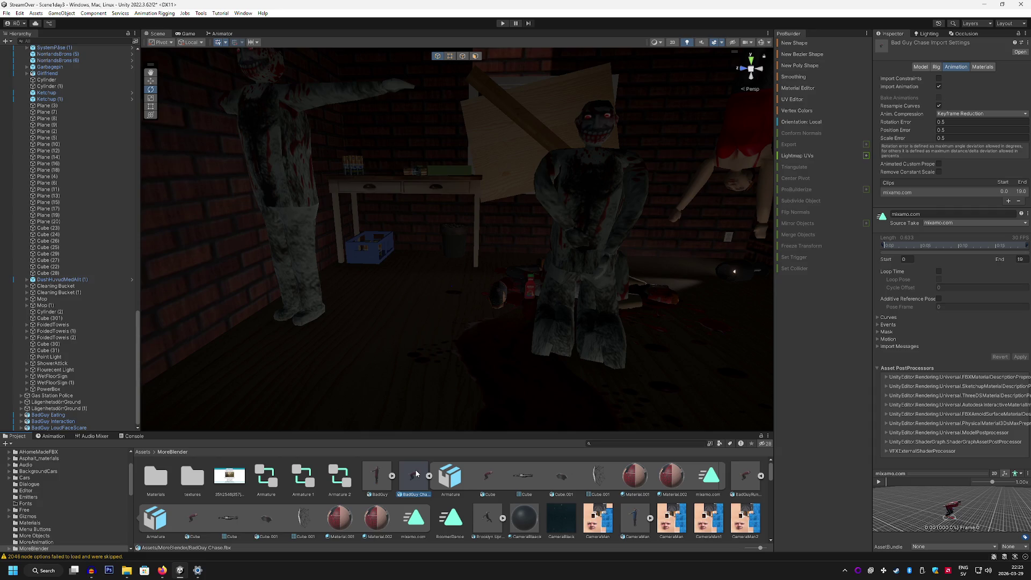
mouse_move(417, 499)
left_mouse_down()
mouse_move(410, 350)
mouse_move(403, 355)
mouse_move(469, 376)
left_mouse_up()
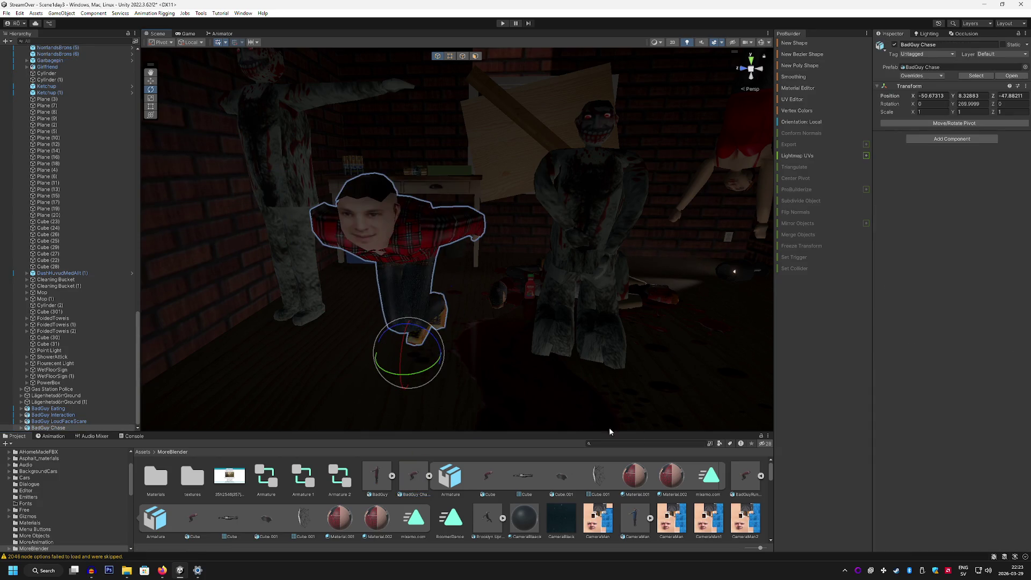
Turn BadGuy Chase to Y 270 and scale it to 1.1, 1.2, 1.1.
left_click(762, 476)
left_click(933, 111)
type("1.1")
key("Tab")
type("1.1")
key("Tab")
type("1.1")
left_click(965, 112)
type("1.2")
left_click_drag(740, 169, 625, 282)
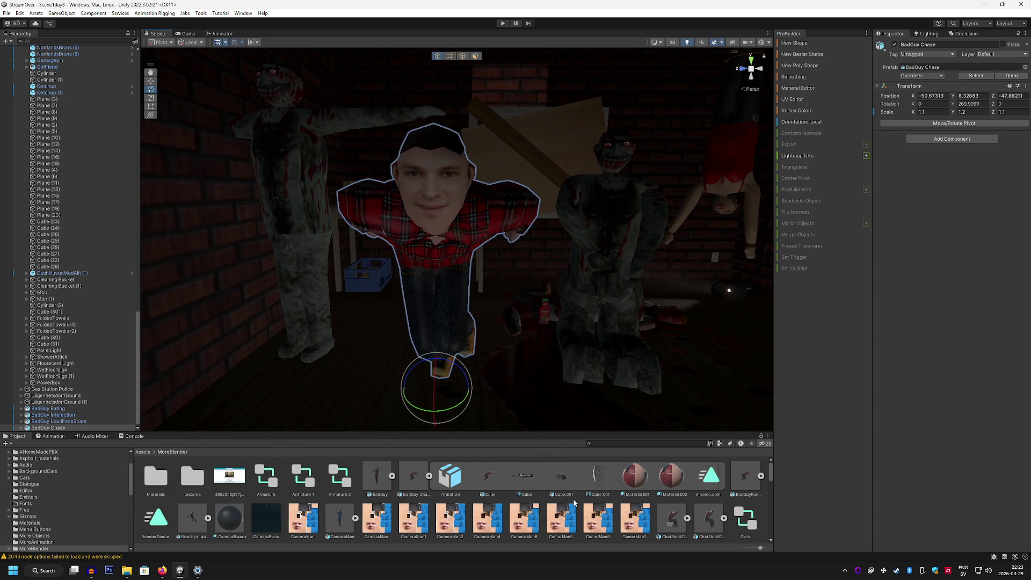
Apply the KetchupMonsterDark material to BadGuy Chase, replacing its plaid shirt and face.
scroll(577, 497, "down", 10)
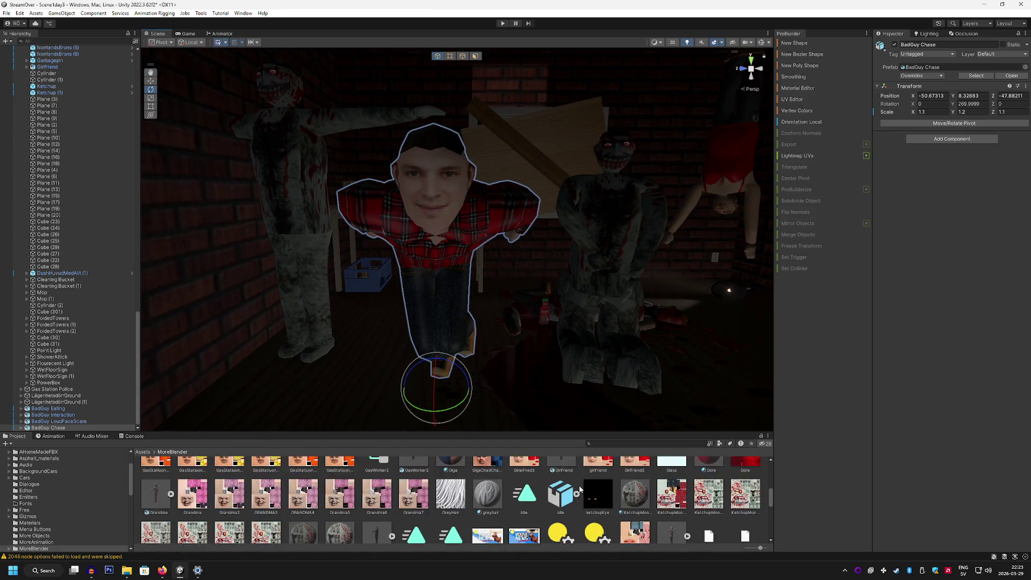
scroll(580, 487, "down", 1)
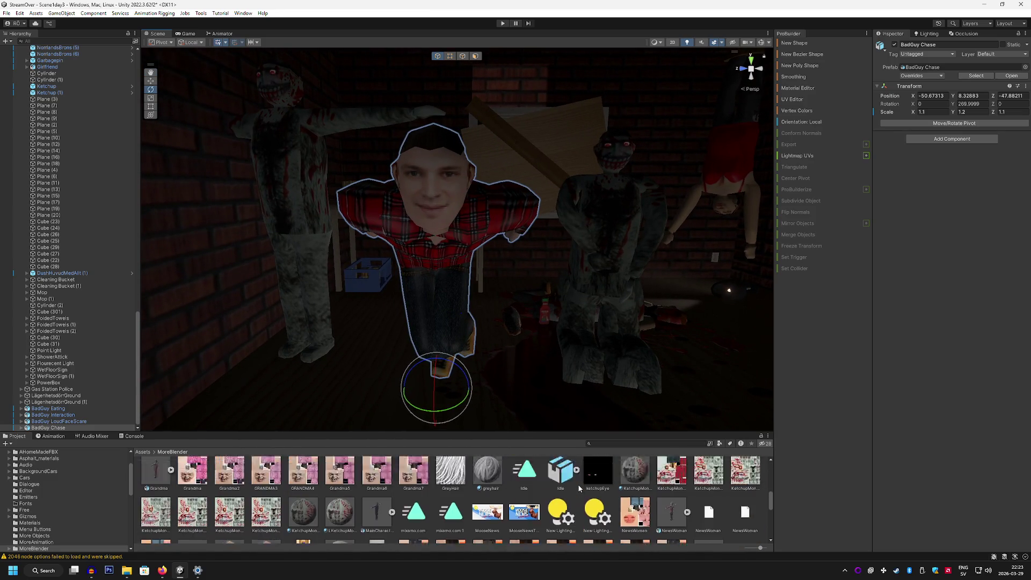
left_click(303, 516)
scroll(309, 532, "up", 1)
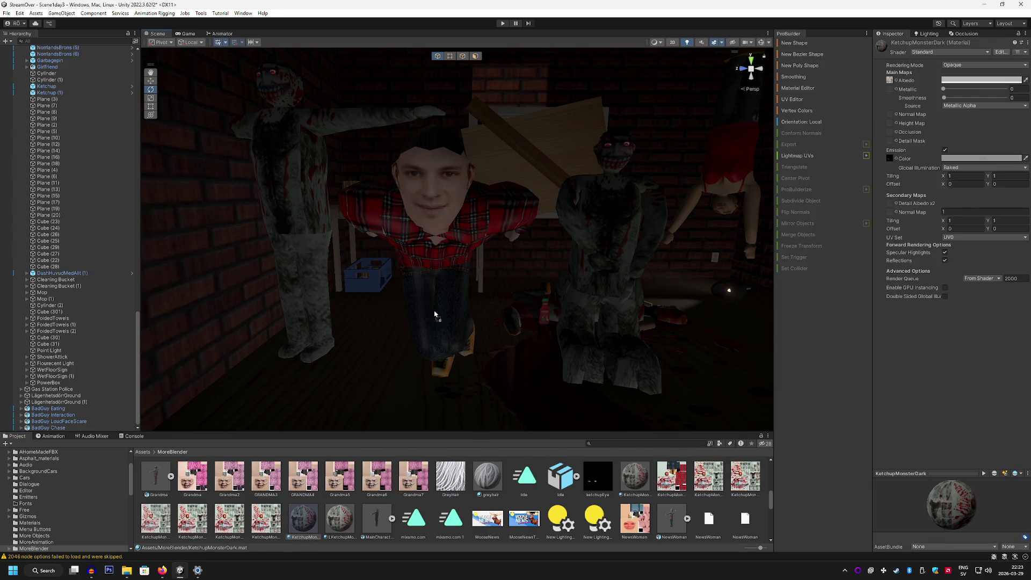
mouse_move(457, 215)
left_mouse_down()
mouse_move(411, 222)
mouse_move(509, 289)
left_mouse_up()
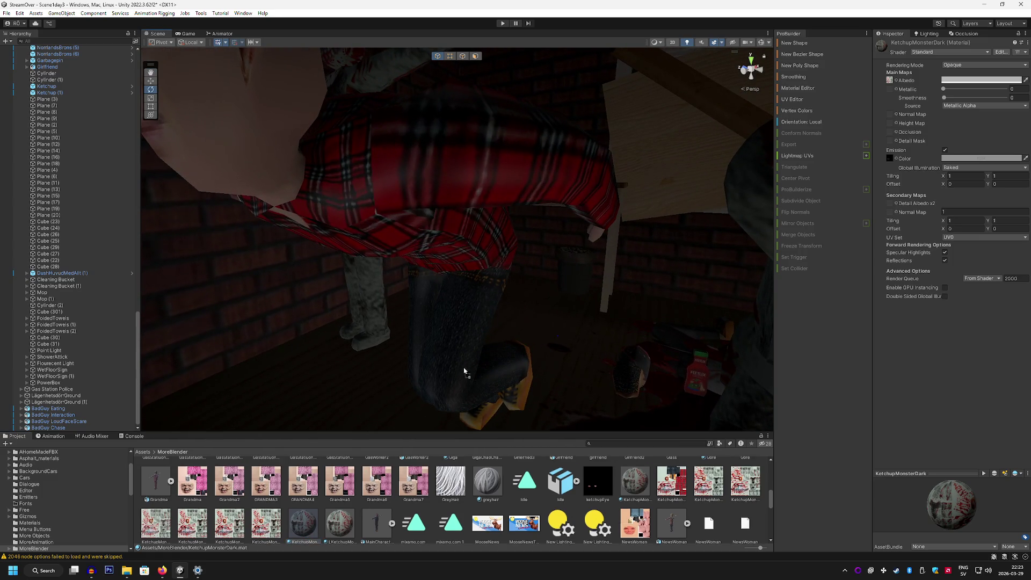
left_click(454, 322)
scroll(80, 268, "down", 5)
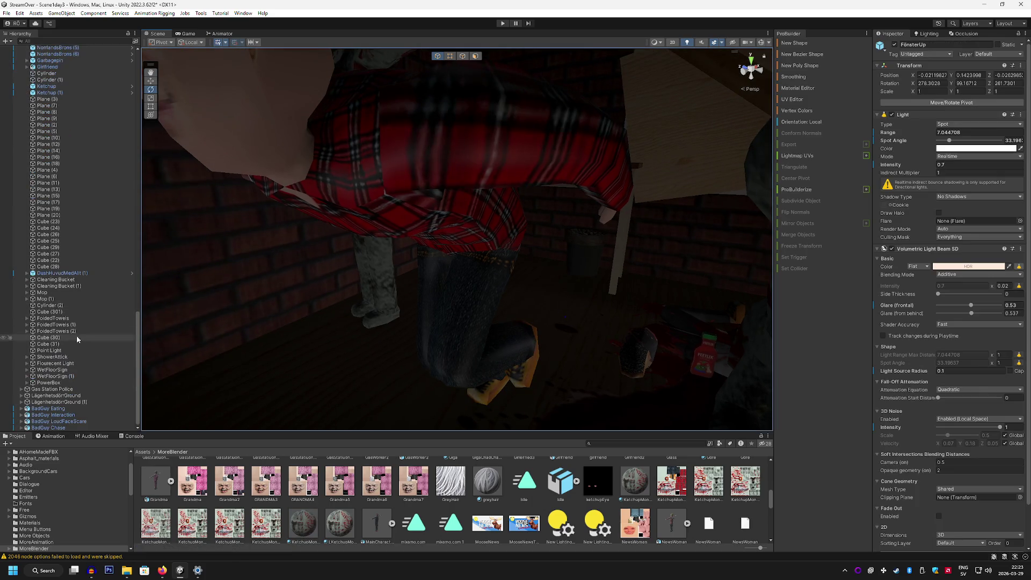
left_click(118, 429)
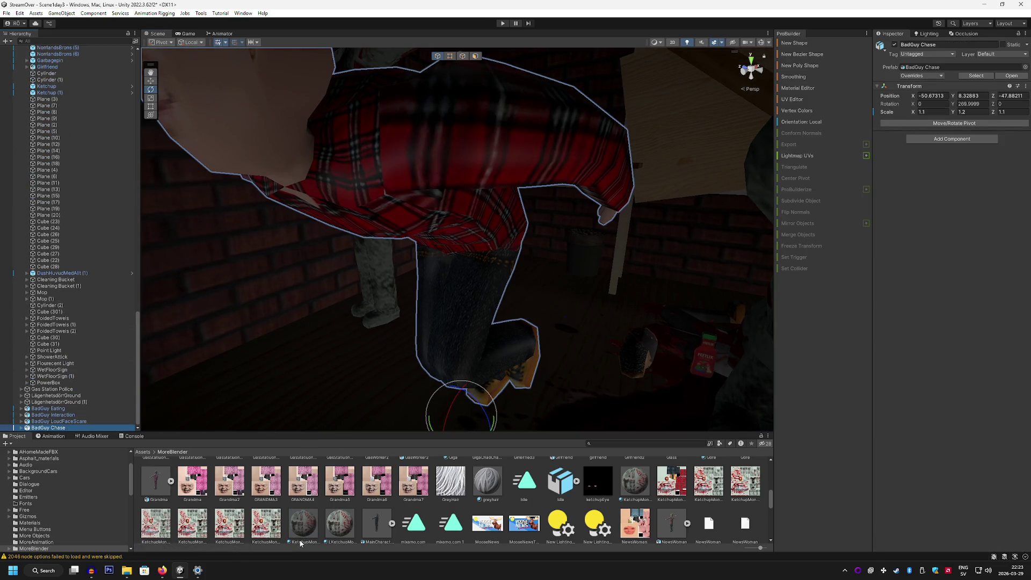
mouse_move(507, 326)
left_mouse_down()
mouse_move(462, 337)
mouse_move(345, 322)
mouse_move(276, 292)
mouse_move(231, 323)
left_mouse_up()
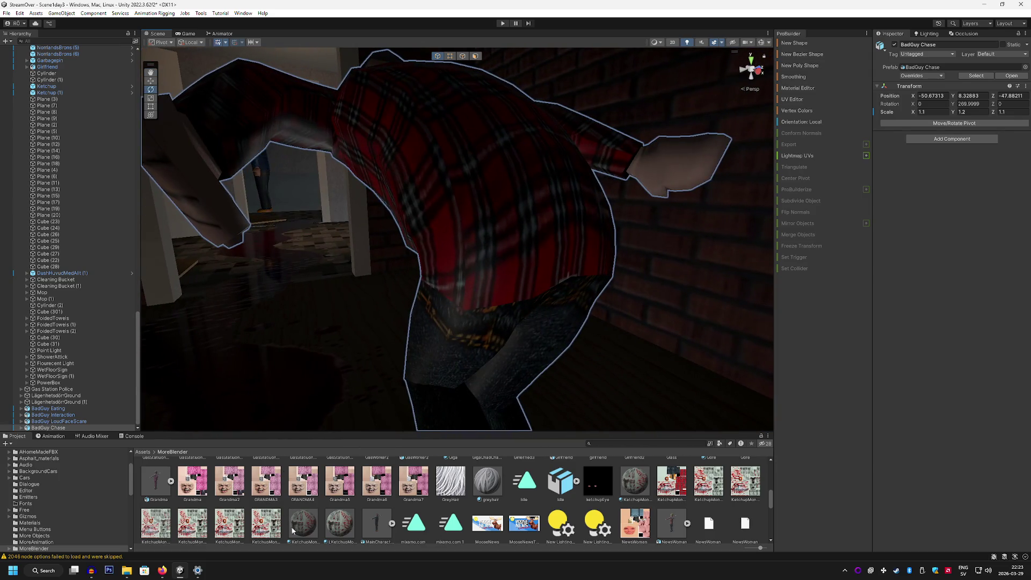
mouse_move(293, 531)
left_mouse_down()
mouse_move(502, 271)
mouse_move(430, 270)
mouse_move(603, 207)
mouse_move(659, 166)
mouse_move(633, 350)
mouse_move(622, 327)
mouse_move(601, 349)
left_mouse_up()
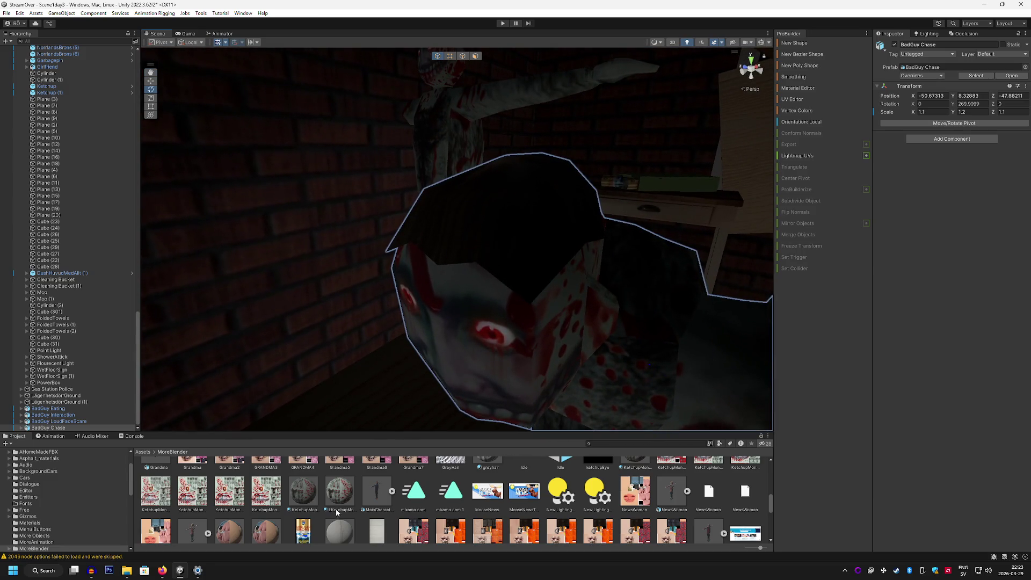
scroll(316, 513, "up", 1)
mouse_move(504, 230)
left_mouse_down()
mouse_move(634, 259)
mouse_move(537, 241)
left_mouse_up()
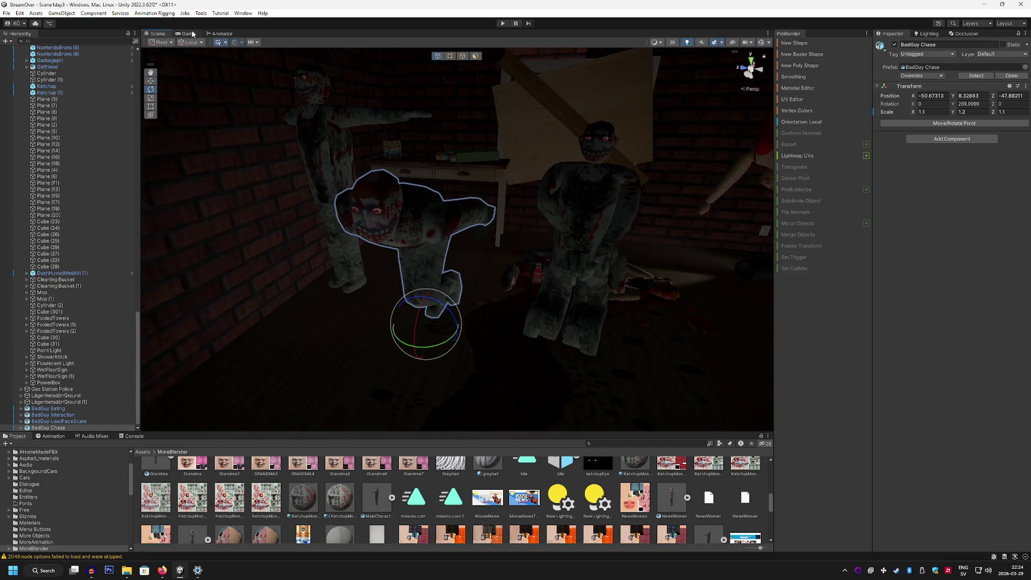
Play-test the scene in Game view while previewing BadGuy Chase's run clip, then stop play mode.
left_click(187, 34)
left_click(502, 24)
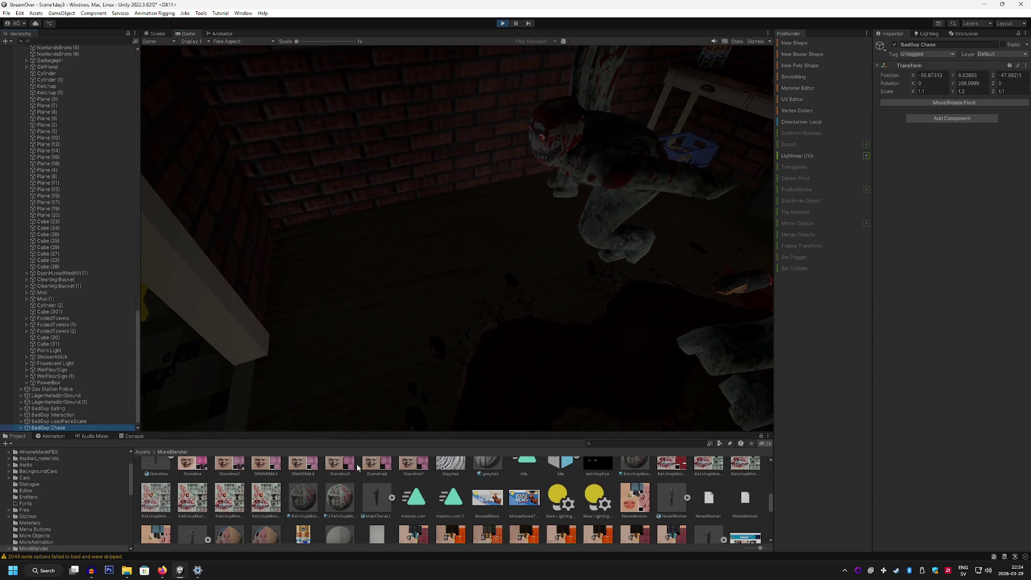
scroll(412, 480, "up", 1)
scroll(413, 480, "up", 5)
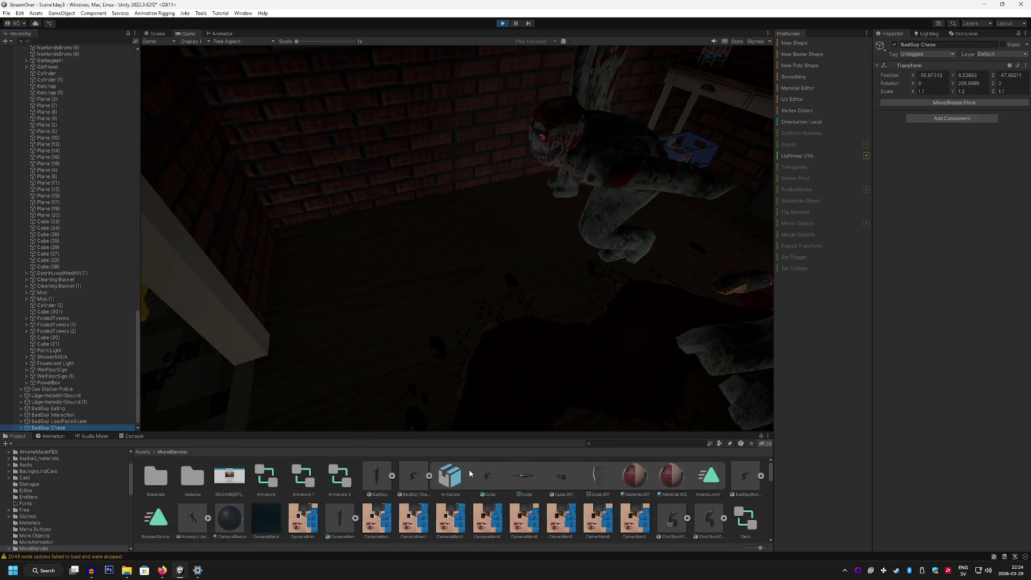
left_click(414, 476)
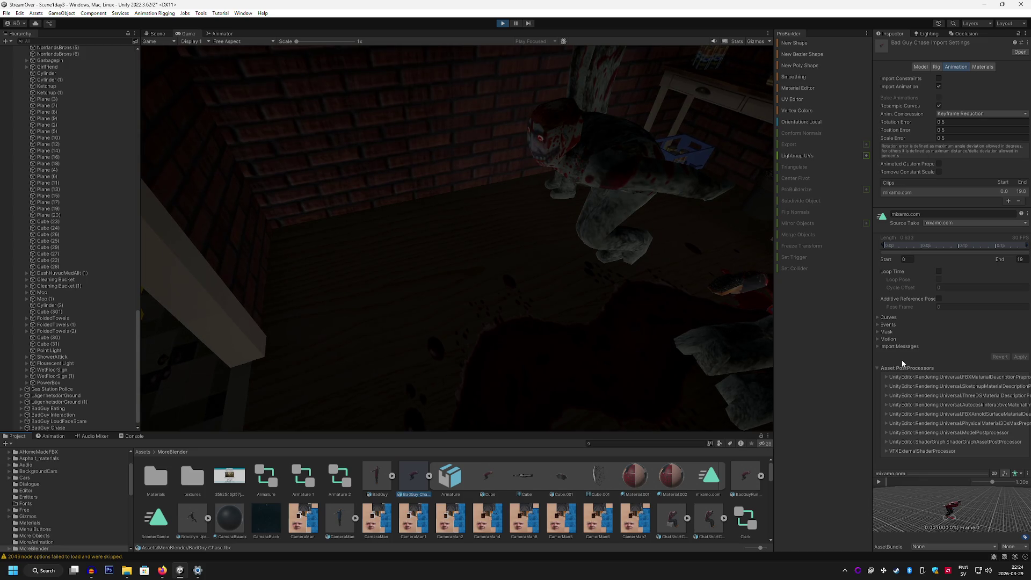
left_click(878, 483)
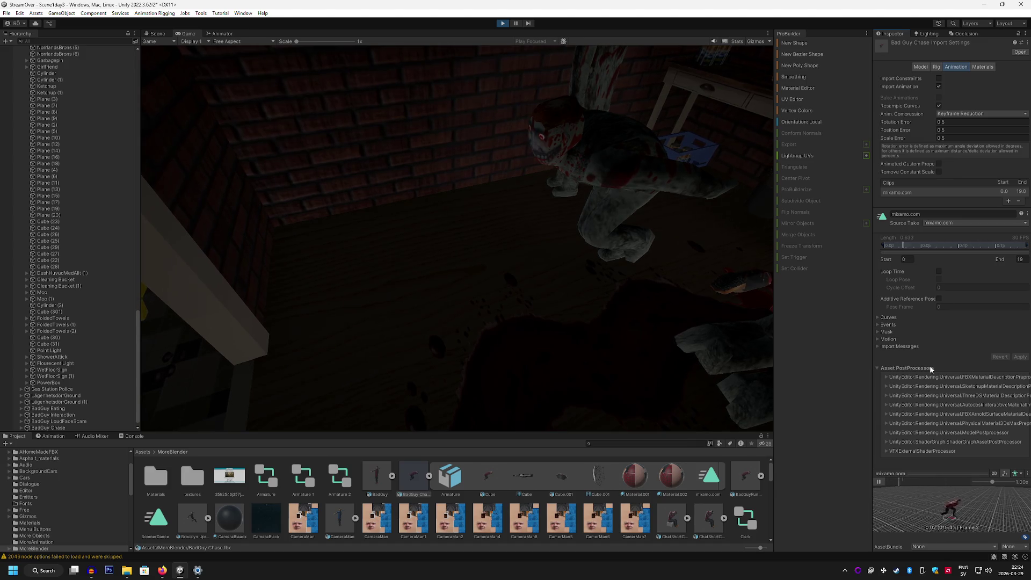
left_click(940, 271)
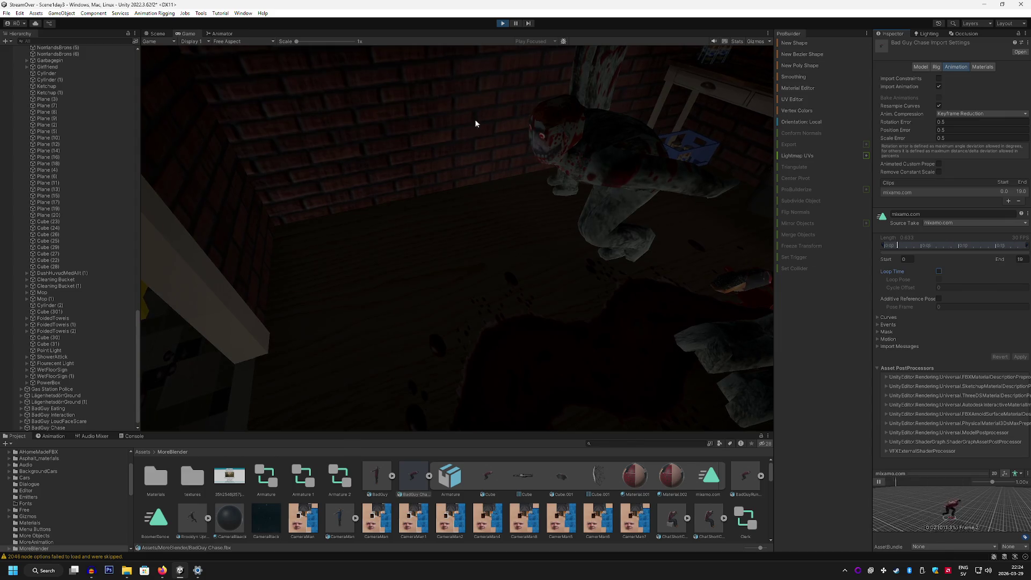
left_click(503, 25)
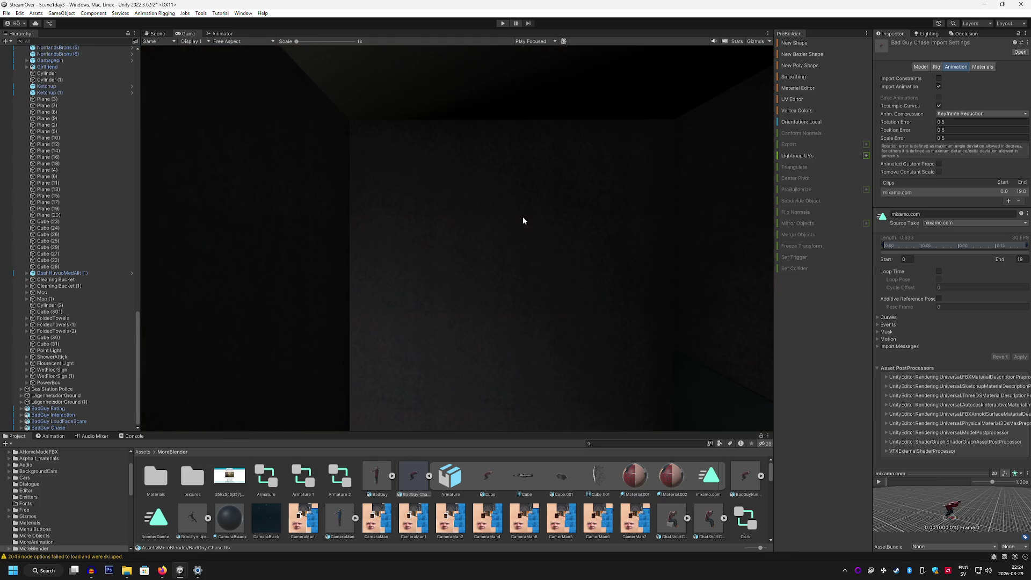
Switch to the Scene view, orbit around the attic, and select BadGuy Chase in the Hierarchy.
left_click(161, 33)
mouse_move(259, 107)
left_mouse_down()
mouse_move(396, 196)
mouse_move(392, 207)
mouse_move(421, 161)
mouse_move(443, 153)
mouse_move(391, 161)
mouse_move(362, 147)
mouse_move(362, 157)
mouse_move(392, 162)
mouse_move(499, 162)
mouse_move(349, 162)
mouse_move(383, 166)
left_mouse_up()
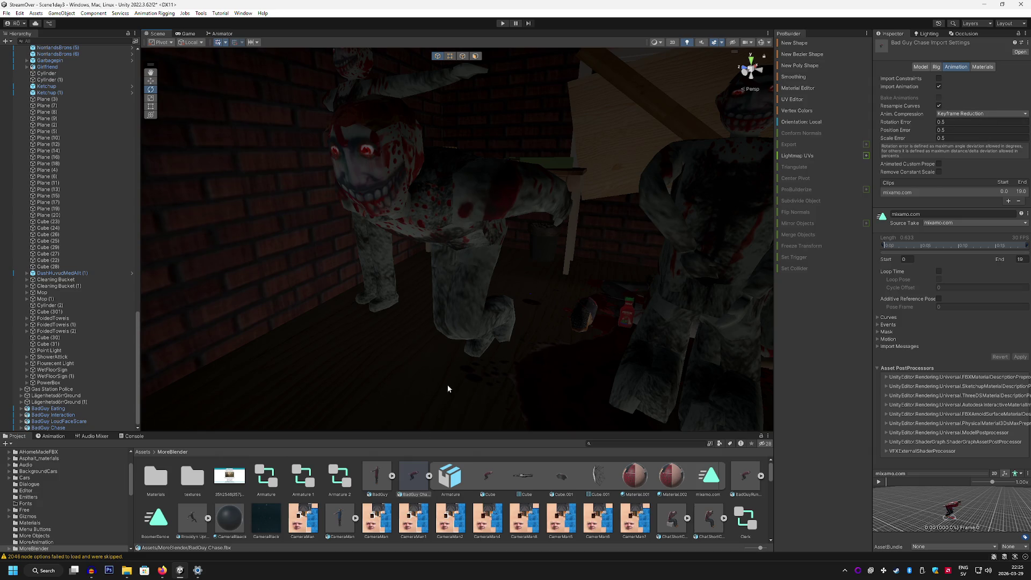
scroll(70, 360, "up", 1)
scroll(69, 363, "down", 1)
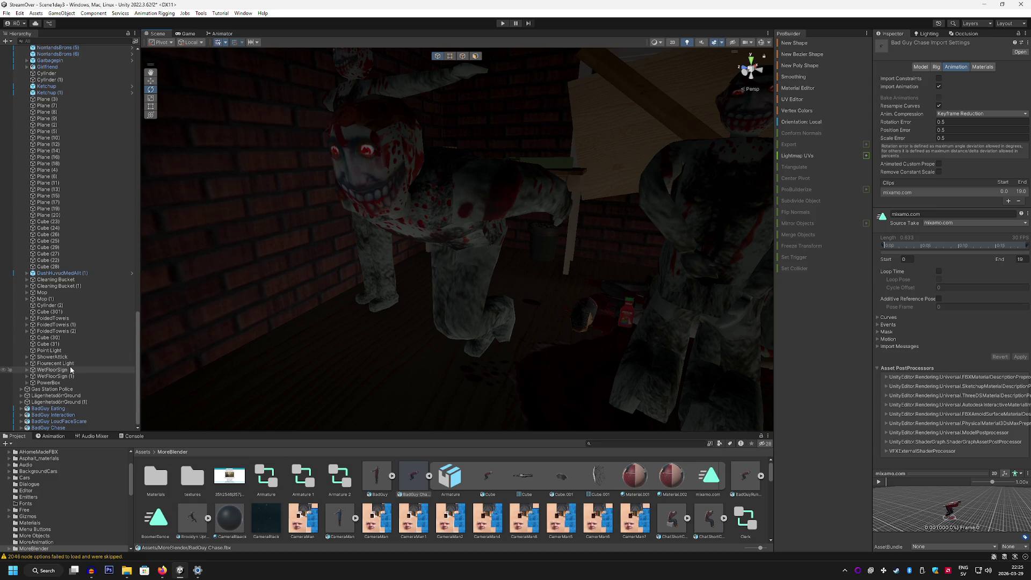
left_click(72, 428)
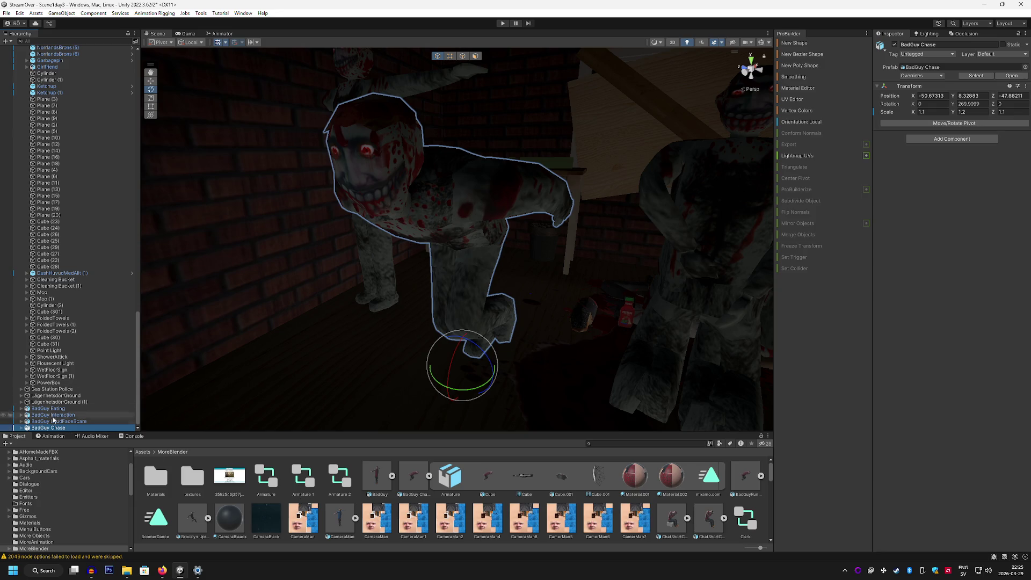
Expand BadGuy Chase and select its Armature, Cube and Cube.001 children in turn.
left_click(21, 427)
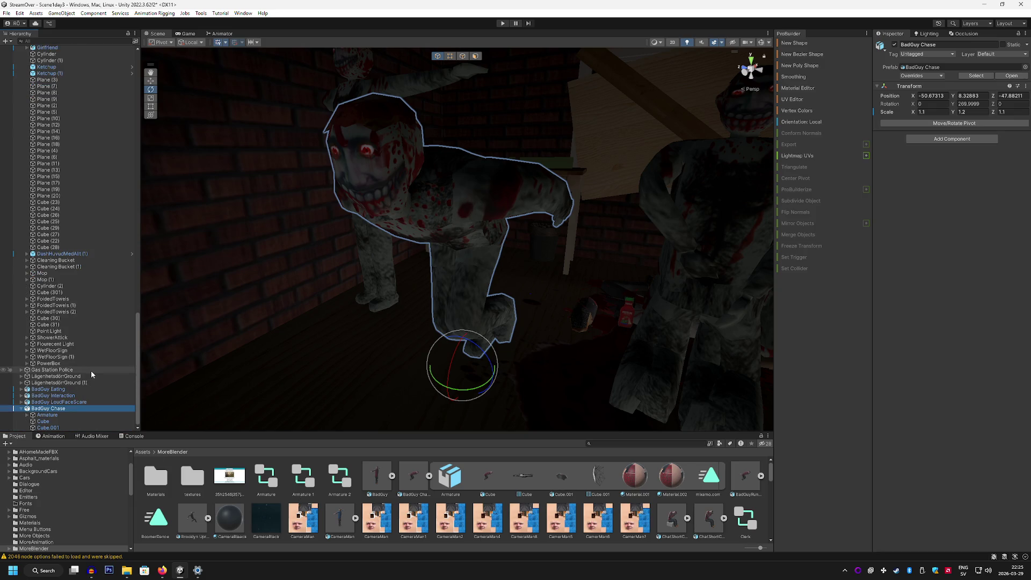
left_click(63, 415)
left_click(59, 421)
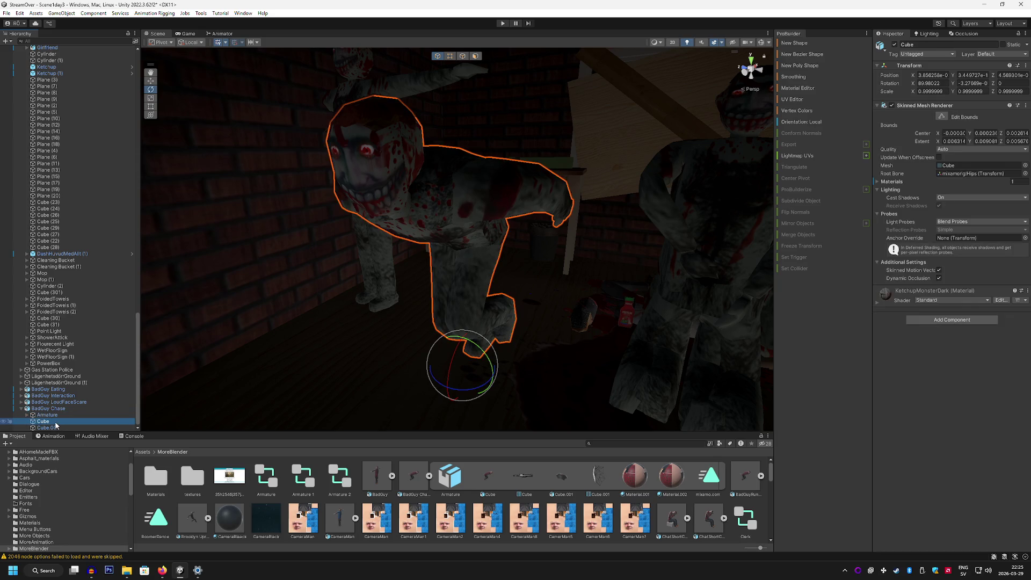
left_click(61, 428)
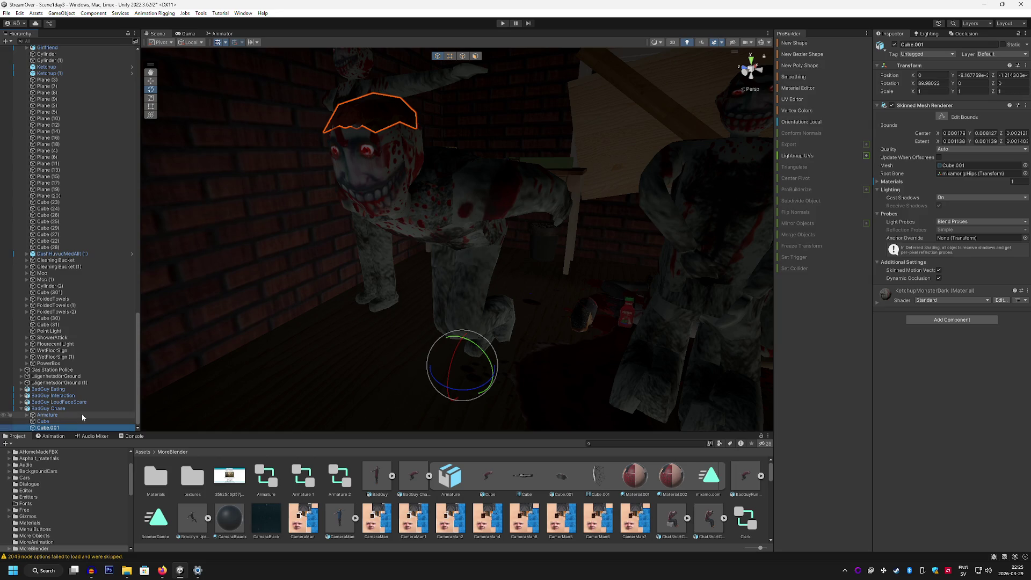
left_click(63, 409)
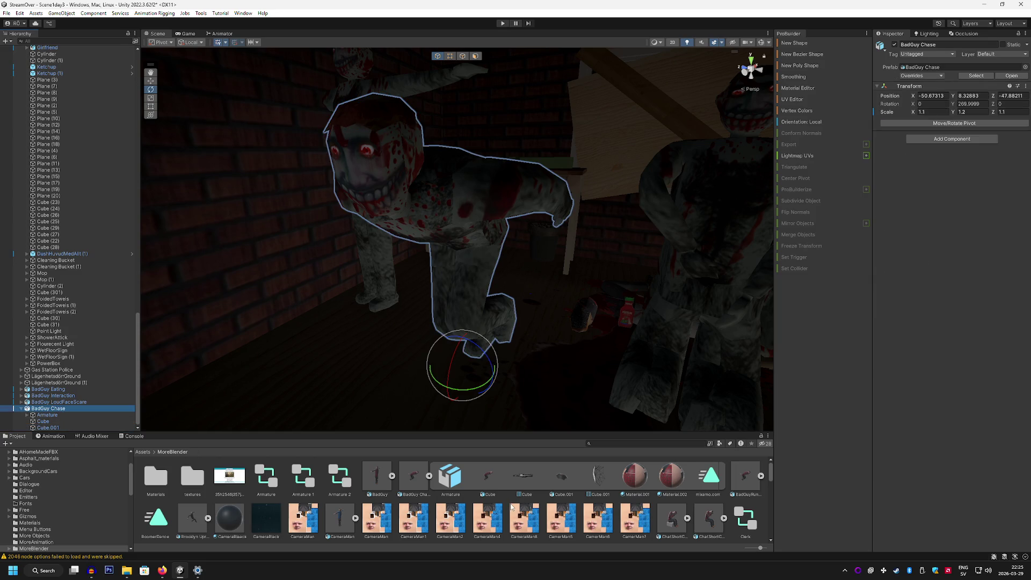
left_click(708, 478)
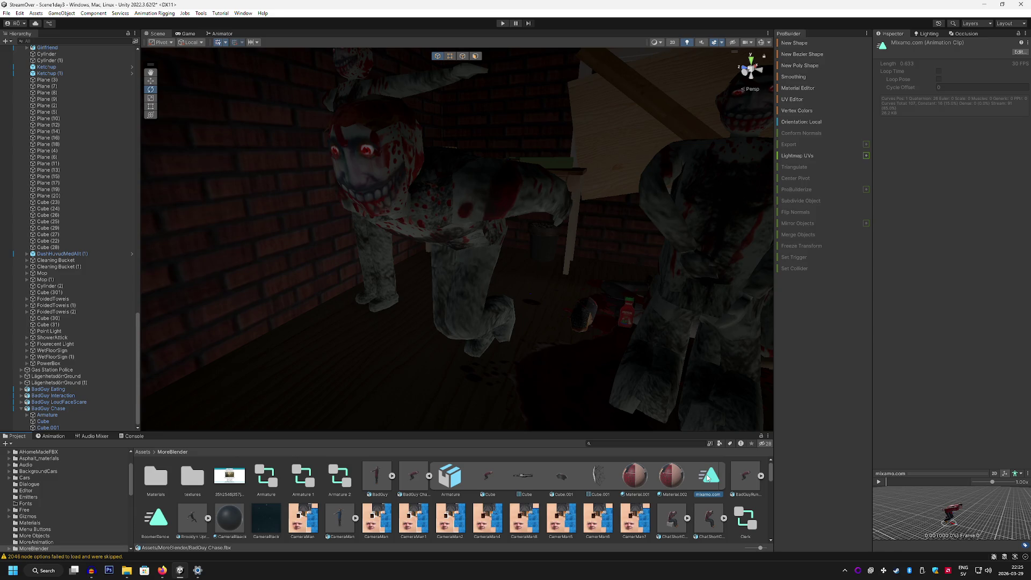
Browse the Component menu without adding anything, then play and pause the mixamo.com clip preview.
left_click(143, 14)
left_click(94, 14)
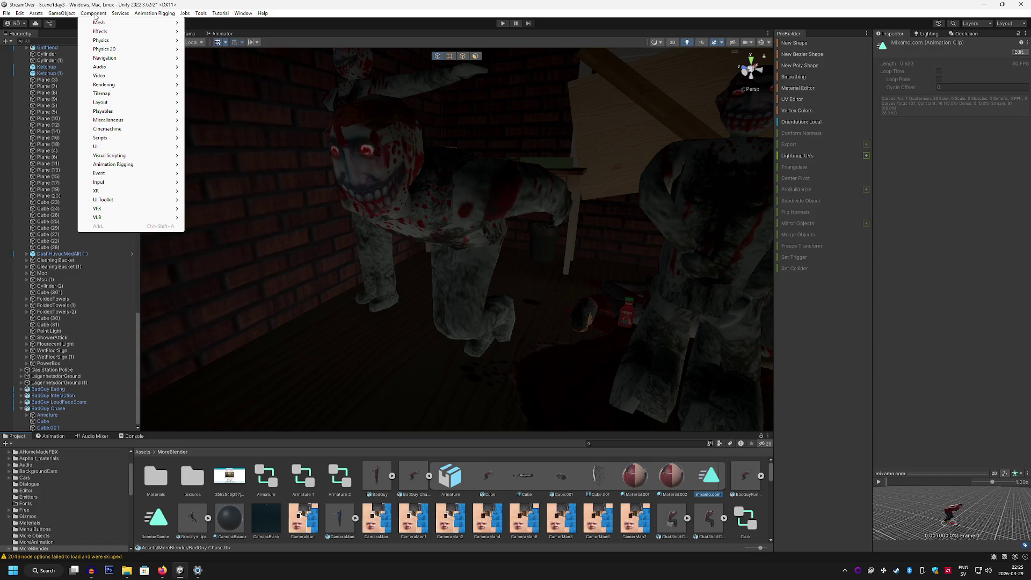
mouse_move(132, 37)
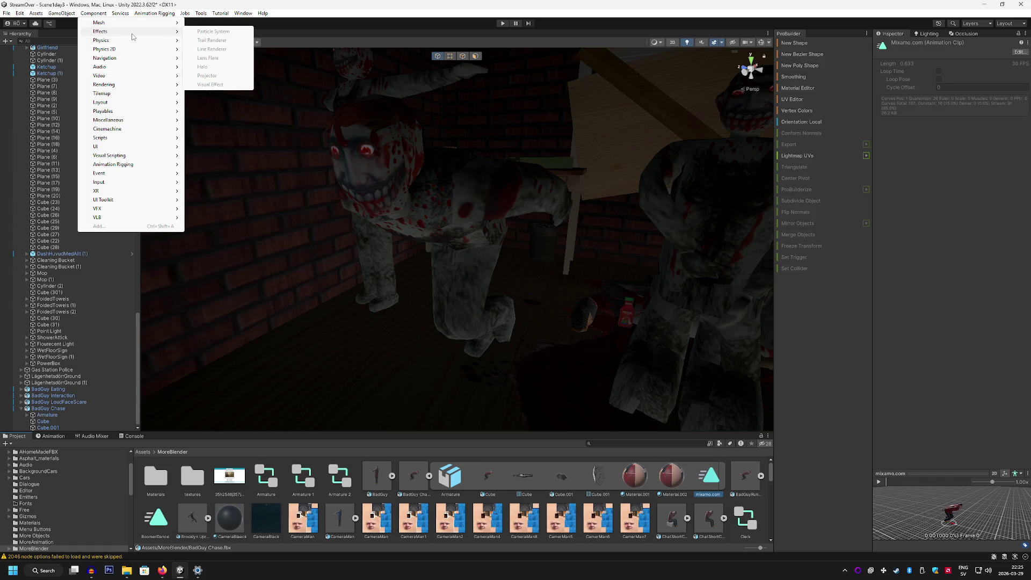
left_click(587, 209)
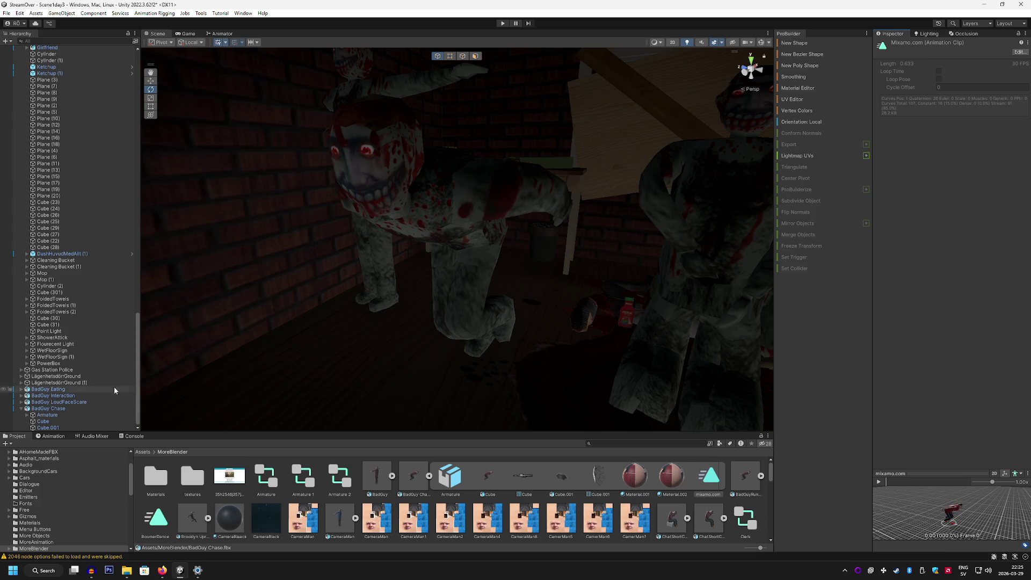
left_click(59, 409)
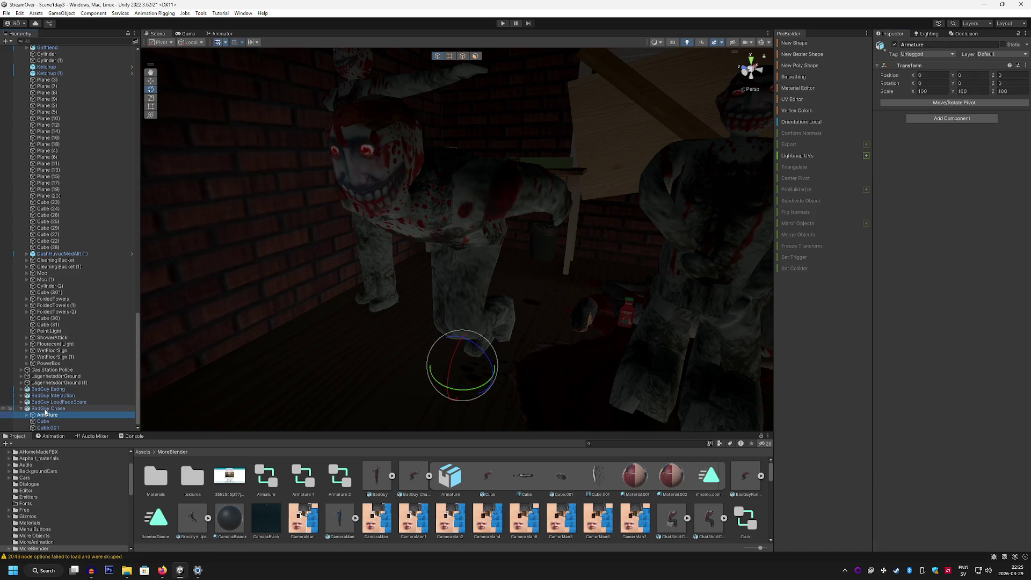
left_click(709, 483)
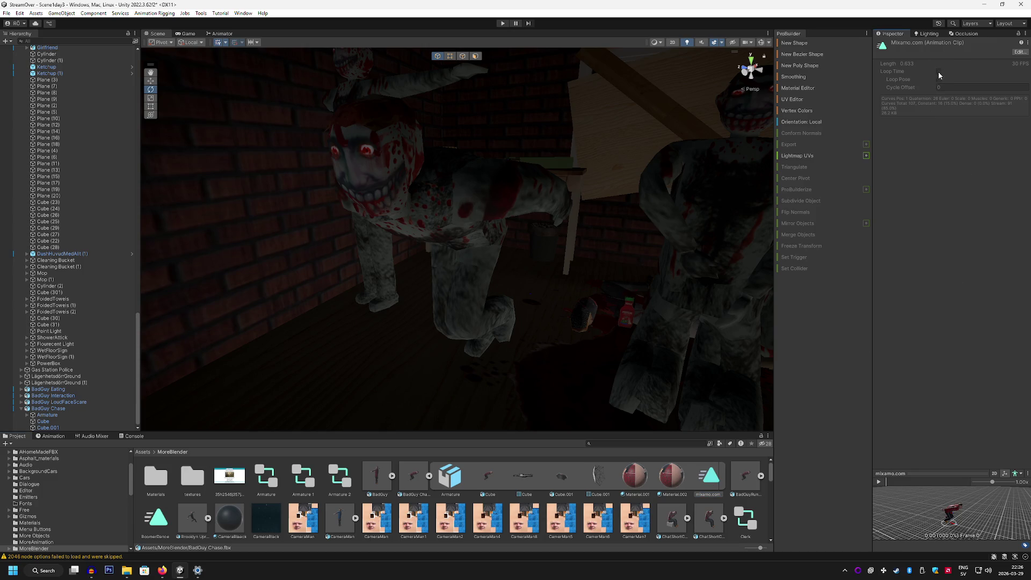
left_click(879, 483)
left_click(879, 483)
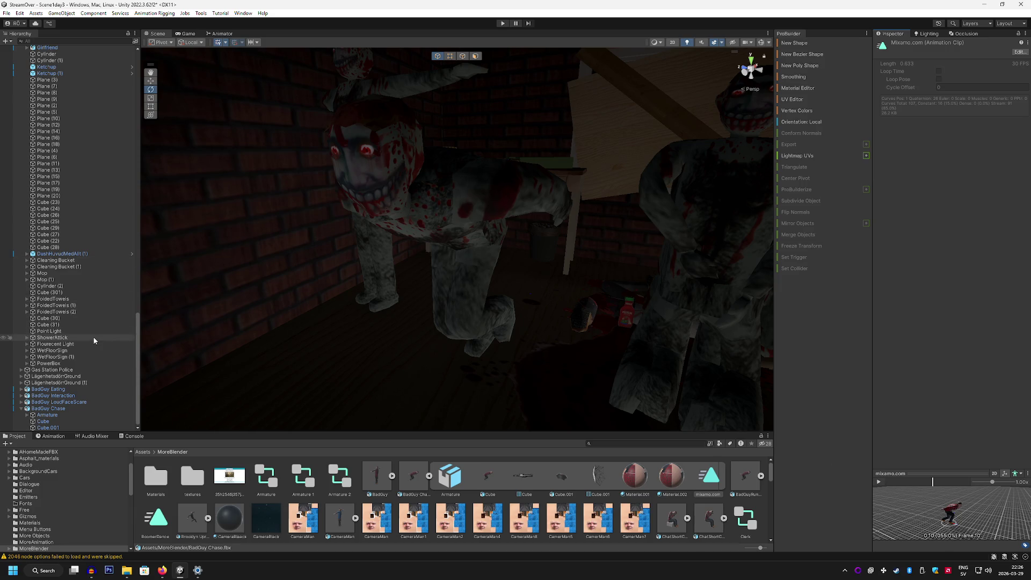
left_click(65, 409)
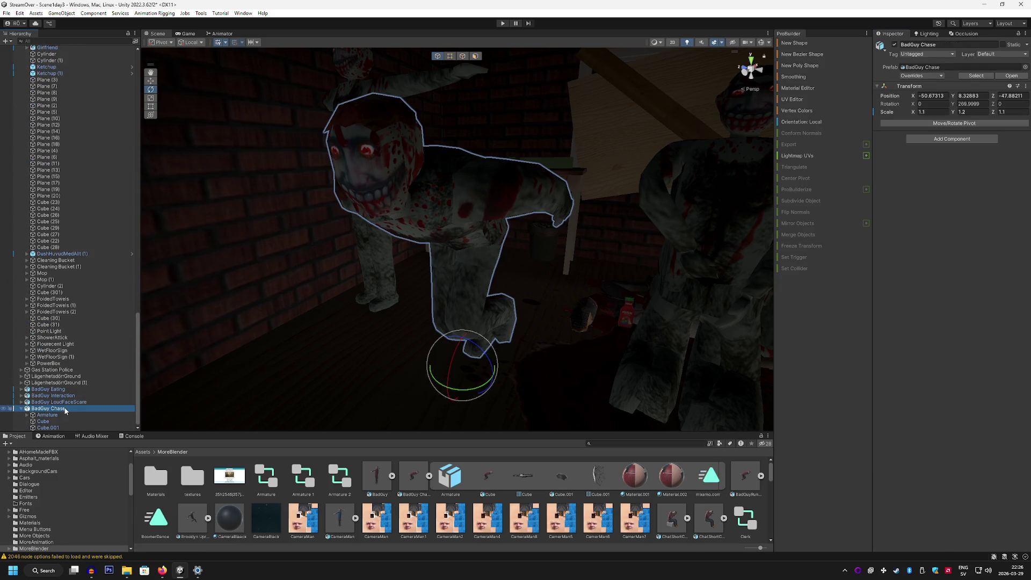
Save the attic scene from the File menu.
scroll(92, 295, "up", 15)
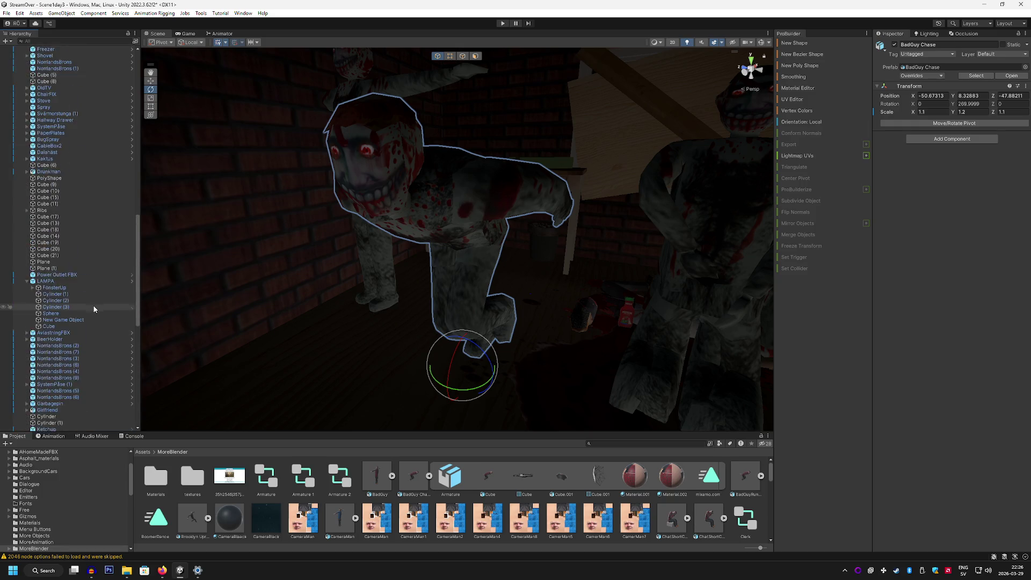
scroll(89, 306, "up", 2)
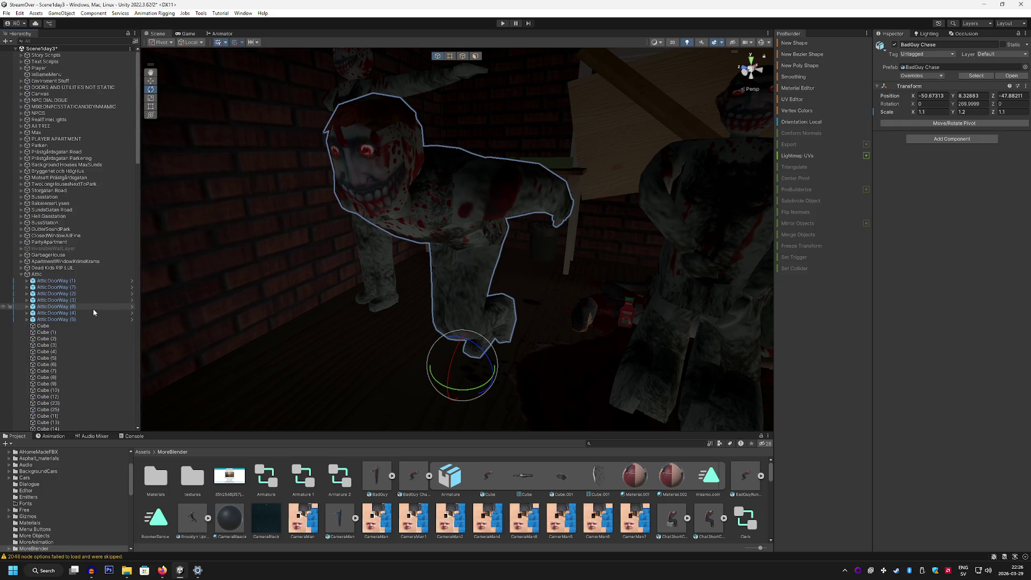
scroll(90, 304, "down", 10)
left_click(6, 13)
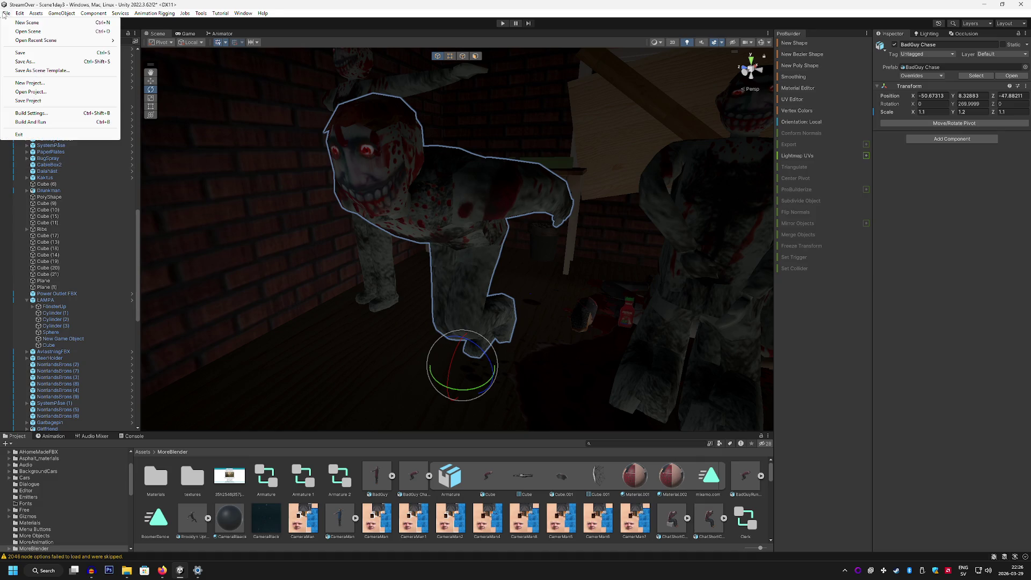
left_click(19, 49)
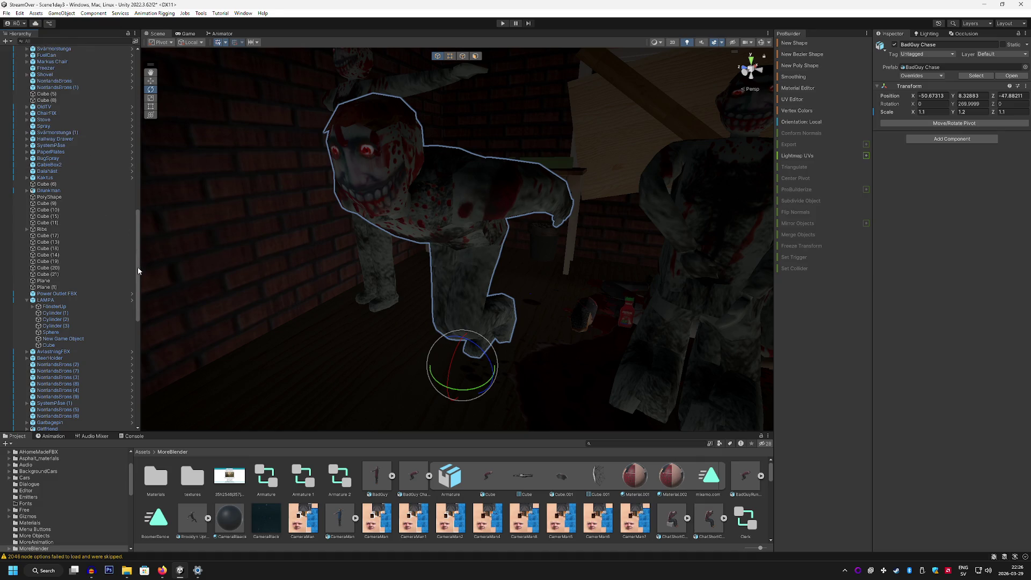
Add an Animator component to BadGuy Chase from Component > Miscellaneous.
scroll(138, 266, "down", 15)
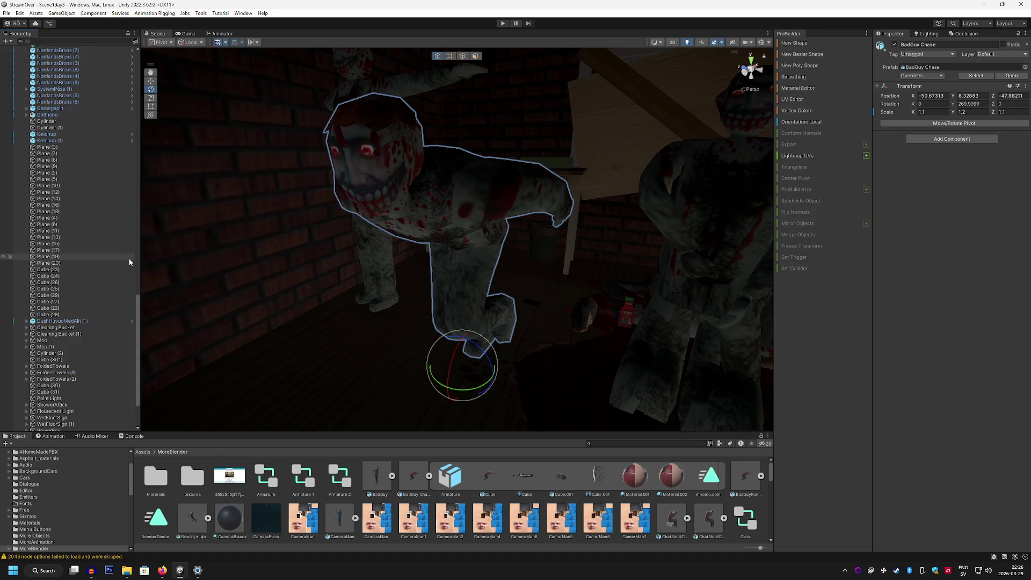
left_click(68, 14)
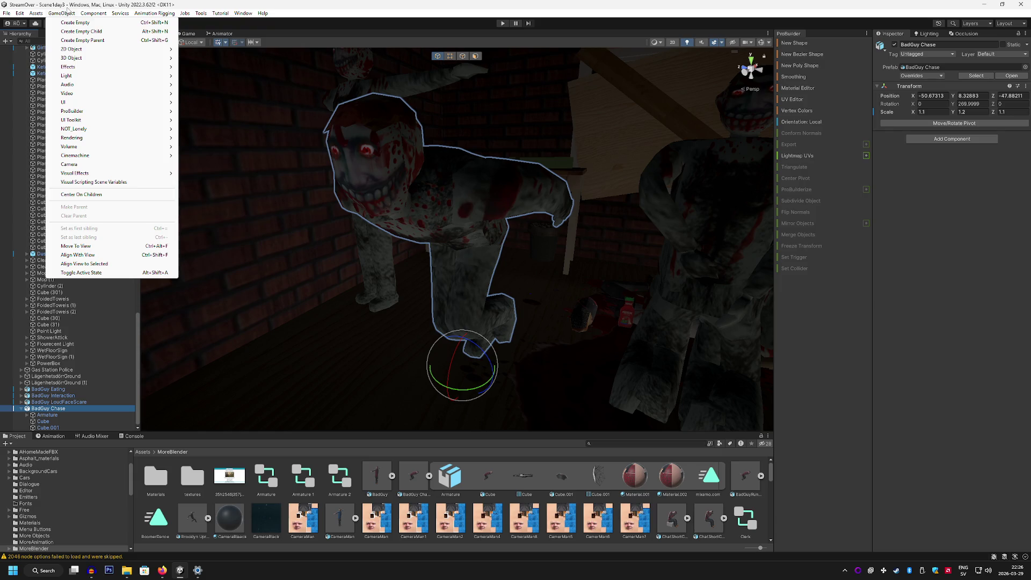
mouse_move(89, 15)
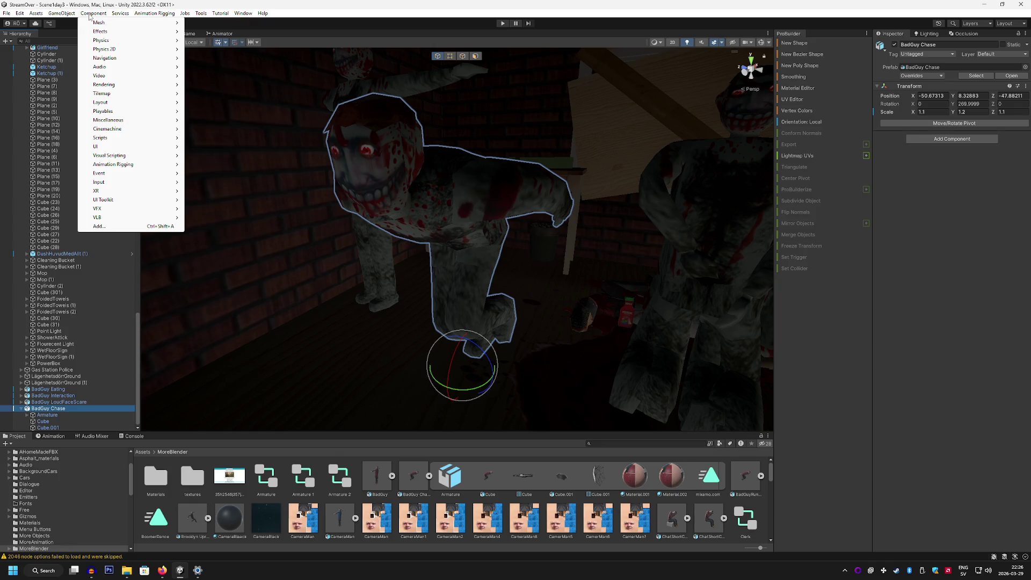
mouse_move(134, 168)
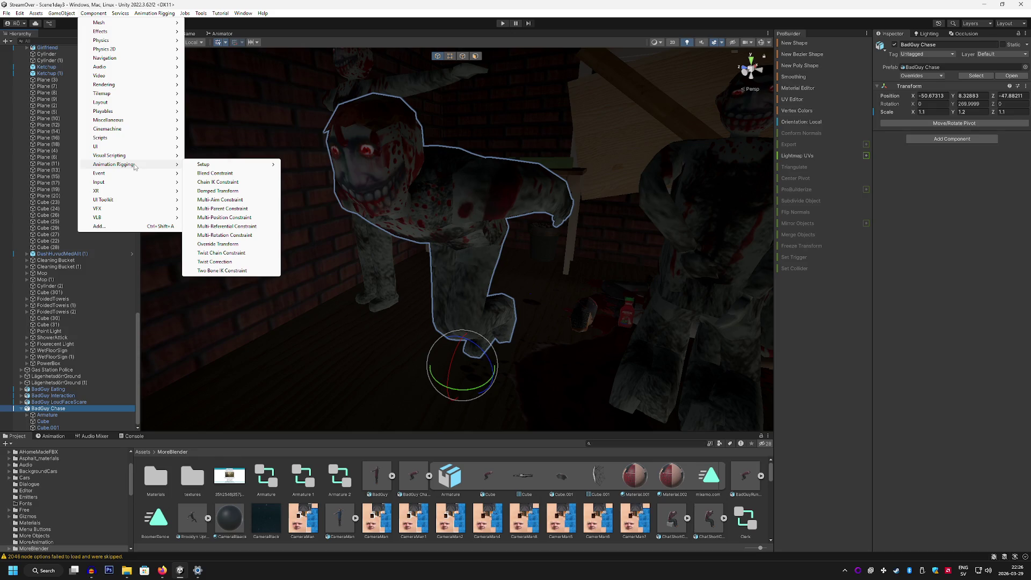
mouse_move(133, 149)
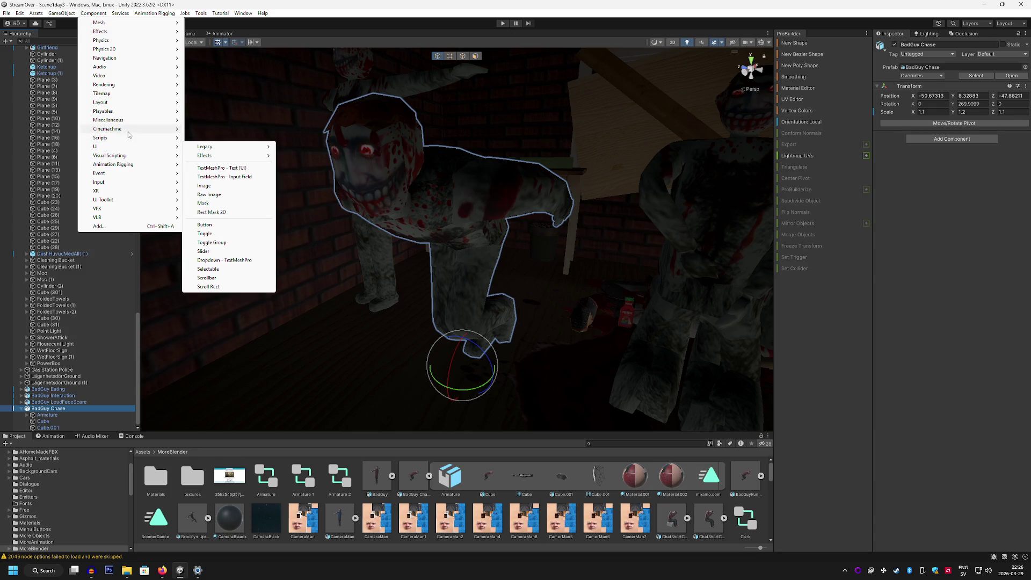
mouse_move(129, 24)
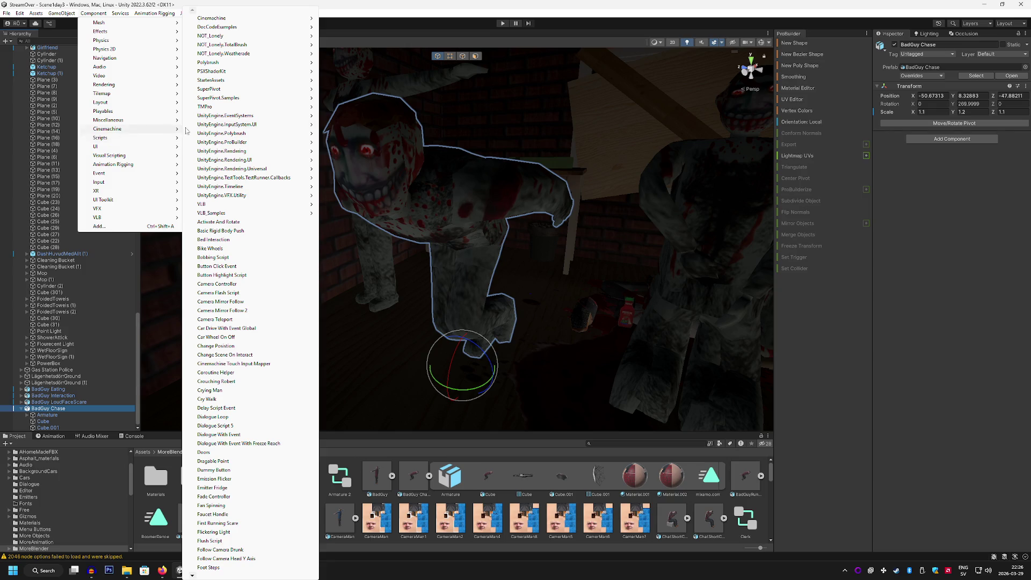
mouse_move(146, 115)
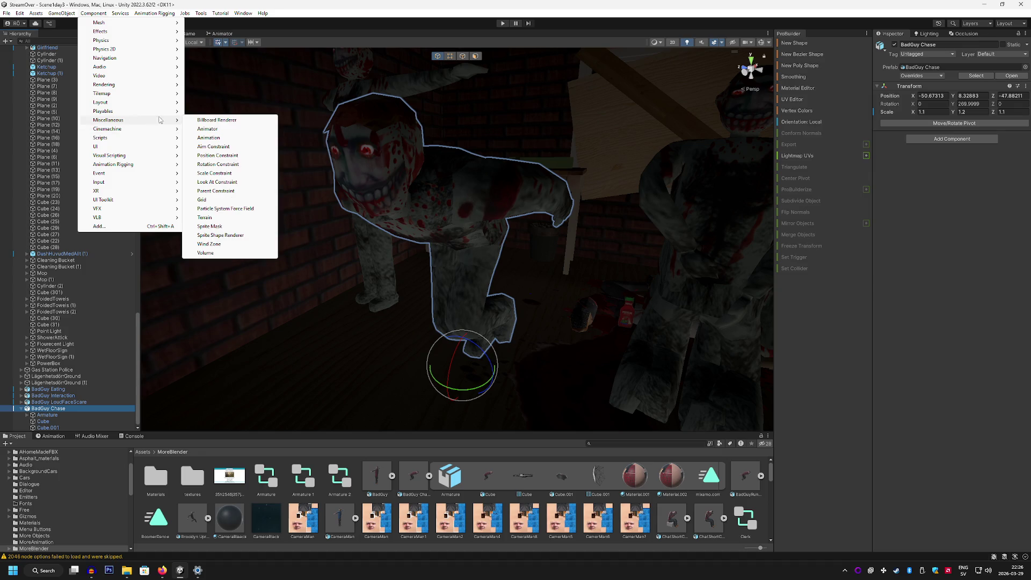
left_click(215, 130)
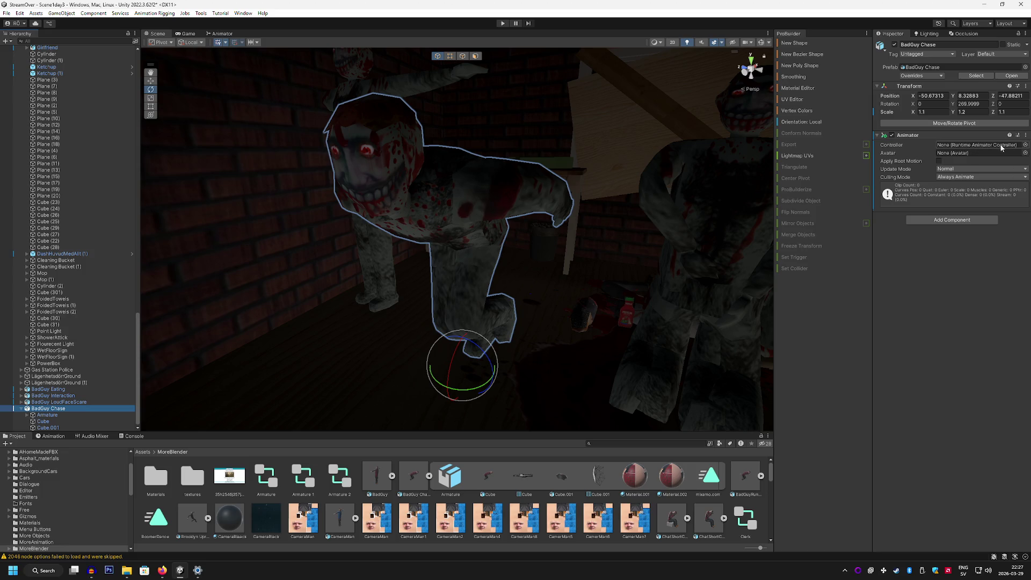
Replace BadGuy Chase's Animator with a fresh one from Component > Miscellaneous > Animator, then open its controller picker.
right_click(930, 133)
left_click(956, 159)
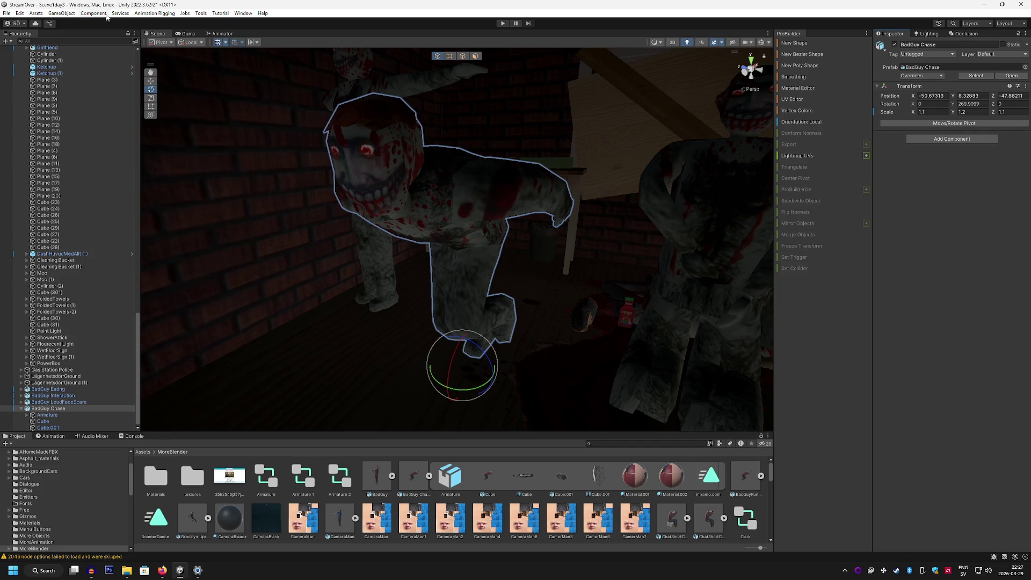
left_click(62, 13)
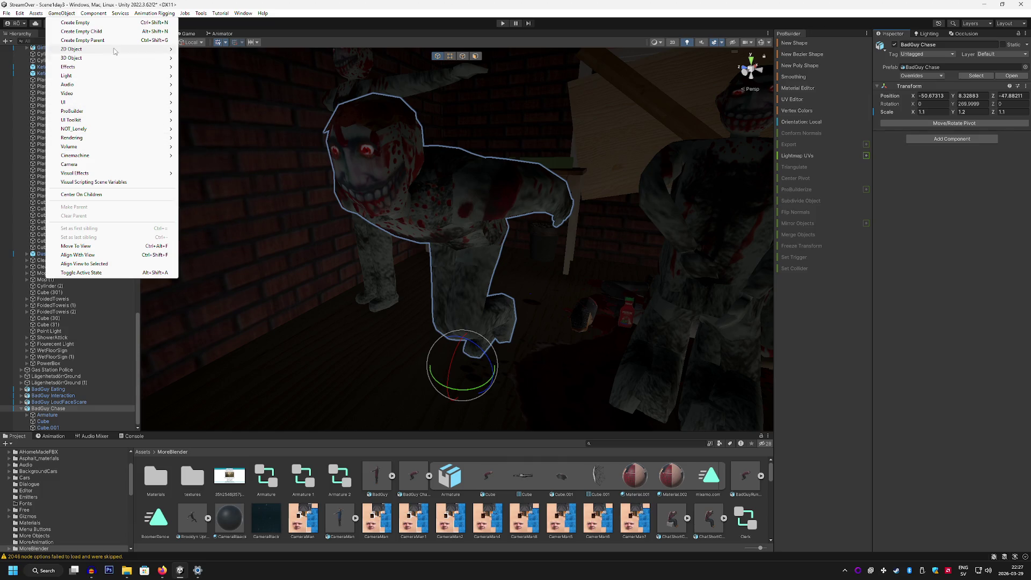
mouse_move(94, 13)
mouse_move(127, 120)
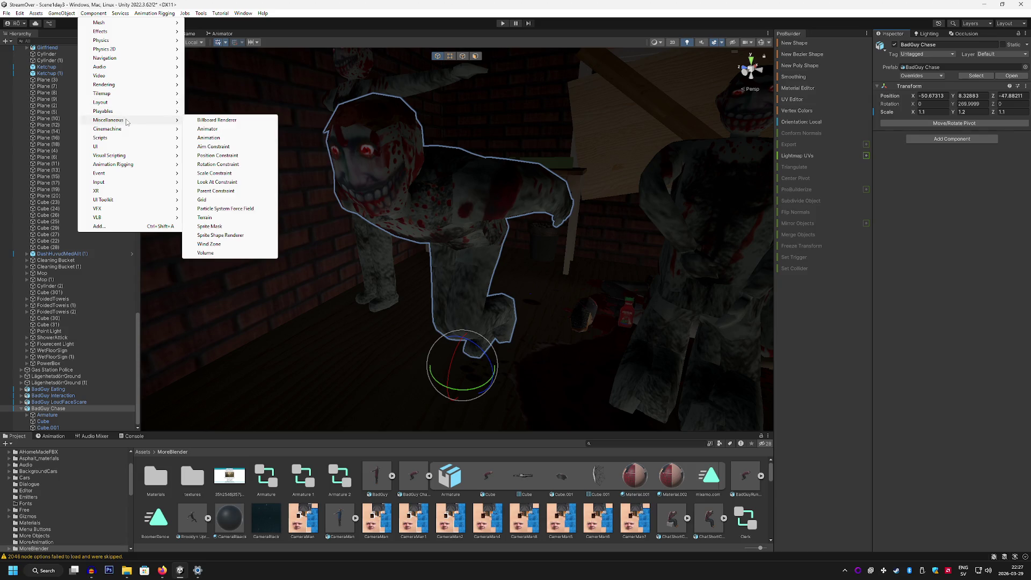
left_click(210, 129)
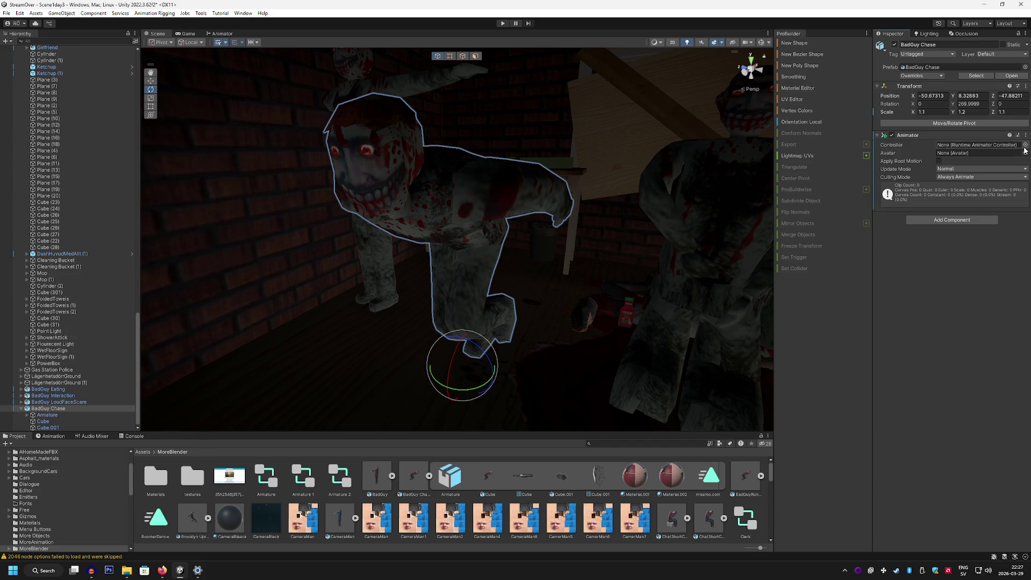
left_click(1025, 144)
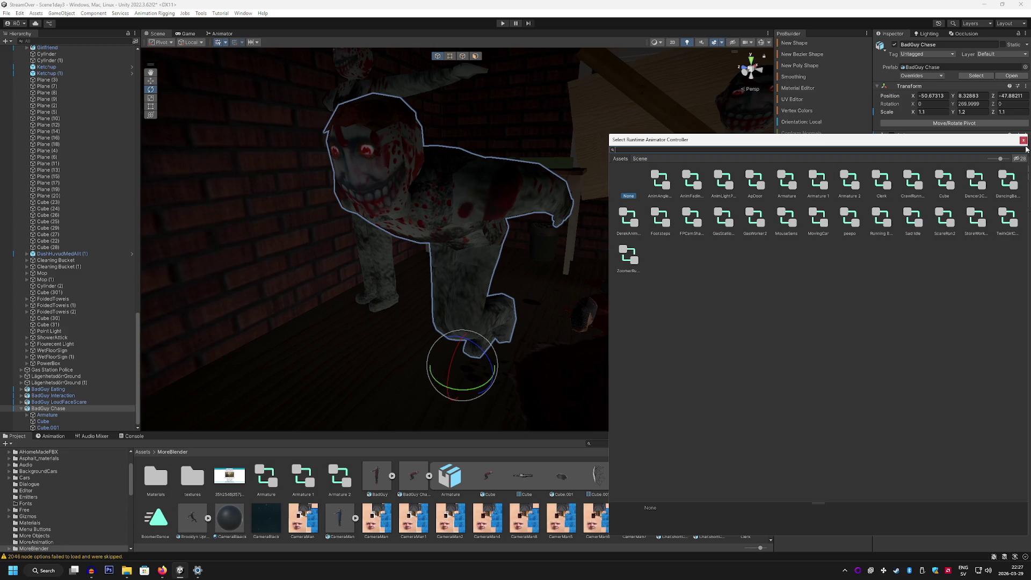
Assign Running Badguy as the Animator's controller, leaving the Avatar as None.
left_click(883, 221)
double_click(884, 222)
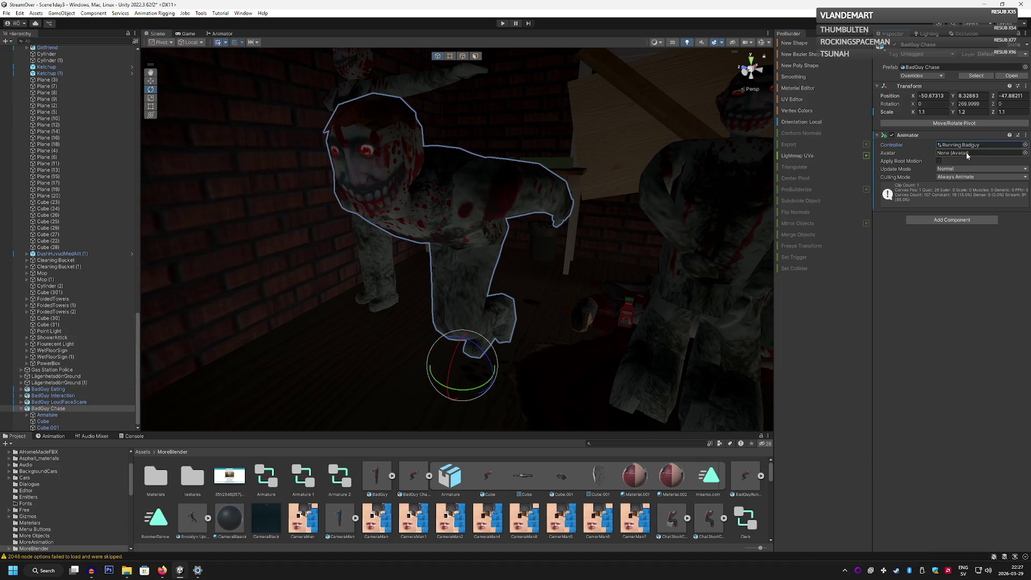
left_click(1025, 153)
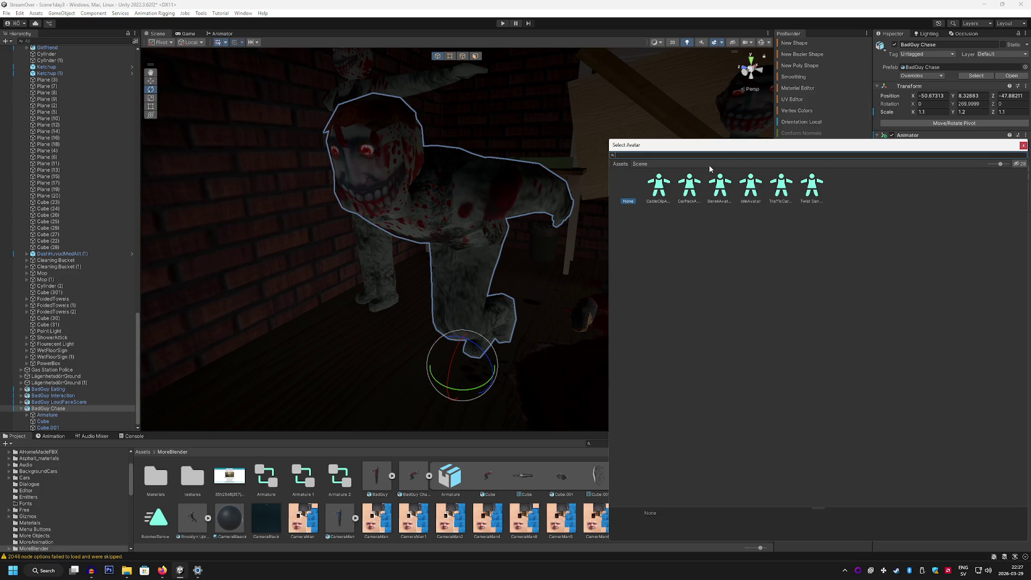
left_click(1024, 145)
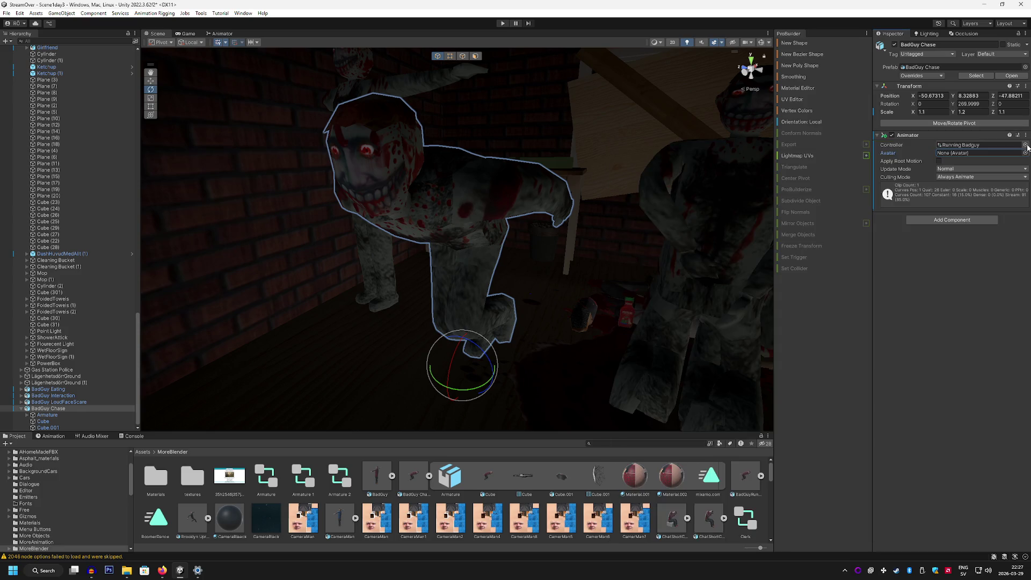
Review Update Mode and Culling Mode, keep Always Animate, then disable the Animator component.
left_click(975, 169)
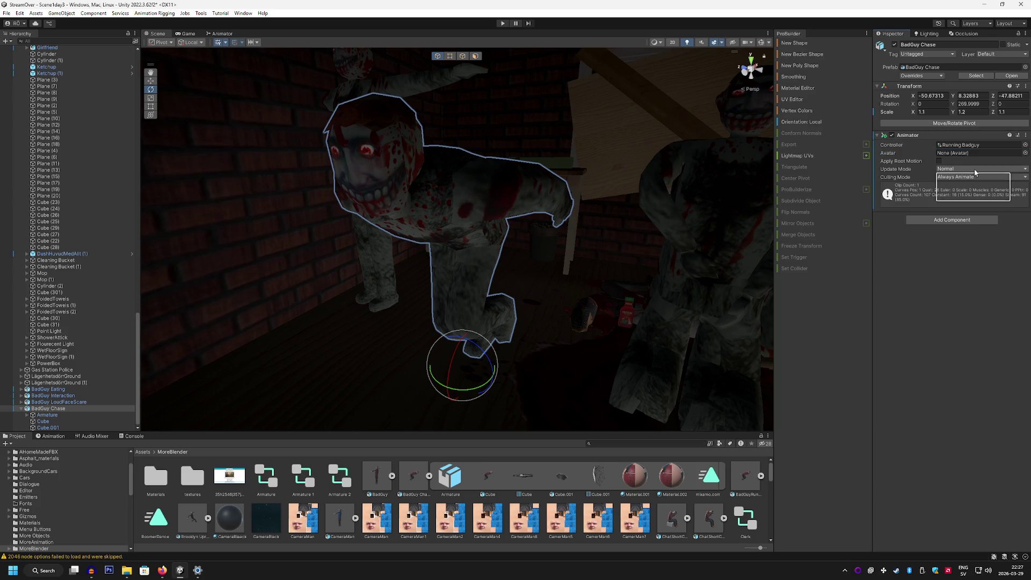
left_click(959, 178)
left_click(961, 177)
left_click(890, 316)
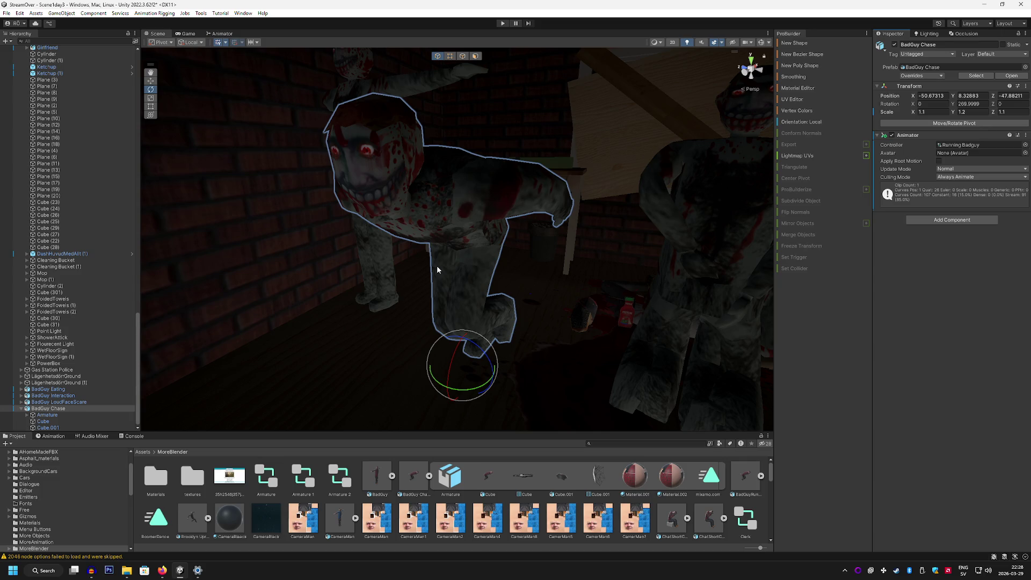
left_click(892, 134)
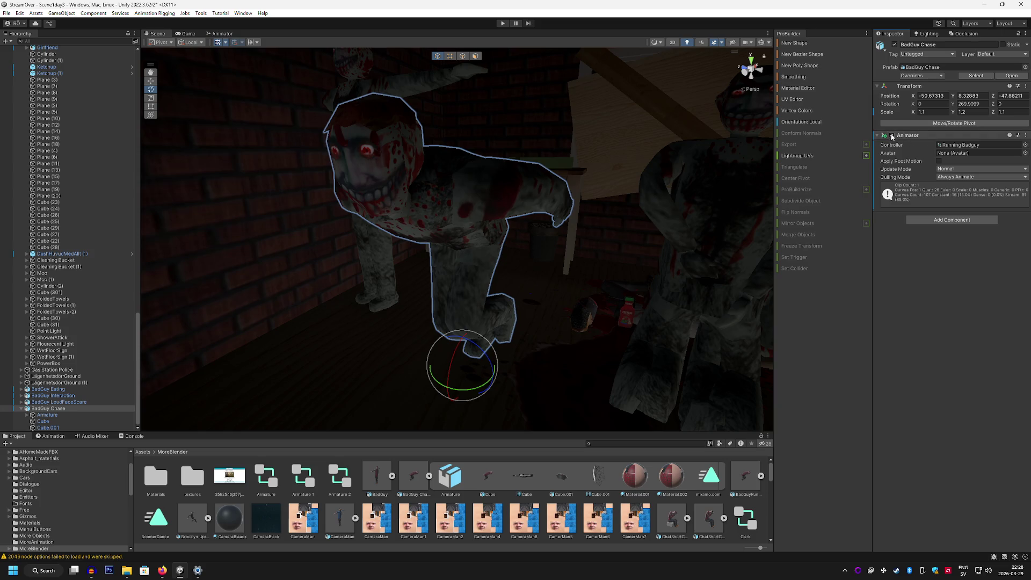
Remove the Animator component from BadGuy Chase.
right_click(929, 135)
left_click(965, 161)
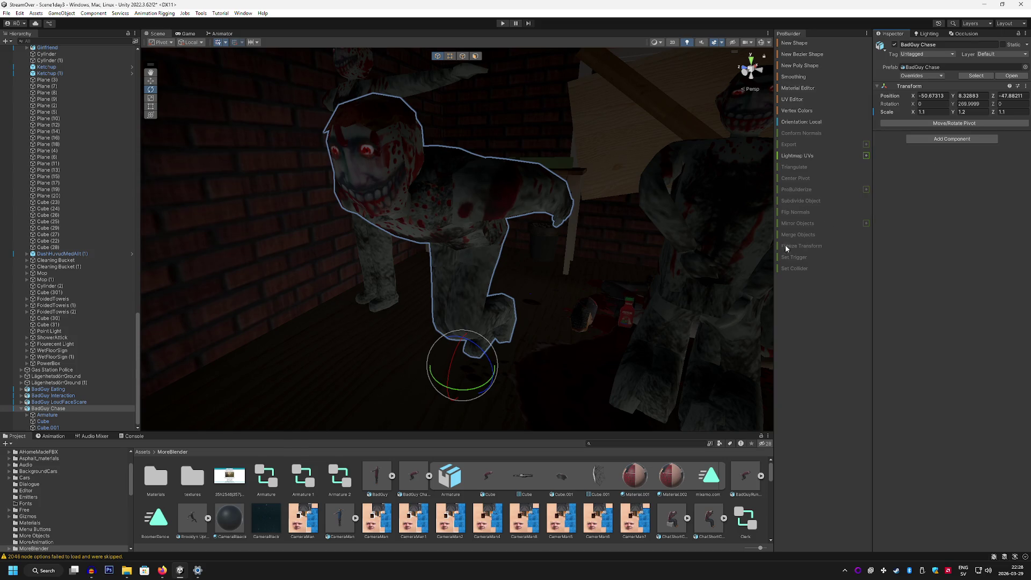
scroll(659, 514, "down", 5)
Create a New Animator Controller asset in the MoreBlender folder, keeping its default name.
right_click(694, 525)
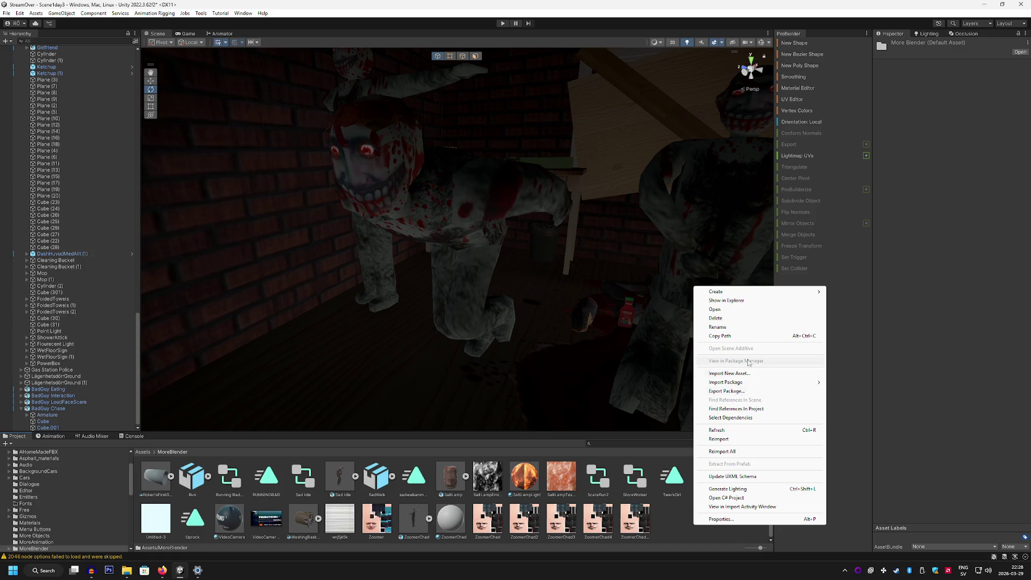
mouse_move(746, 295)
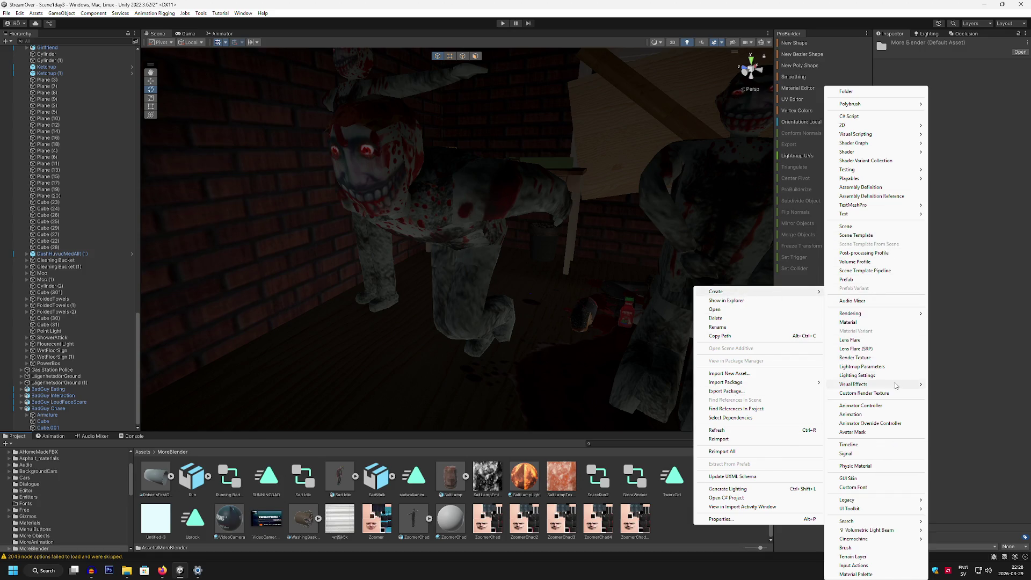
left_click(875, 404)
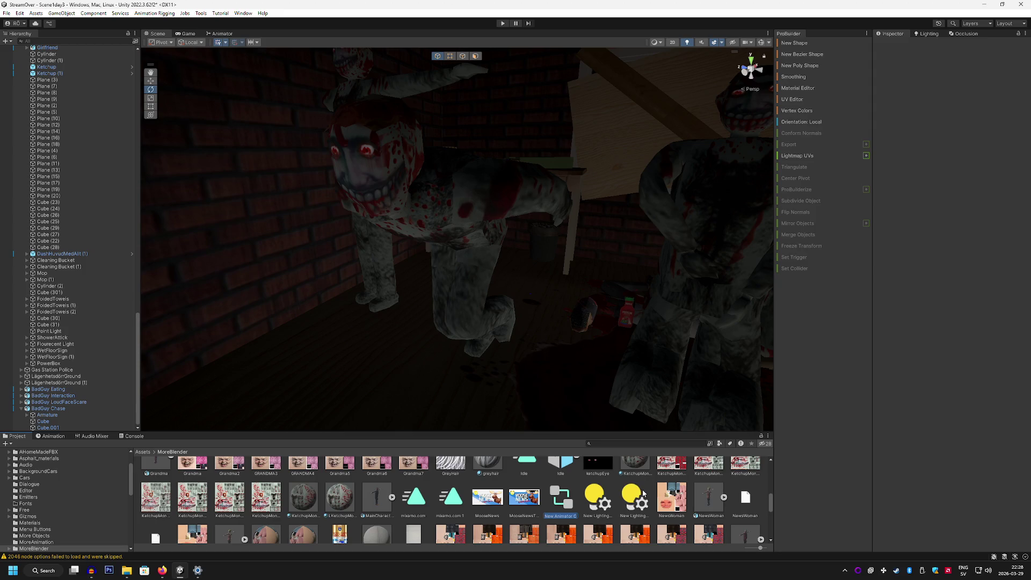
key("Return")
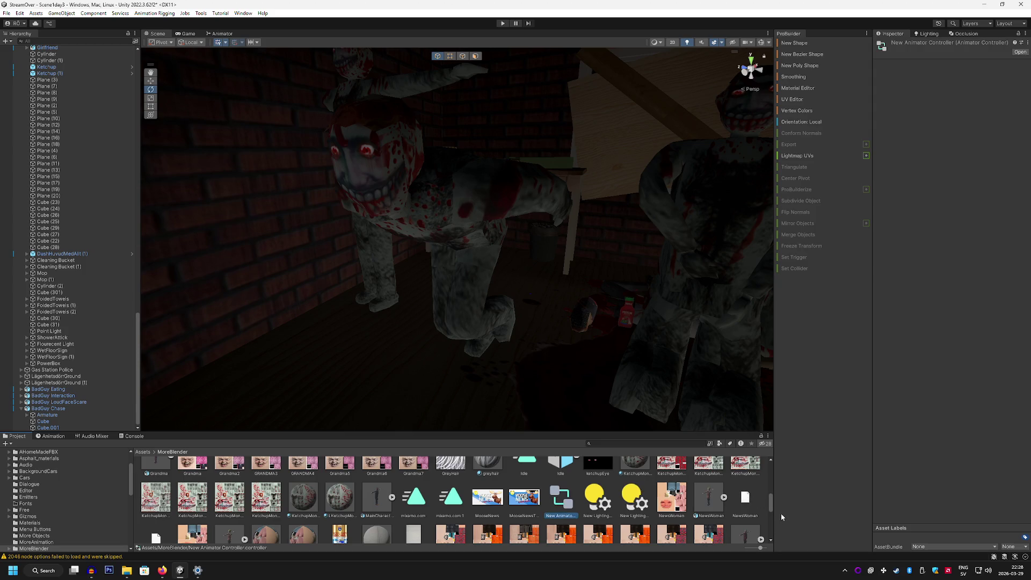
left_click_drag(771, 505, 773, 542)
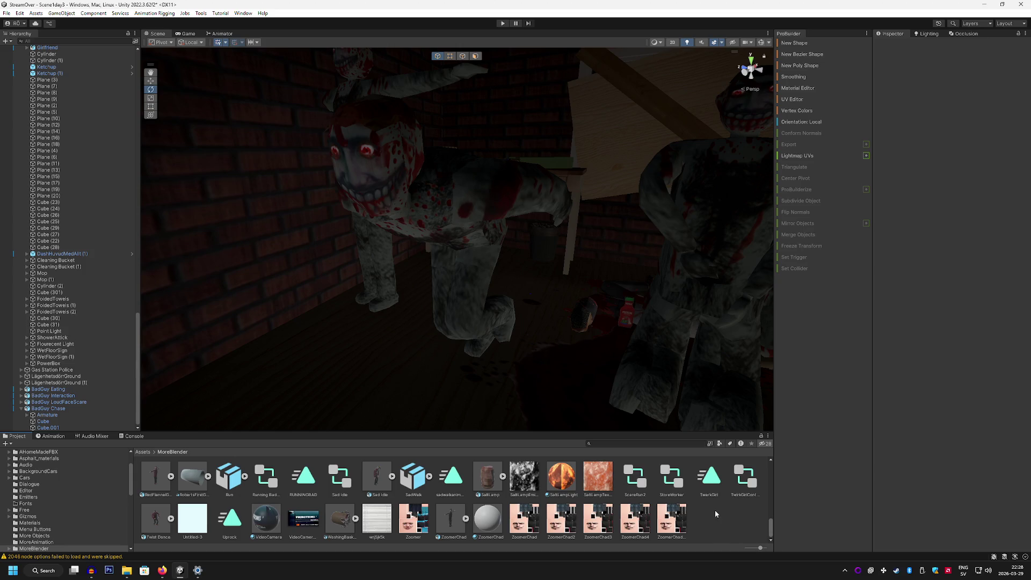
Enlarge the Project asset panel and browse the MoreBlender assets.
left_click_drag(623, 433, 624, 217)
scroll(631, 334, "up", 2)
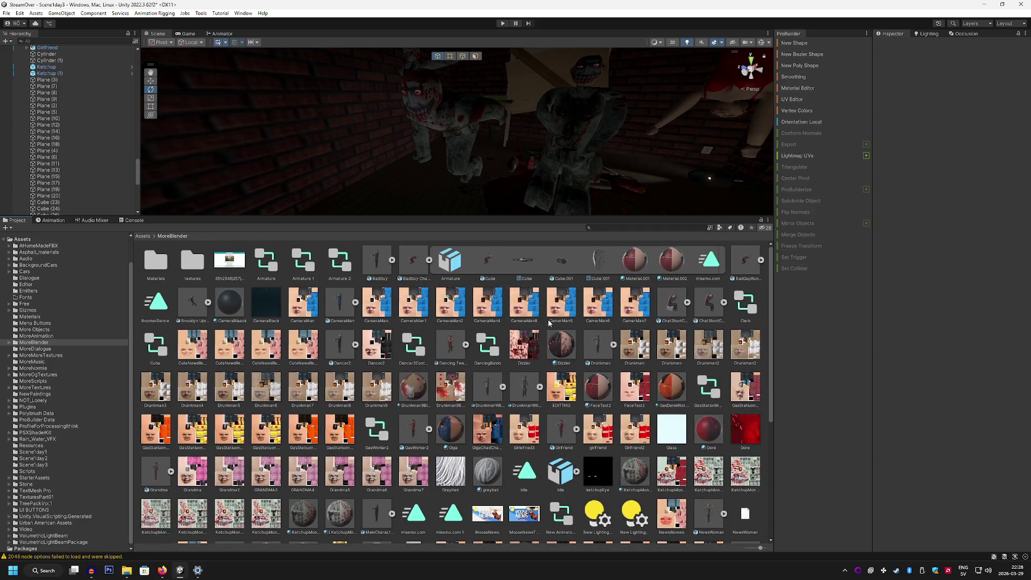
scroll(693, 438, "down", 5)
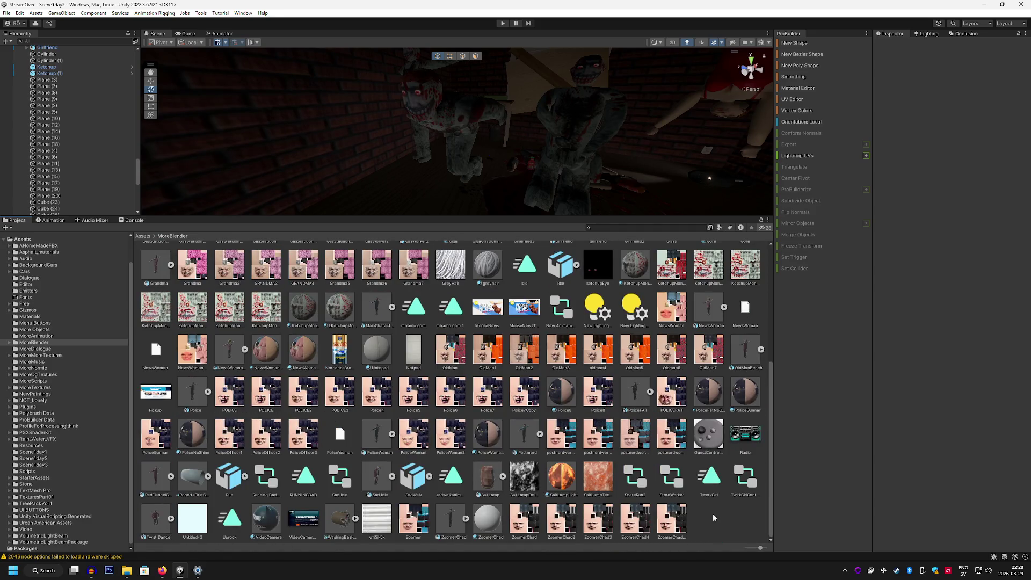
scroll(714, 517, "up", 5)
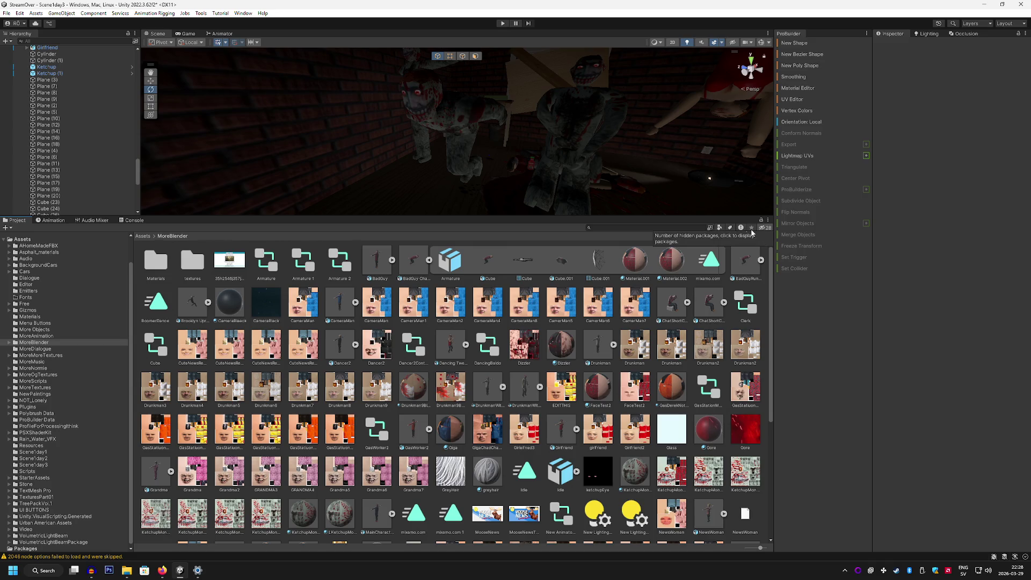
left_click(719, 227)
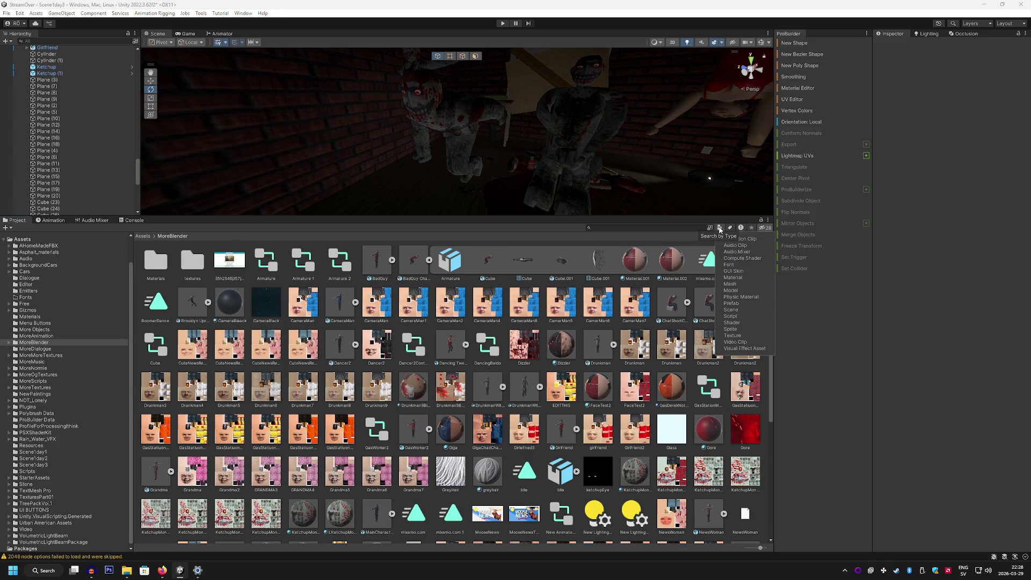
left_click(720, 228)
scroll(705, 329, "down", 5)
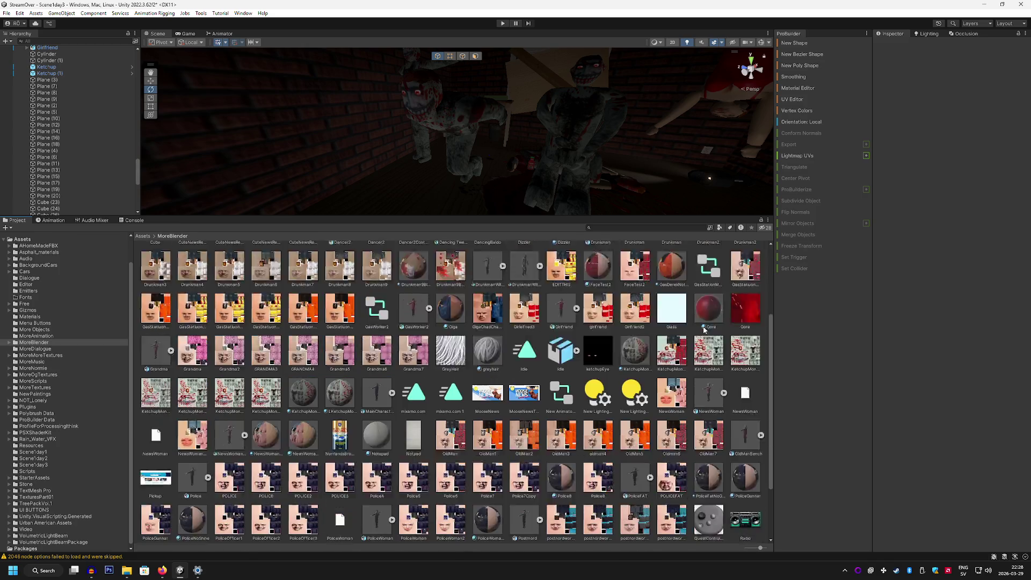
scroll(705, 329, "down", 3)
Create another Animator Controller in MoreBlender and name it Chase Running.
right_click(711, 520)
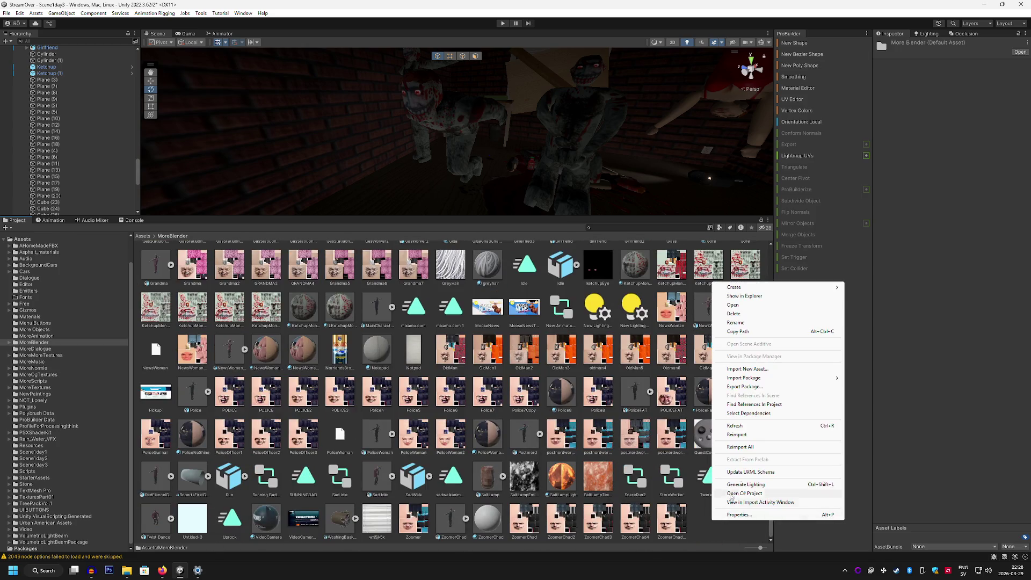
mouse_move(751, 289)
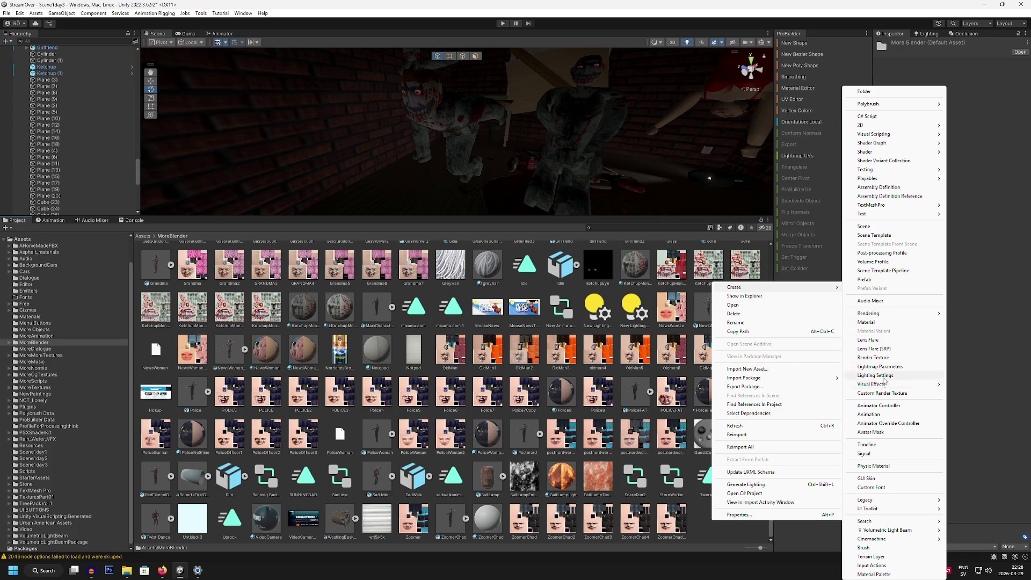
left_click(879, 406)
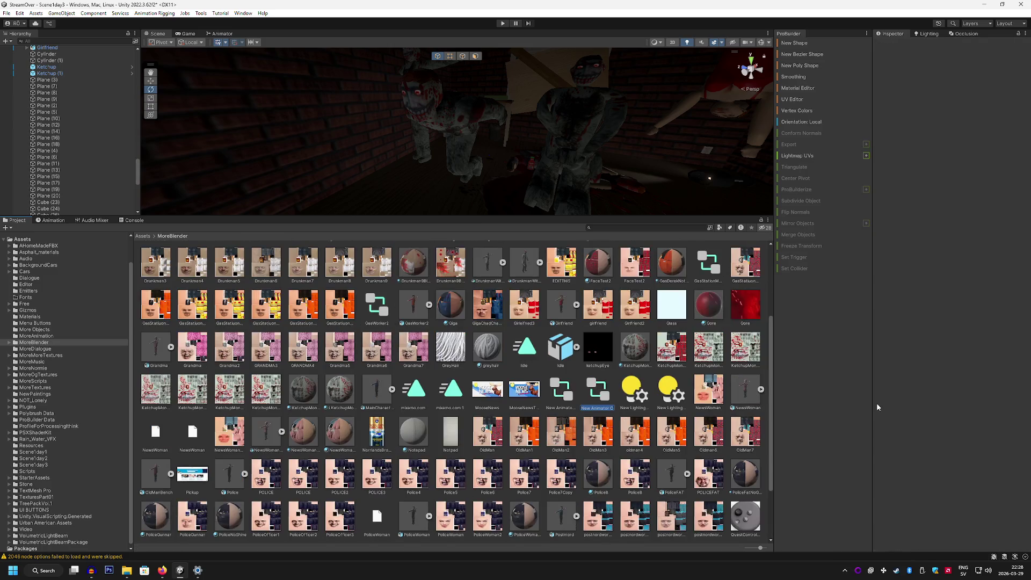
type("drfadfasdfa")
key("BackSpace")
key("BackSpace")
key("BackSpace")
type("Ch")
type("ning")
key("Return")
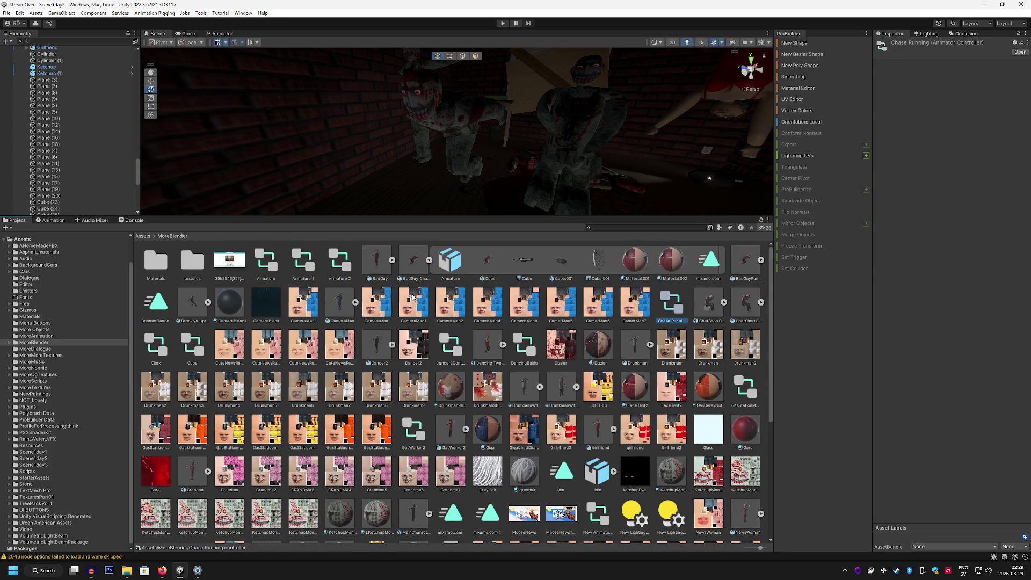
Click through the Notpad and CameraMan8 textures, ending with the Chase Running controller selected.
scroll(648, 332, "down", 3)
scroll(645, 330, "down", 2)
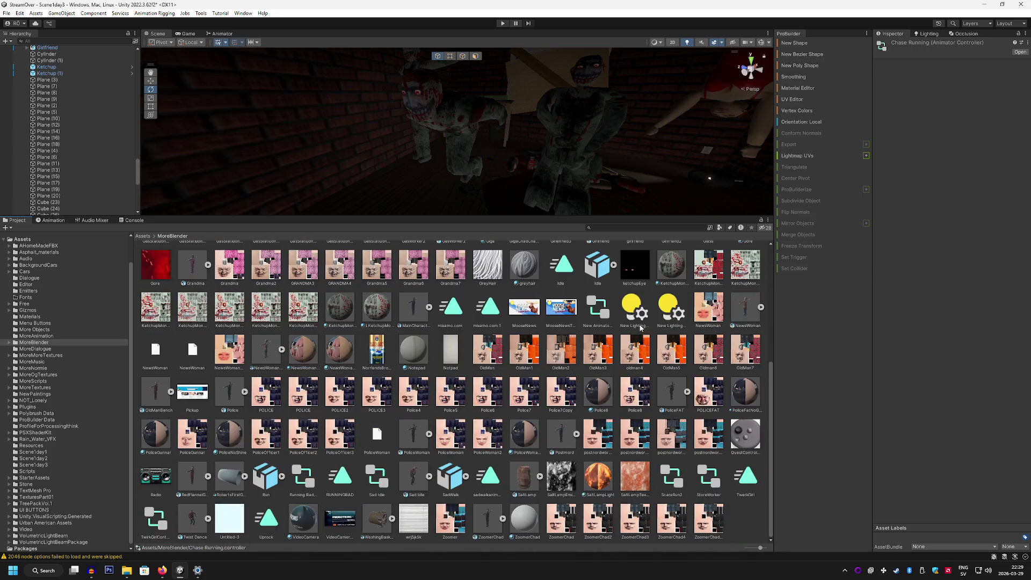
left_click(451, 352)
scroll(534, 352, "up", 5)
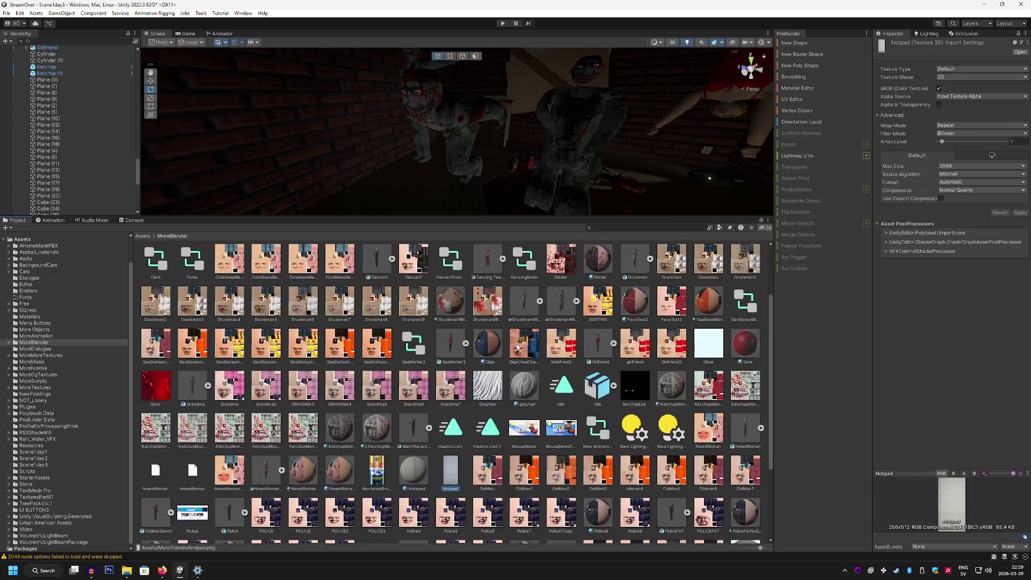
left_click(534, 297)
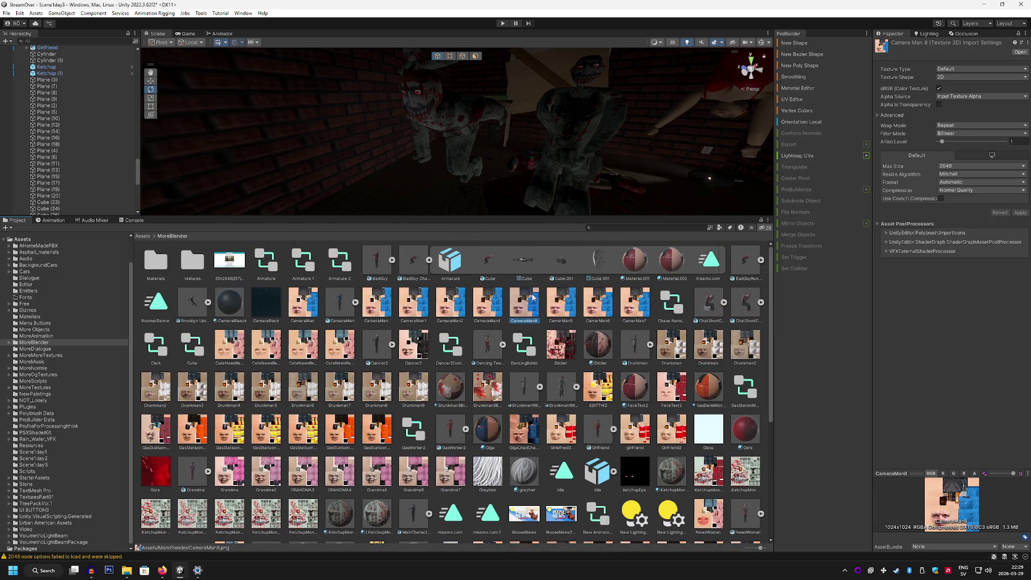
left_click(670, 304)
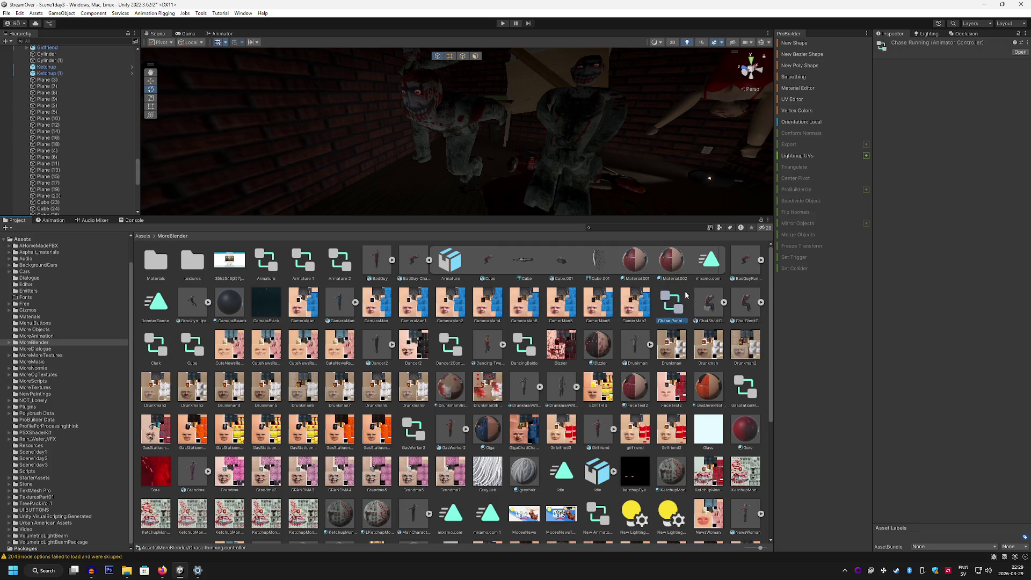
Open Chase Running's Base Layer and drag BadGuyRun's mixamo.com clip in as its default state.
double_click(672, 307)
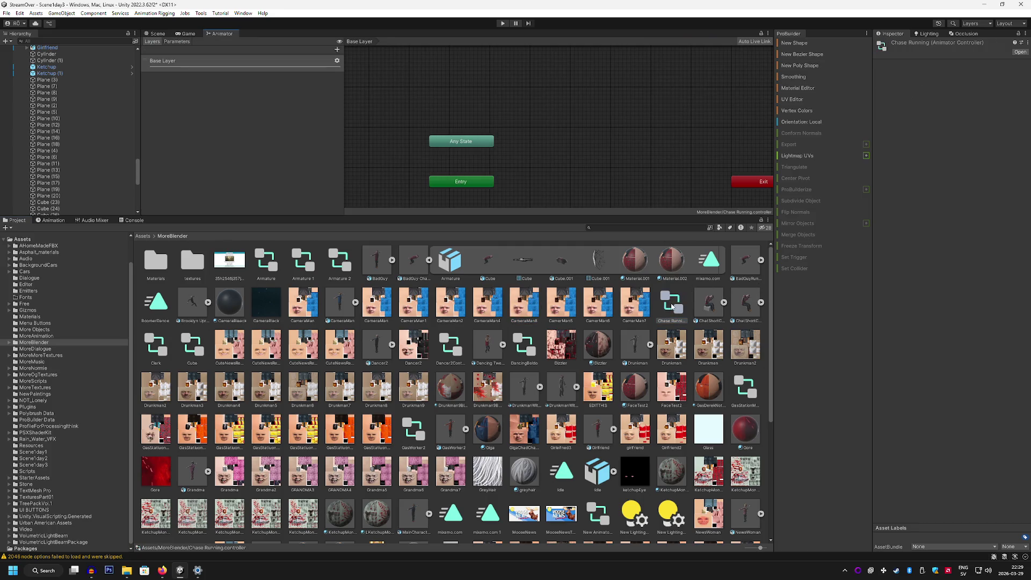
left_click(611, 180)
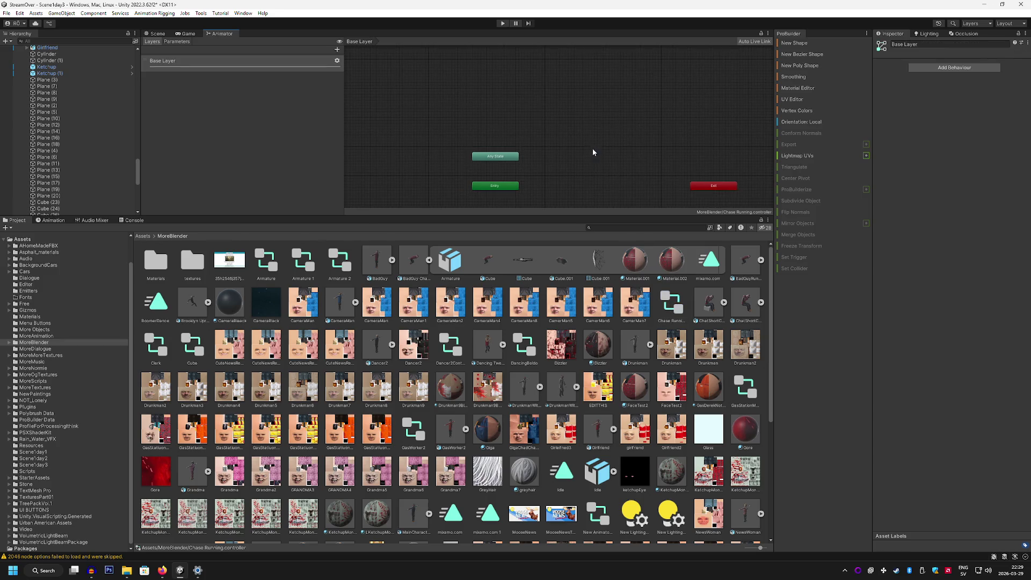
scroll(594, 187, "down", 2)
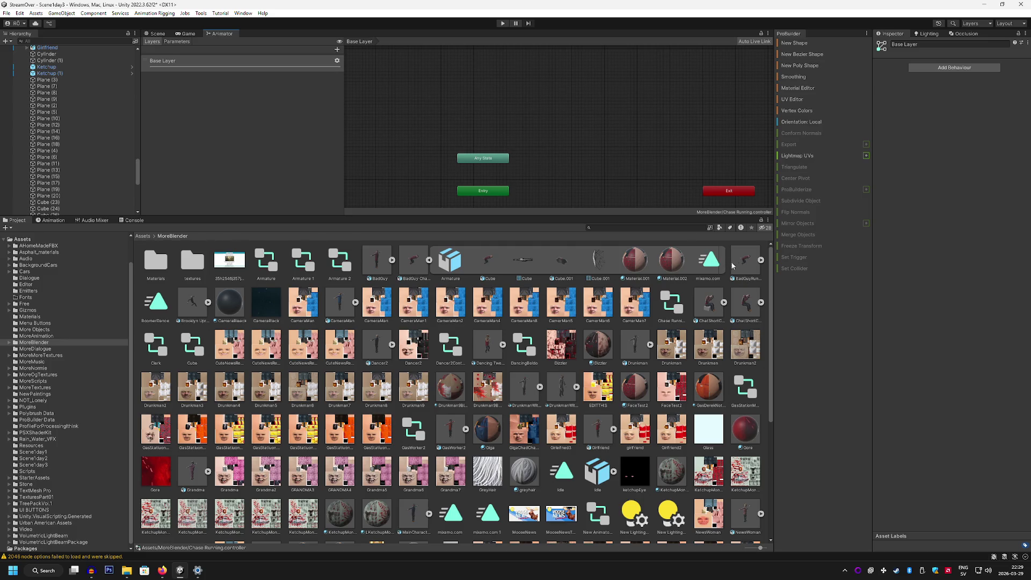
left_click(762, 262)
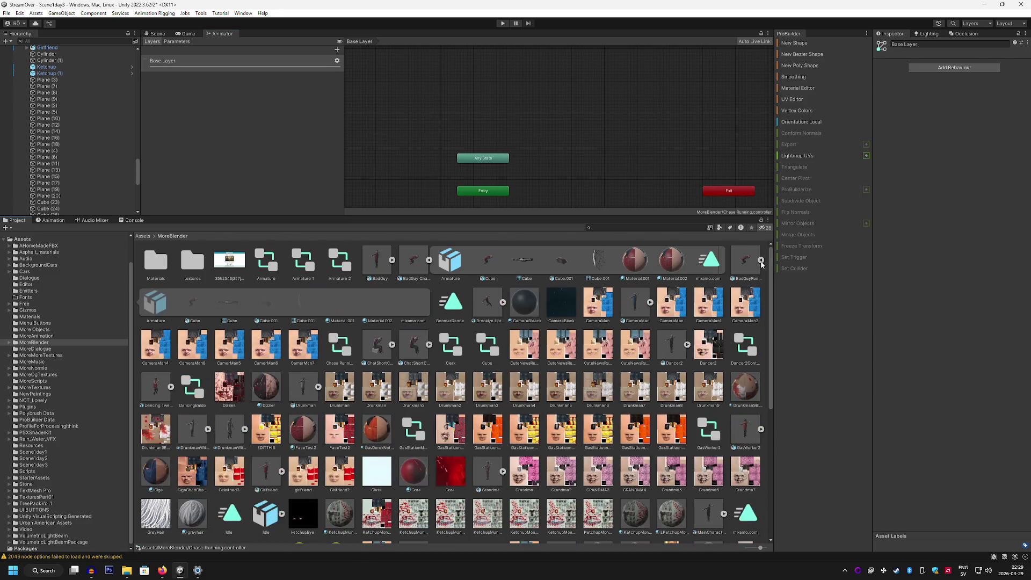
mouse_move(414, 302)
left_mouse_down()
mouse_move(486, 165)
mouse_move(602, 165)
mouse_move(586, 191)
left_mouse_up()
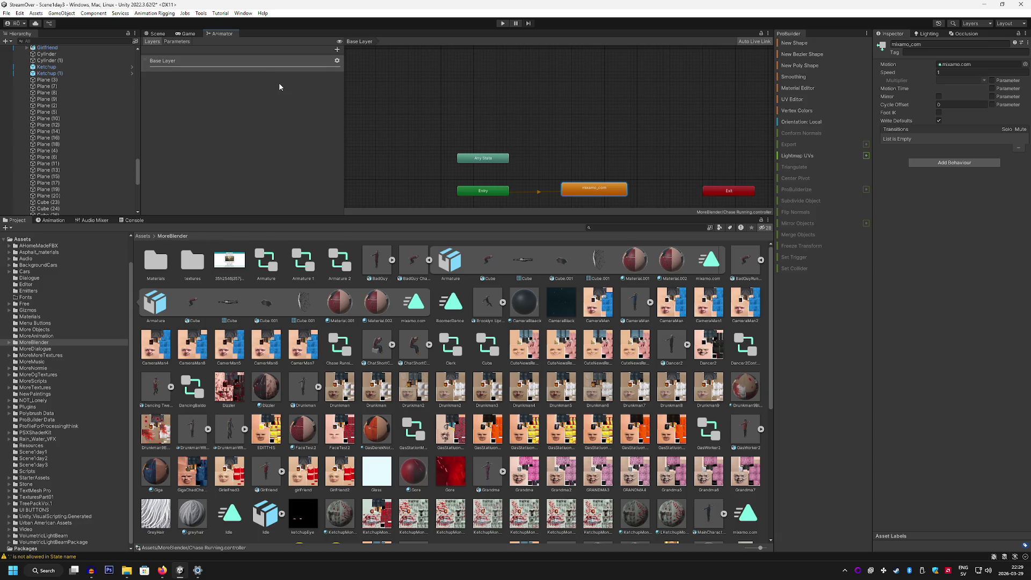
left_click(152, 34)
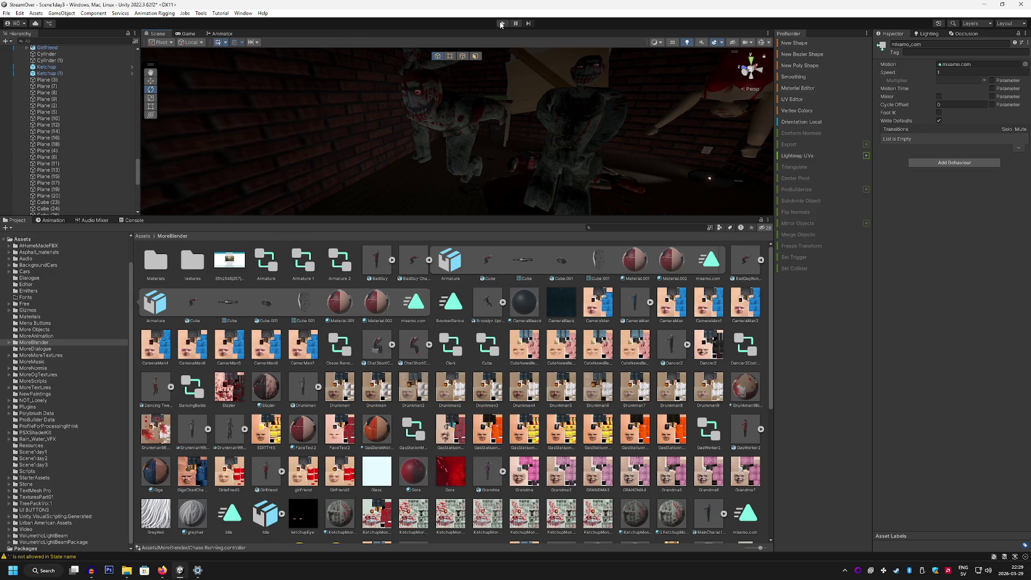
left_click(502, 24)
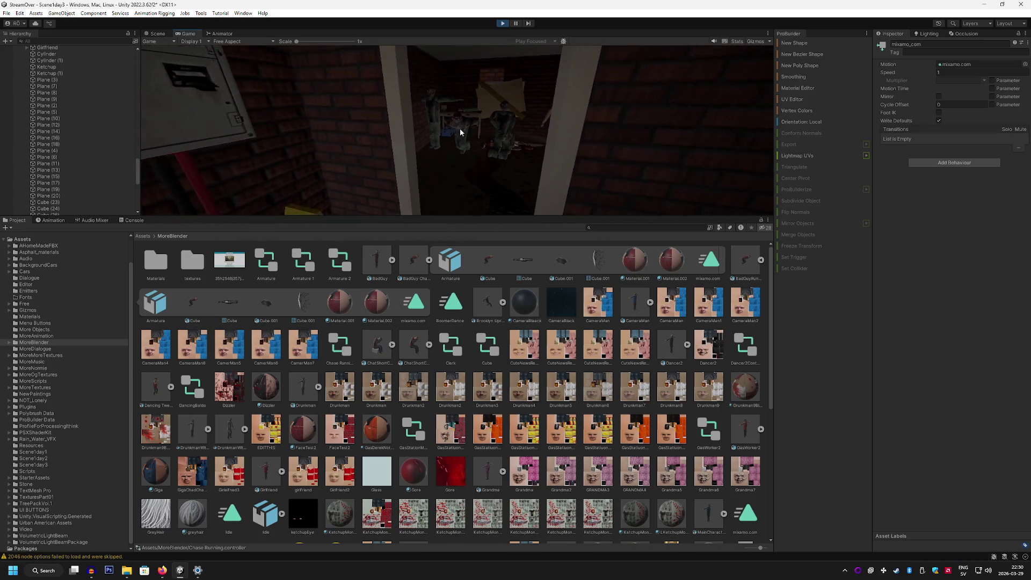
left_click(501, 23)
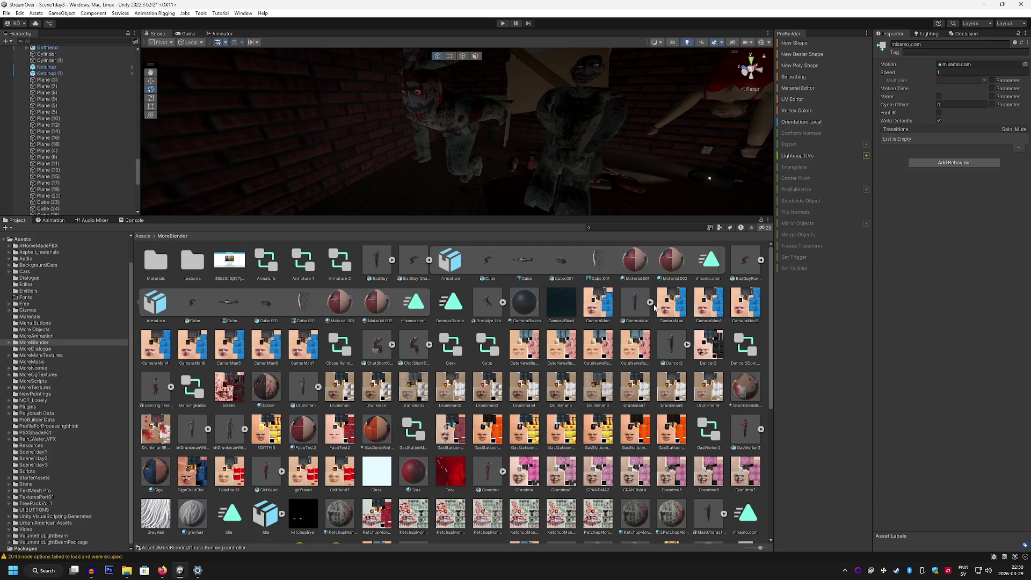
left_click(700, 269)
Inspect BadGuy Chase, BoomerDance and the mixamo.com clip, and open Chase Running's graph.
left_click(414, 264)
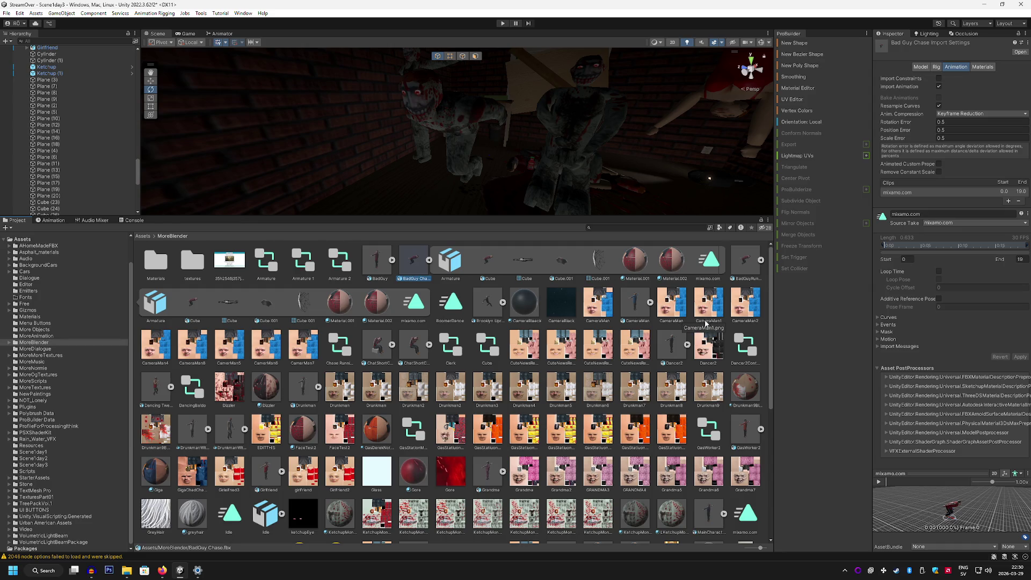
left_click(457, 302)
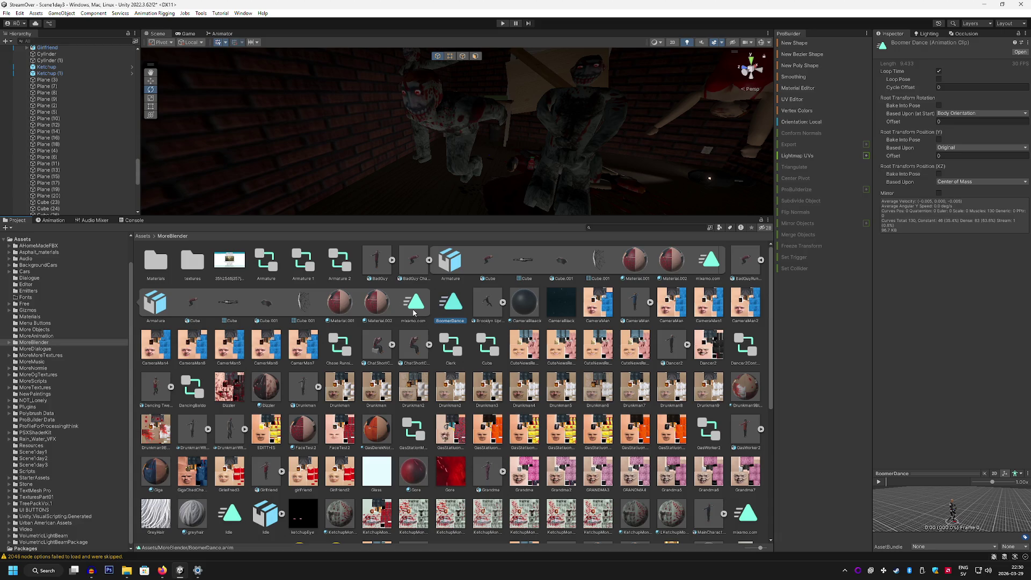
left_click(723, 261)
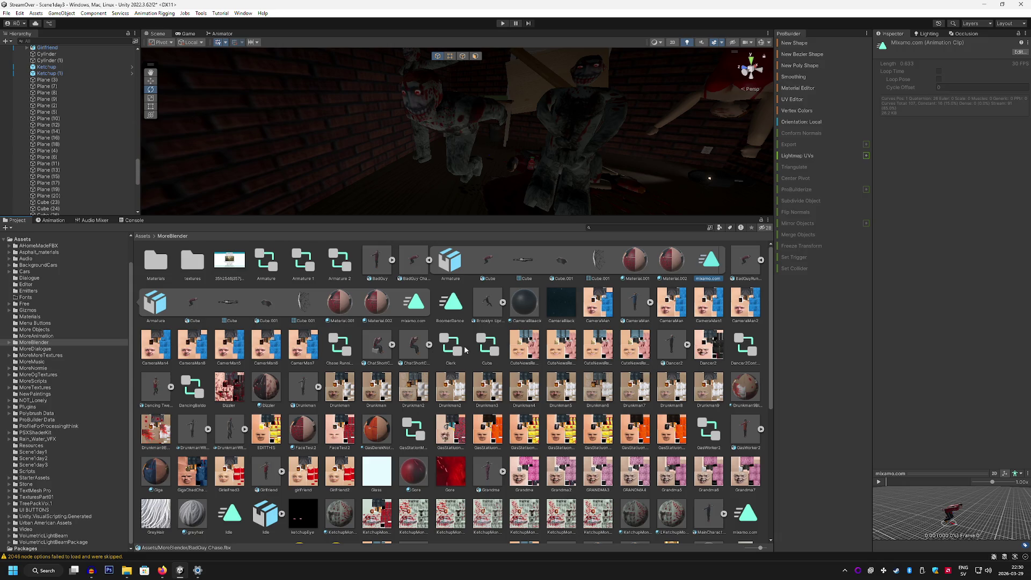
left_click(343, 348)
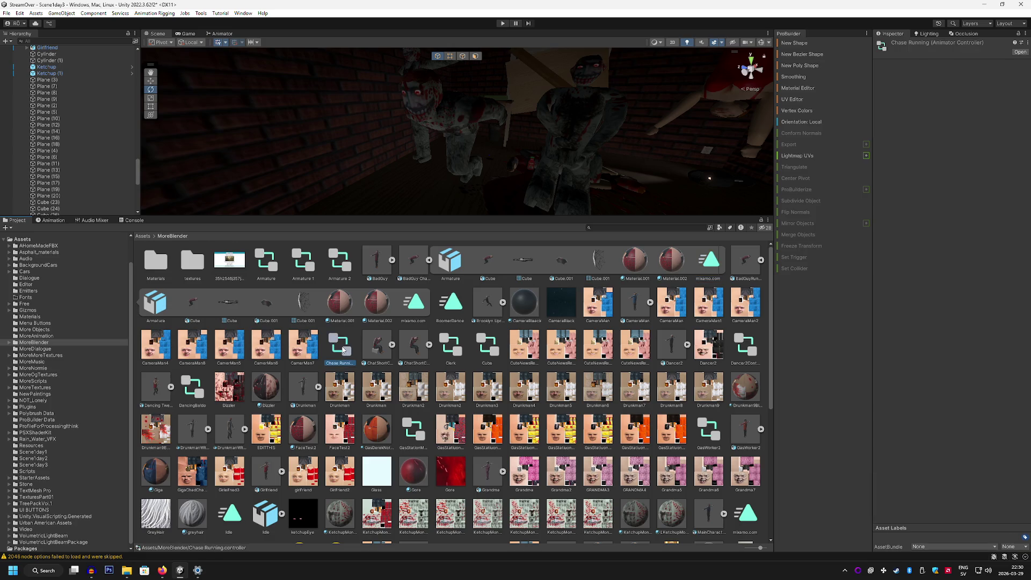
double_click(343, 348)
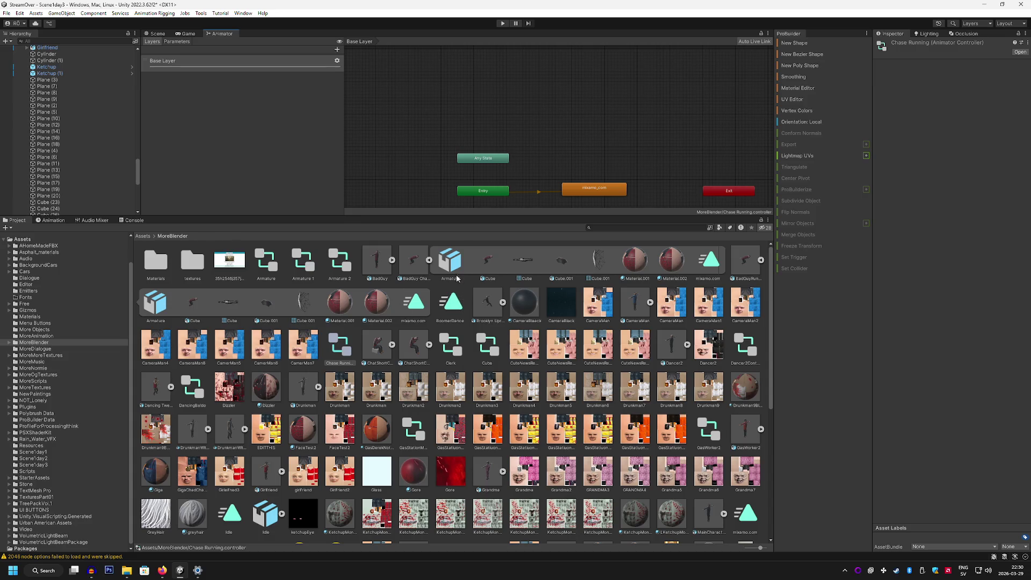
left_click(701, 261)
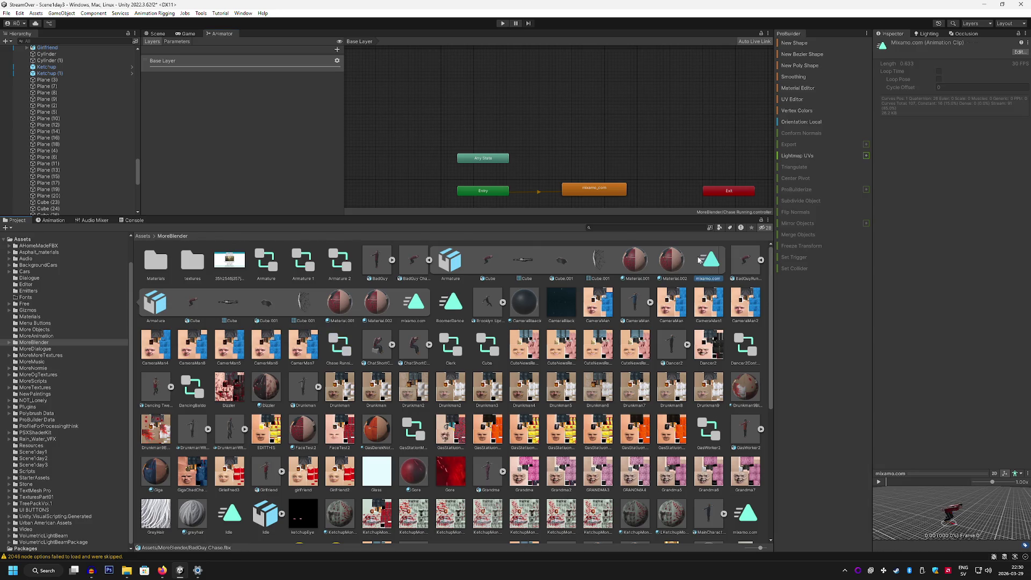
Preview BadGuy Chase's animation, try dropping Chase Running onto the model, then recheck mixamo.com.
left_click(1018, 53)
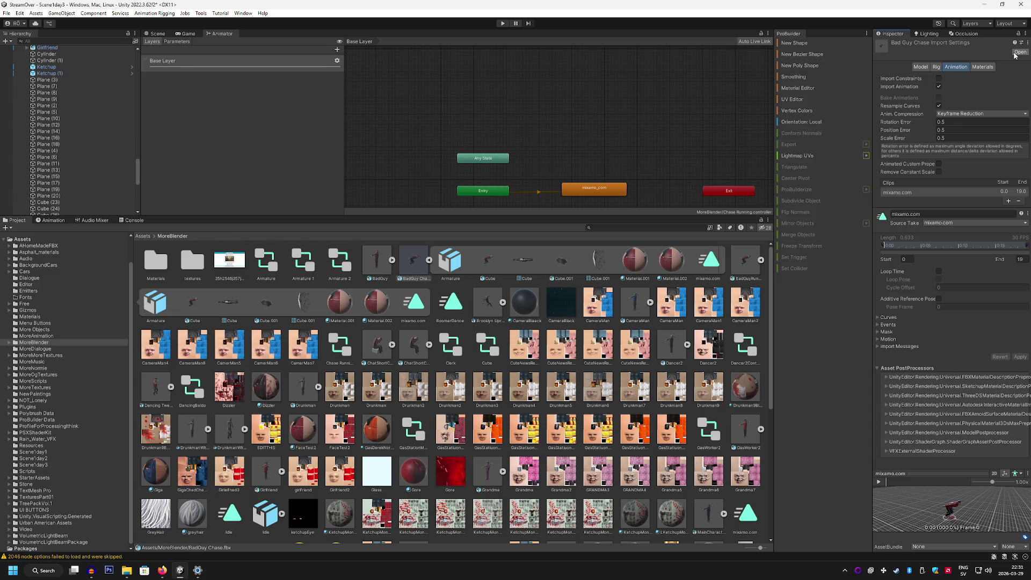
left_click(879, 482)
left_click(879, 483)
left_click(336, 350)
mouse_move(337, 350)
left_mouse_down()
mouse_move(481, 255)
mouse_move(416, 257)
mouse_move(415, 271)
left_mouse_up()
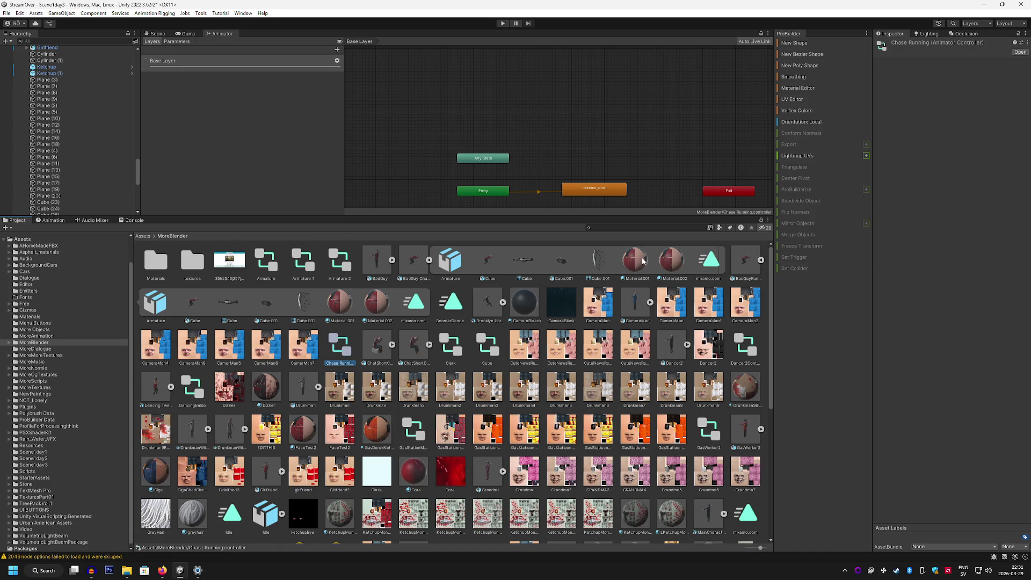
left_click(707, 264)
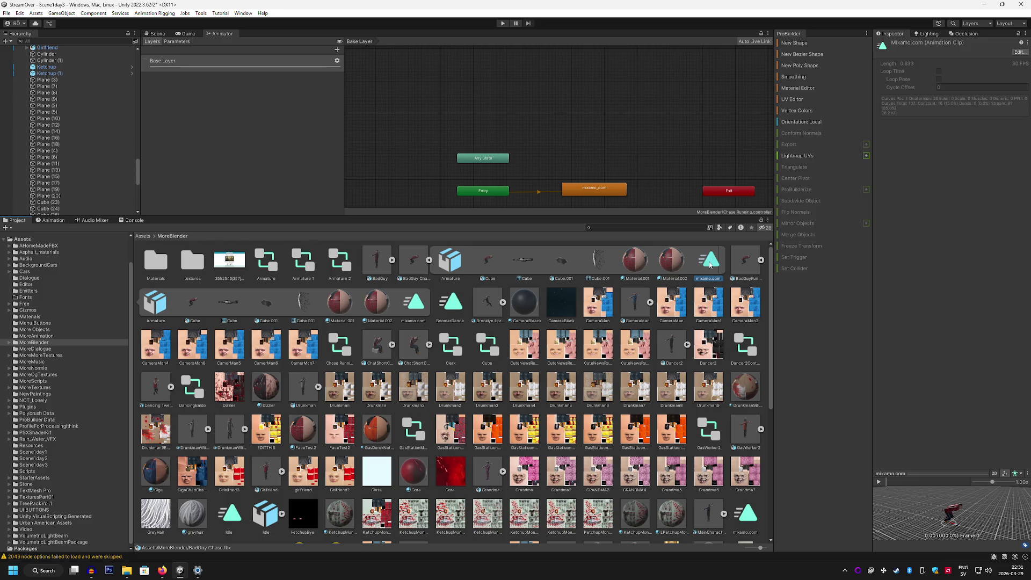
left_click(415, 262)
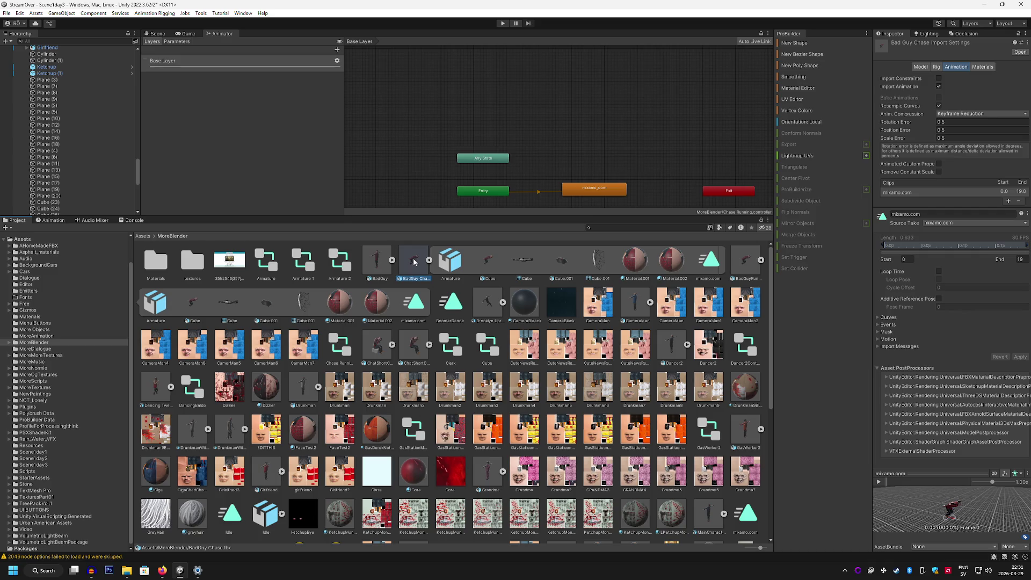
Keep mixamo.com as the Source Take and enable Loop Time on the clip.
left_click(953, 224)
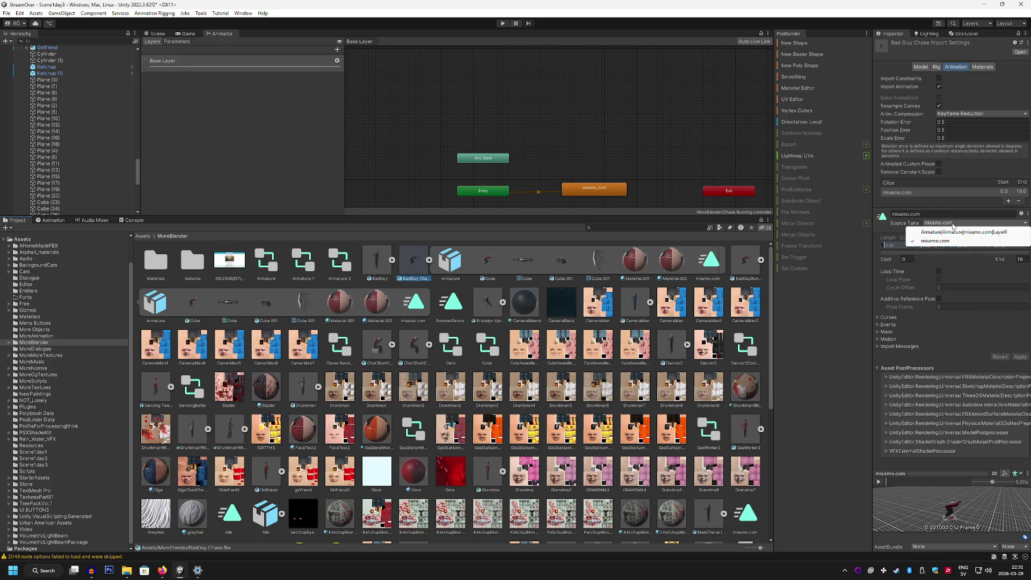
left_click(948, 214)
left_click(950, 224)
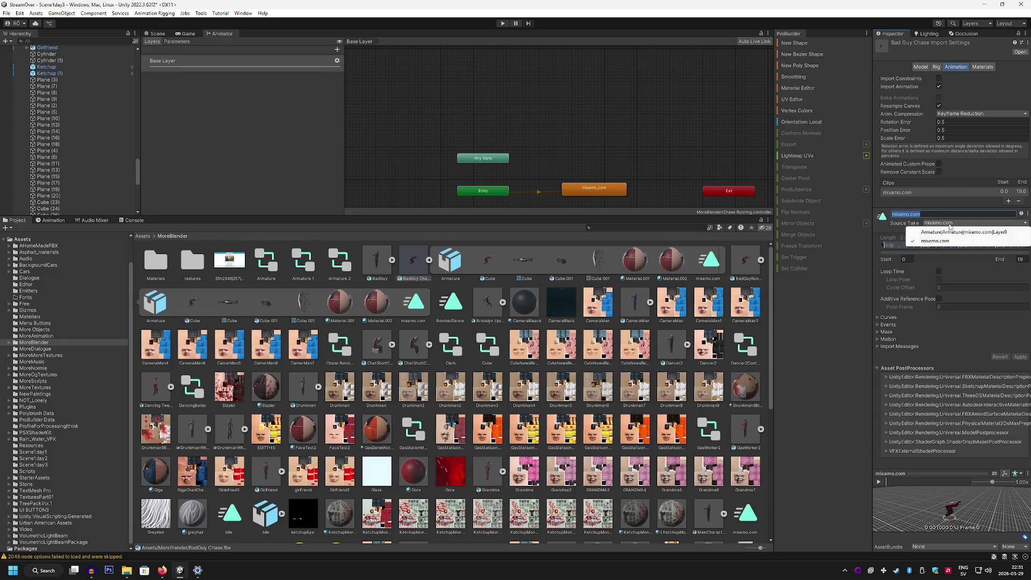
left_click(949, 232)
left_click(940, 224)
left_click(939, 242)
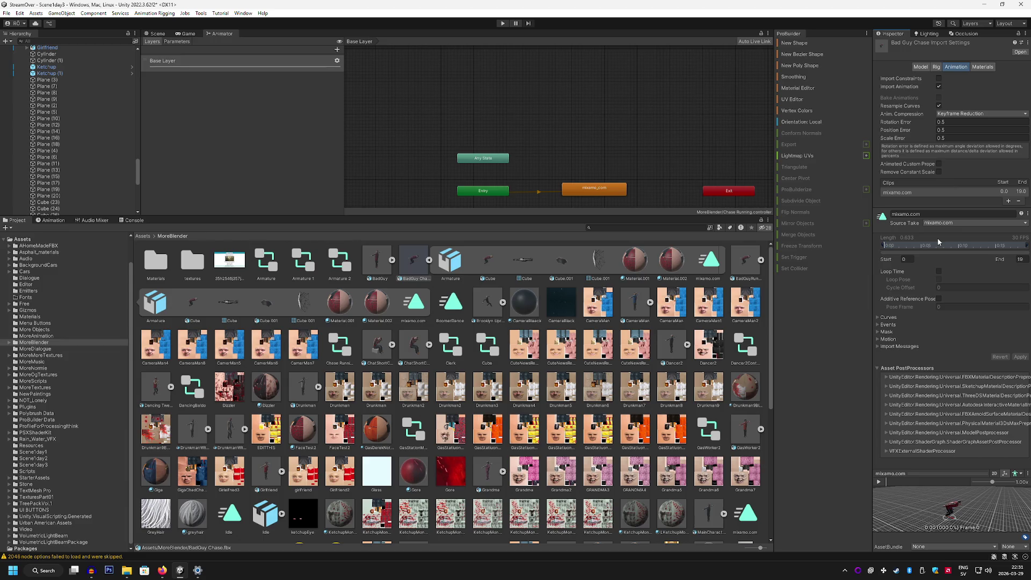
left_click(939, 271)
Apply the Loop Time import change and test the chase in Game view play mode.
left_click(1020, 357)
left_click(188, 34)
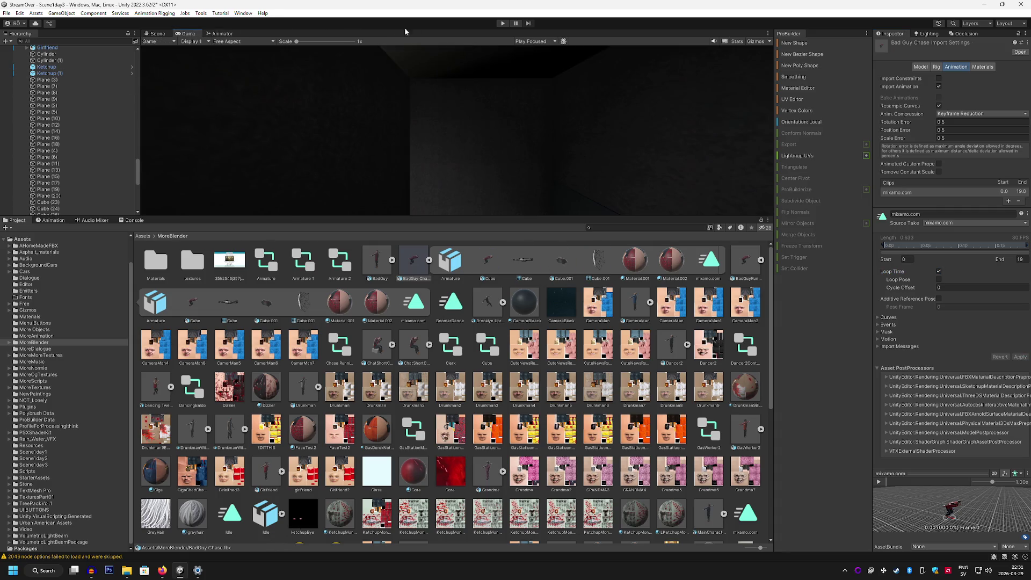
left_click(503, 24)
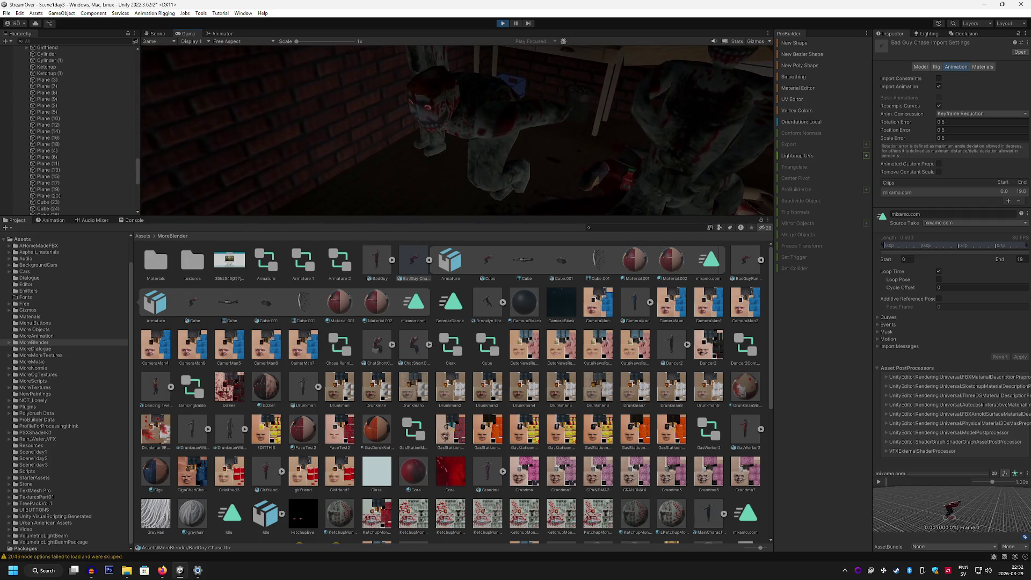
key("ctrl+p")
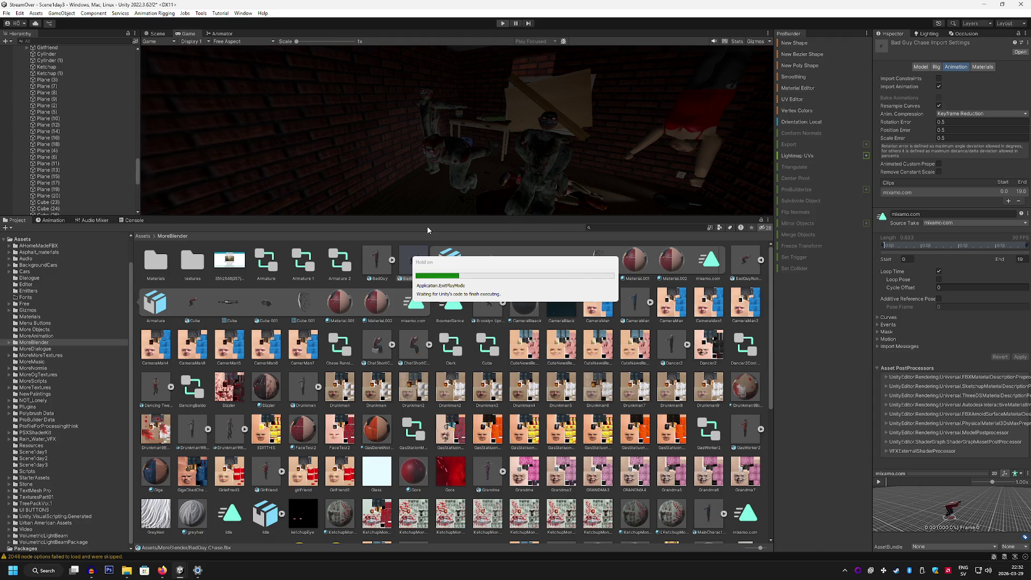
key("ctrl+1")
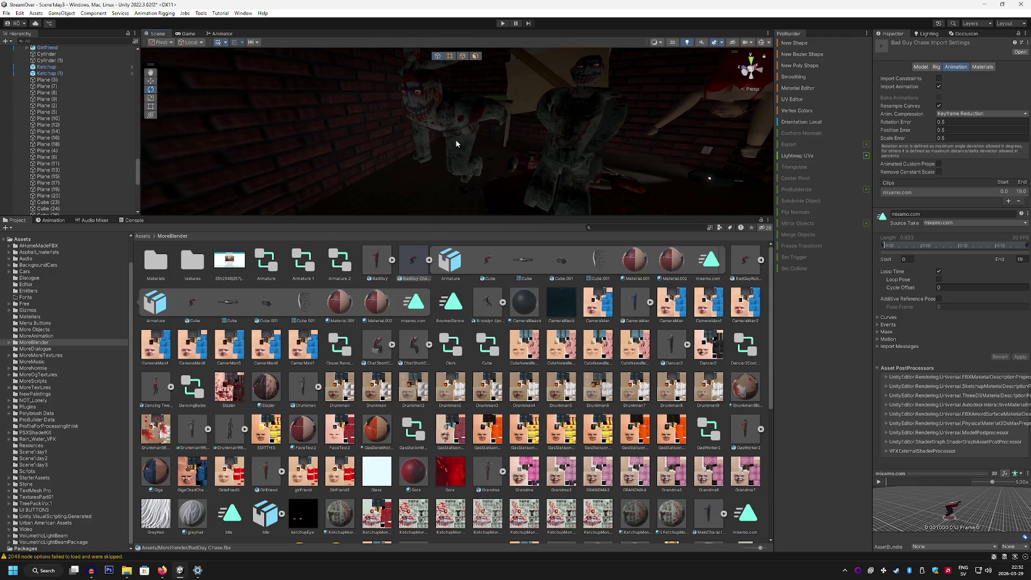
Orbit the scene, try dropping Chase Running onto BadGuy Chase, and reselect the controller.
left_click_drag(455, 140, 513, 146)
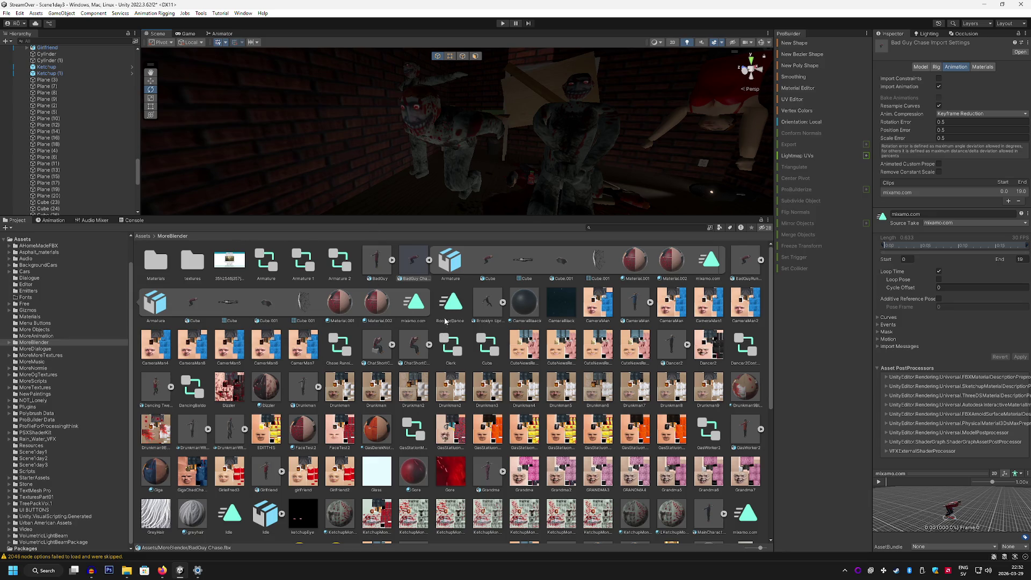
mouse_move(335, 350)
left_mouse_down()
mouse_move(452, 255)
mouse_move(595, 273)
left_mouse_up()
left_click_drag(382, 323, 413, 266)
left_click(412, 266)
left_click(336, 344)
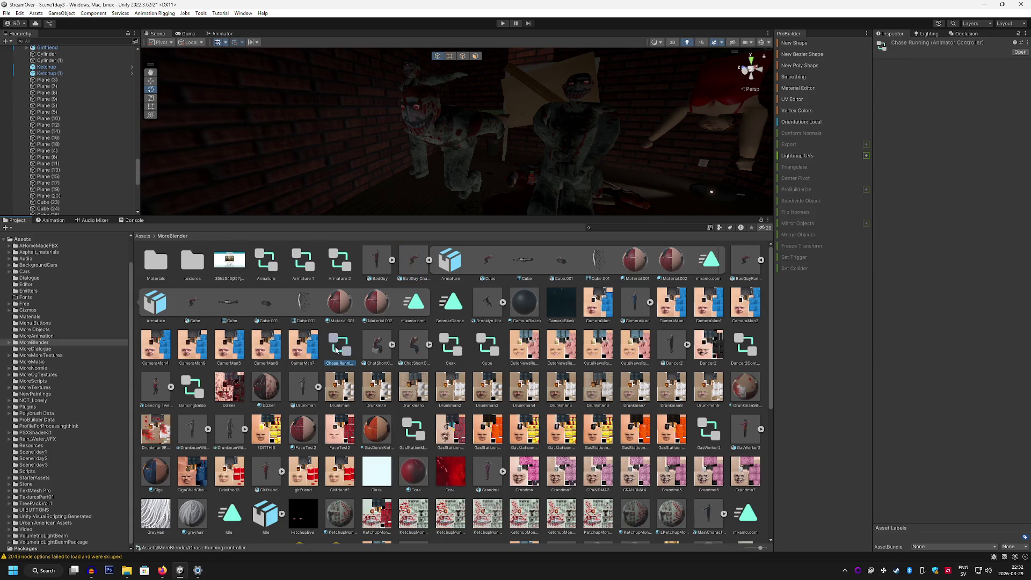
View Chase Running in the Animator, checking its Parameters and Layers, then open the controller's context menu.
left_click(1020, 52)
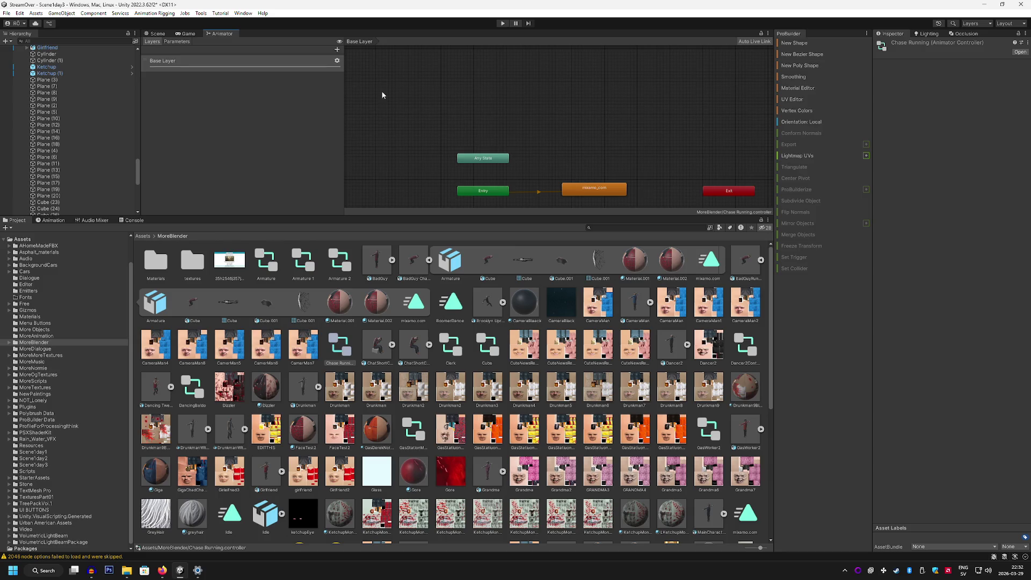
left_click(176, 42)
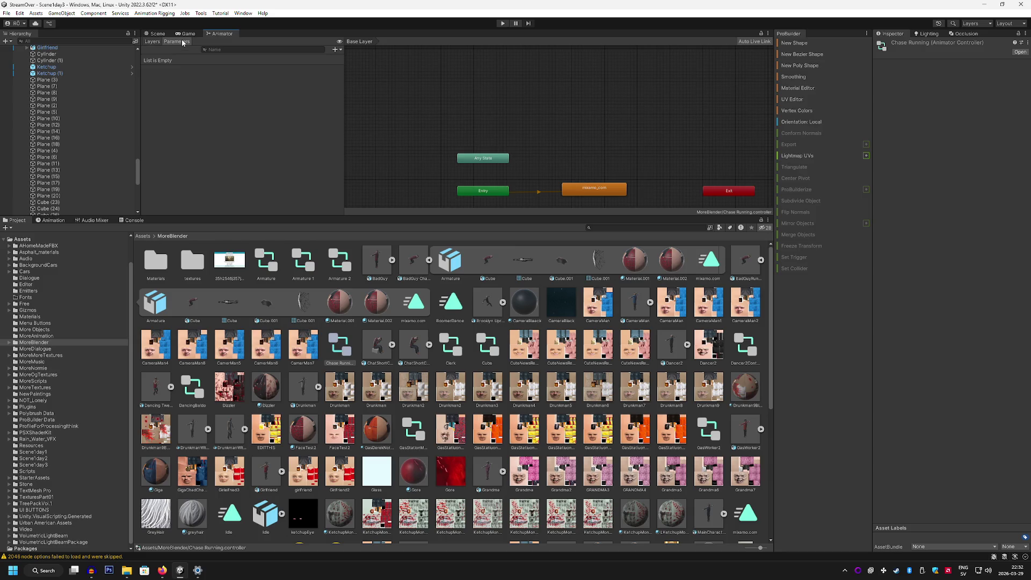
left_click(151, 42)
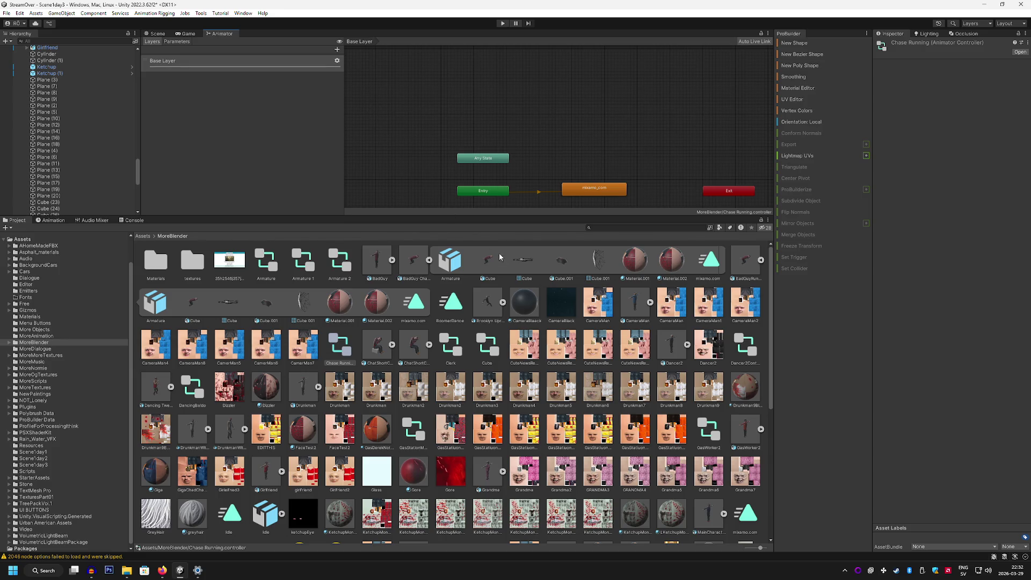
left_click(452, 300)
left_click(337, 348)
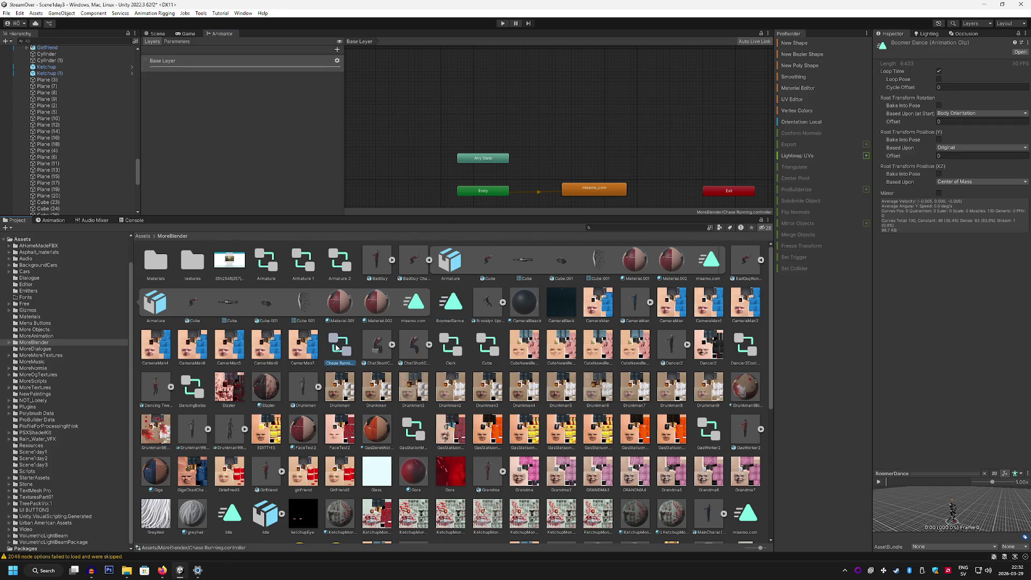
right_click(337, 346)
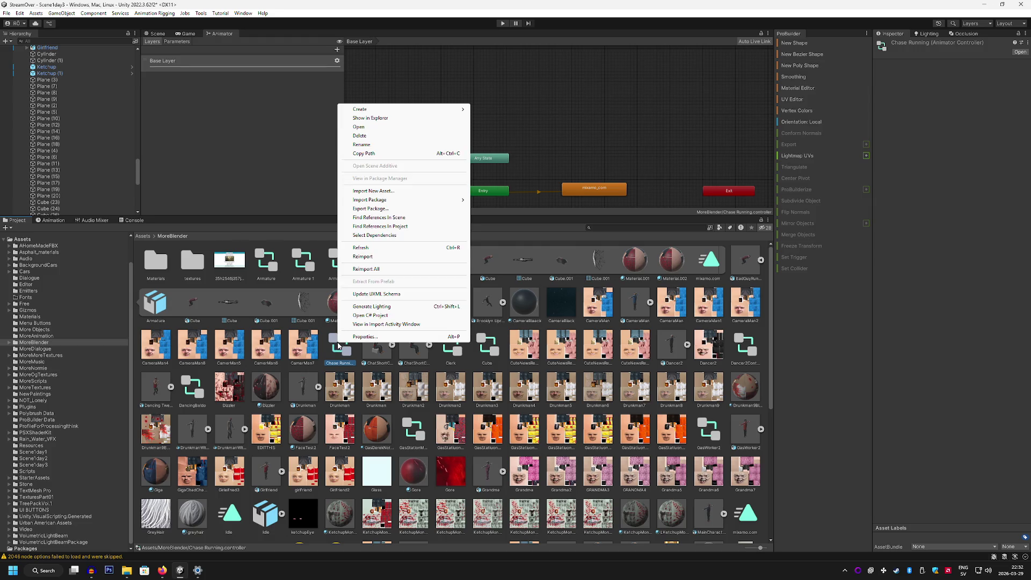
Delete the Chase Running controller asset, then look at Material.001.
left_click(362, 135)
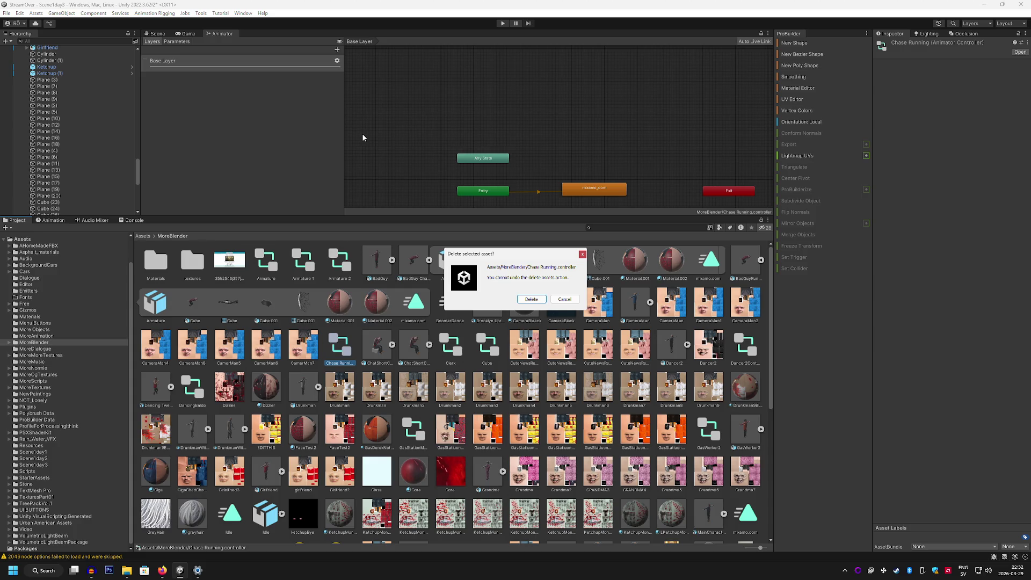
left_click(532, 299)
left_click(708, 264)
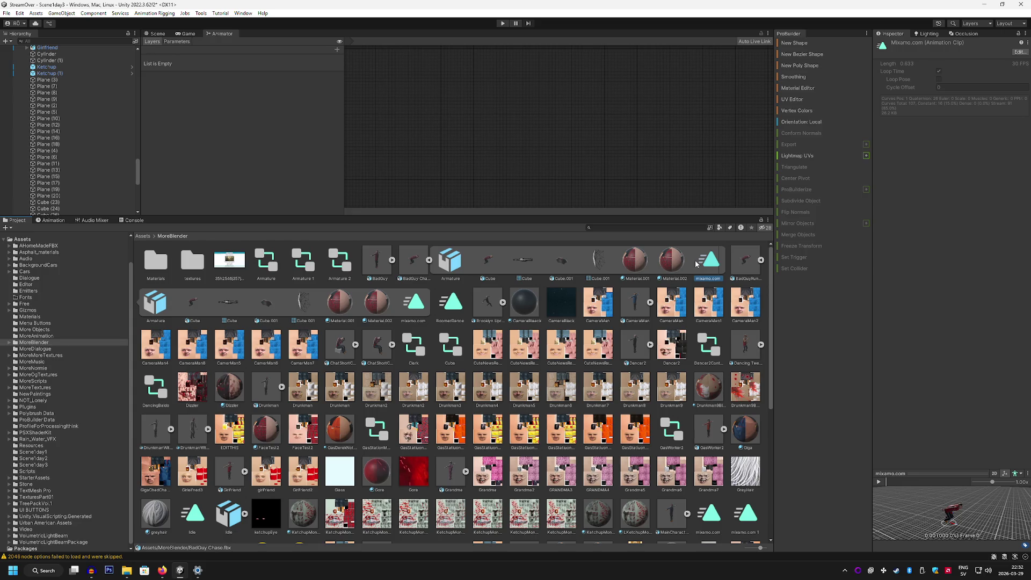
left_click(635, 261)
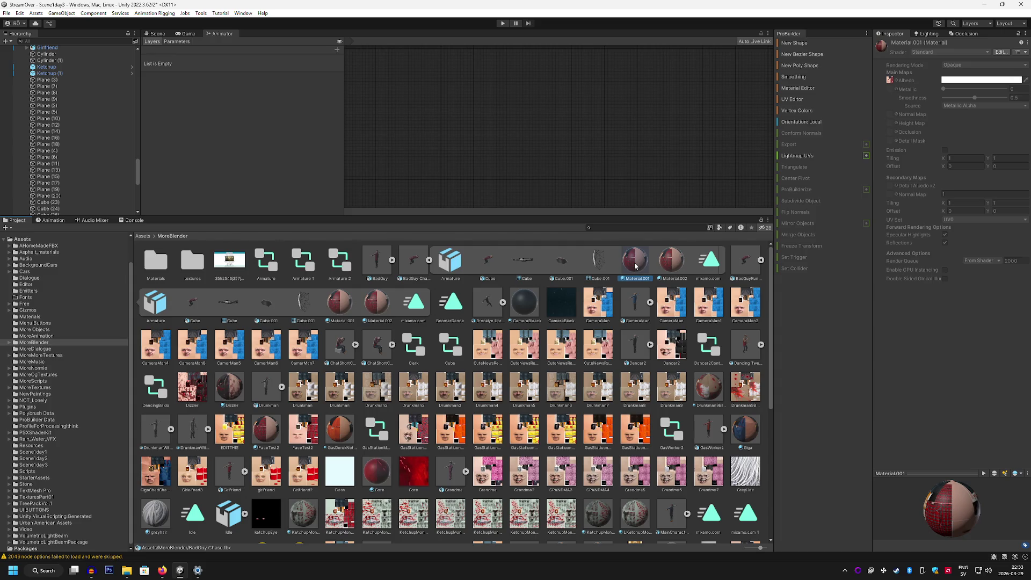
Select BadGuy Chase in the Hierarchy and bring up its context menu.
scroll(123, 147, "down", 10)
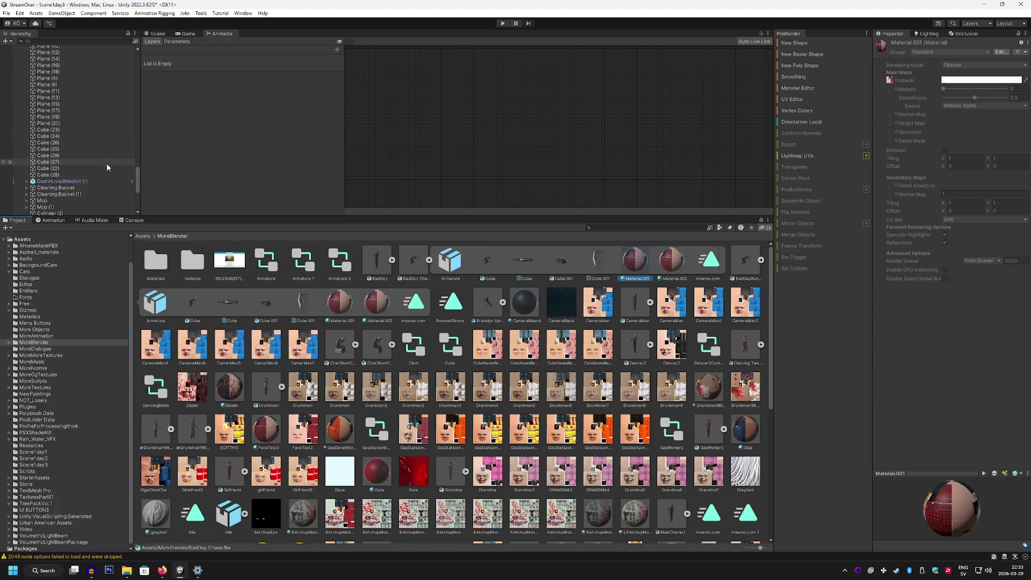
left_click(48, 192)
right_click(48, 193)
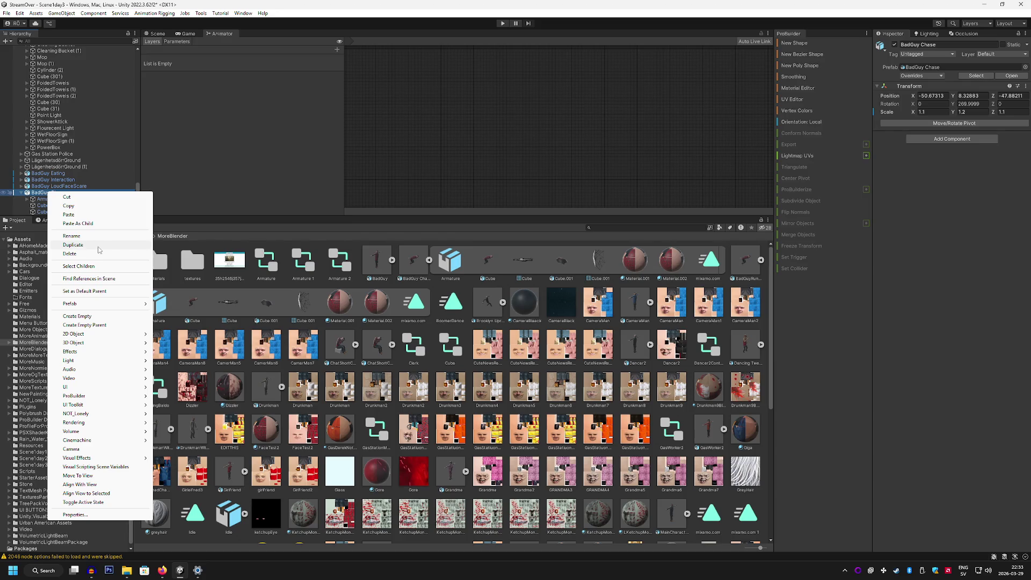
Select the Armature child of BadGuy Chase in the Hierarchy.
left_click(46, 199)
left_click(46, 199)
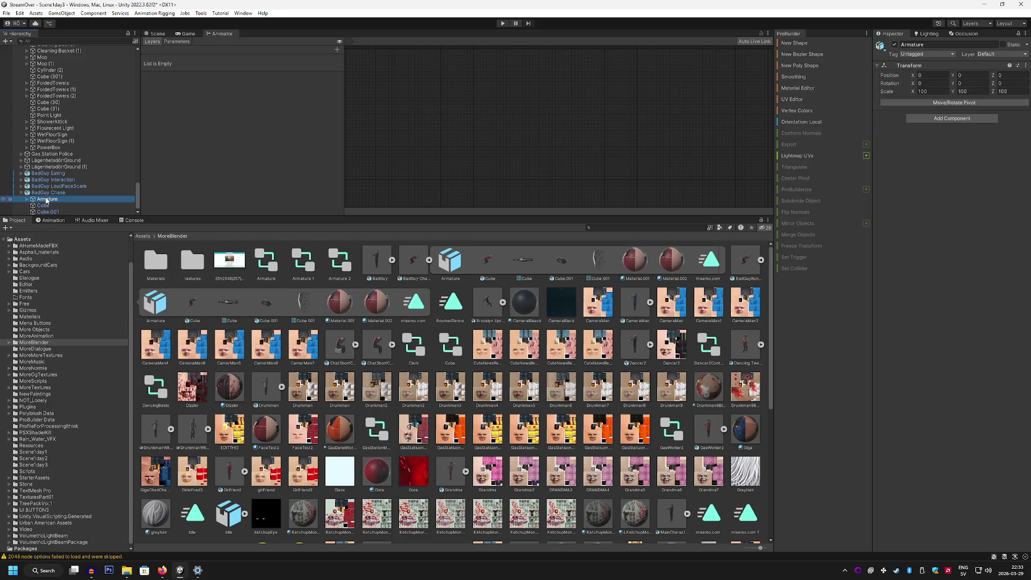
right_click(47, 200)
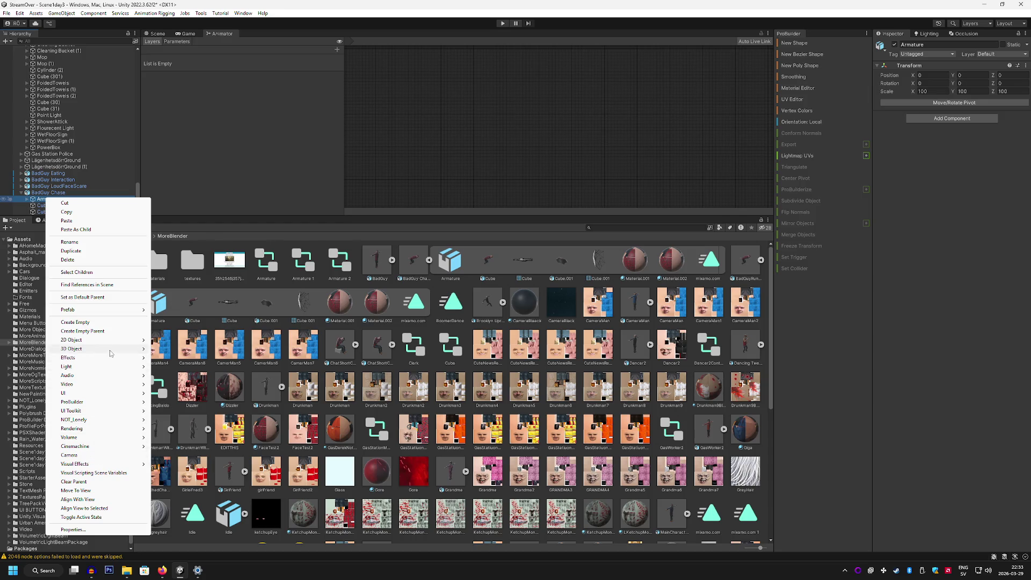
Dismiss the Add Component list and bring up the asset creation menu in MoreBlender.
mouse_move(110, 374)
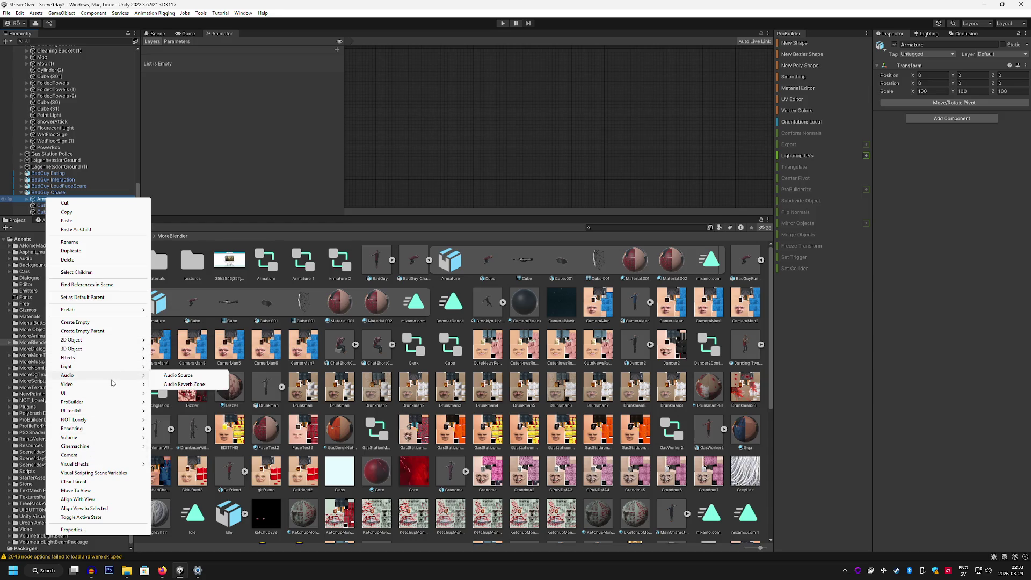
left_click(892, 379)
left_click(945, 119)
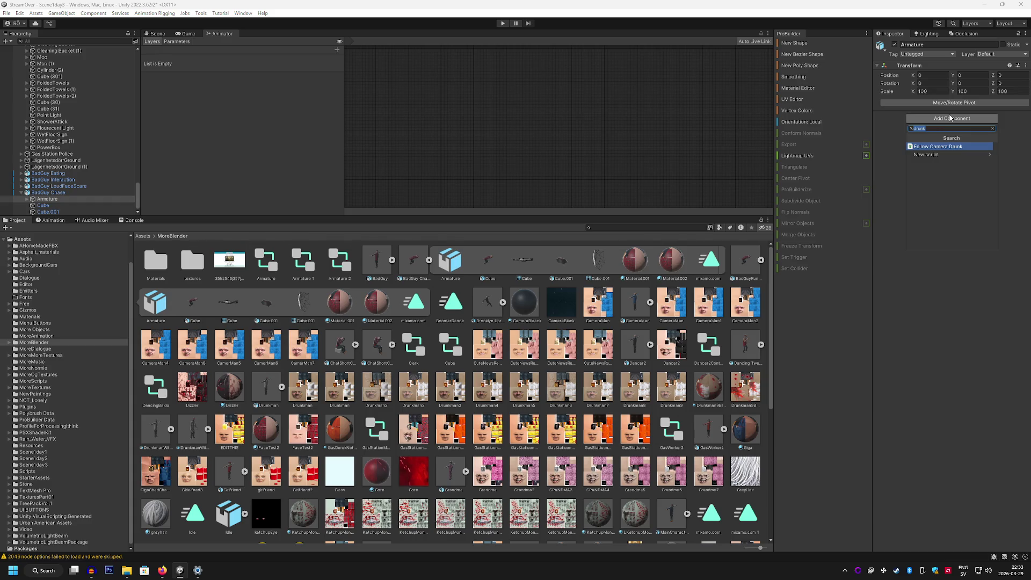
left_click(950, 119)
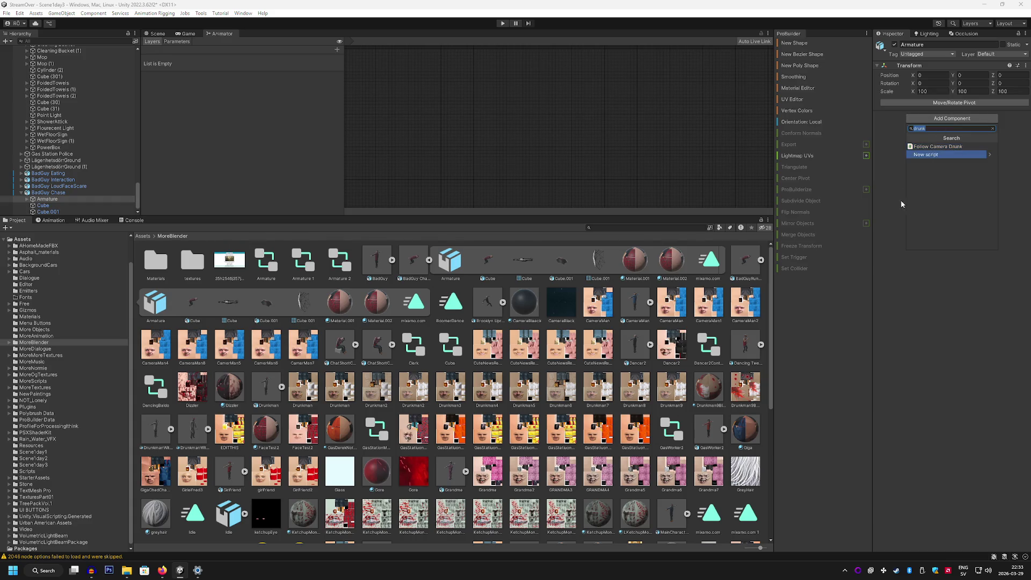
scroll(531, 471, "down", 2)
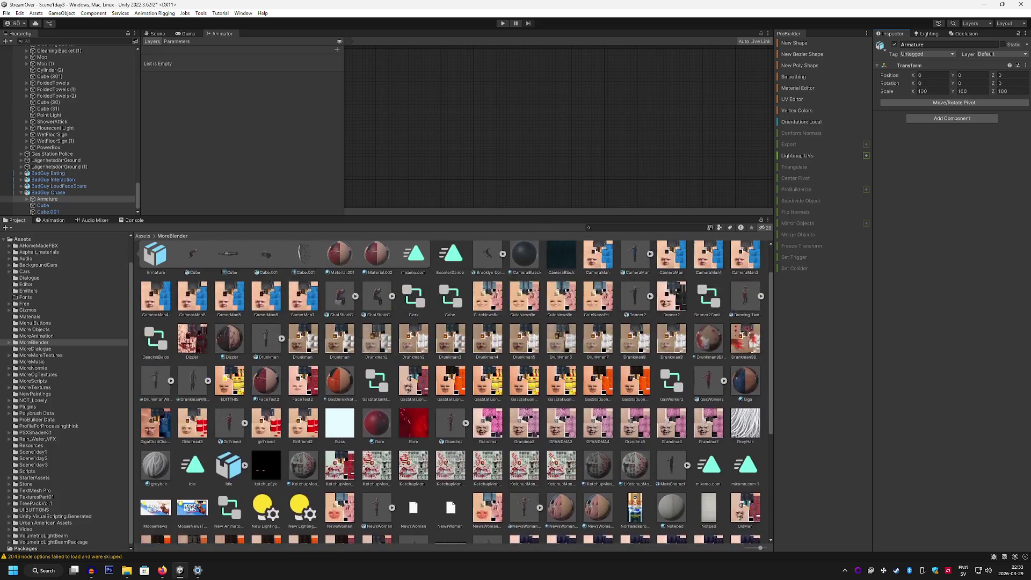
scroll(531, 471, "up", 2)
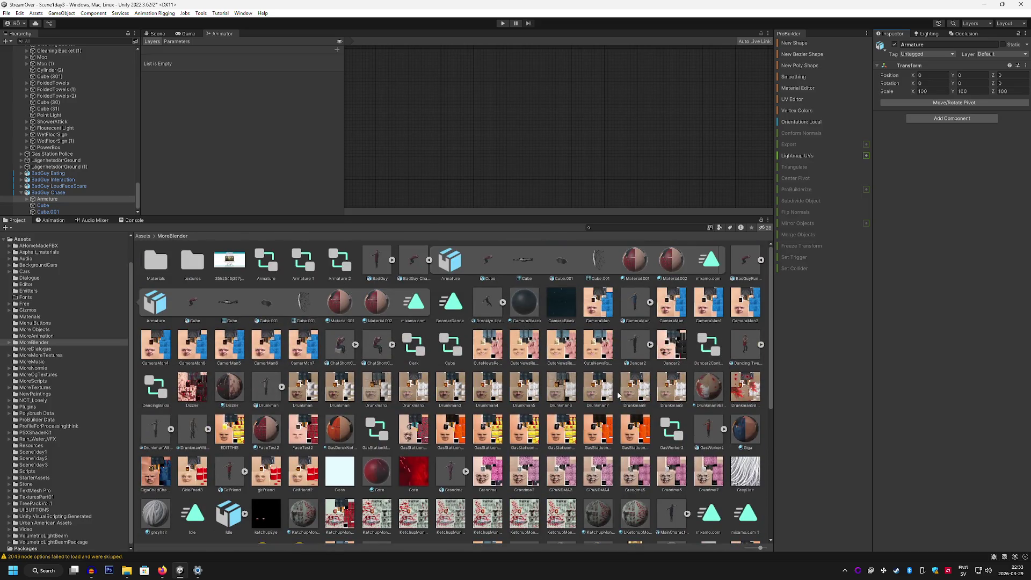
right_click(760, 497)
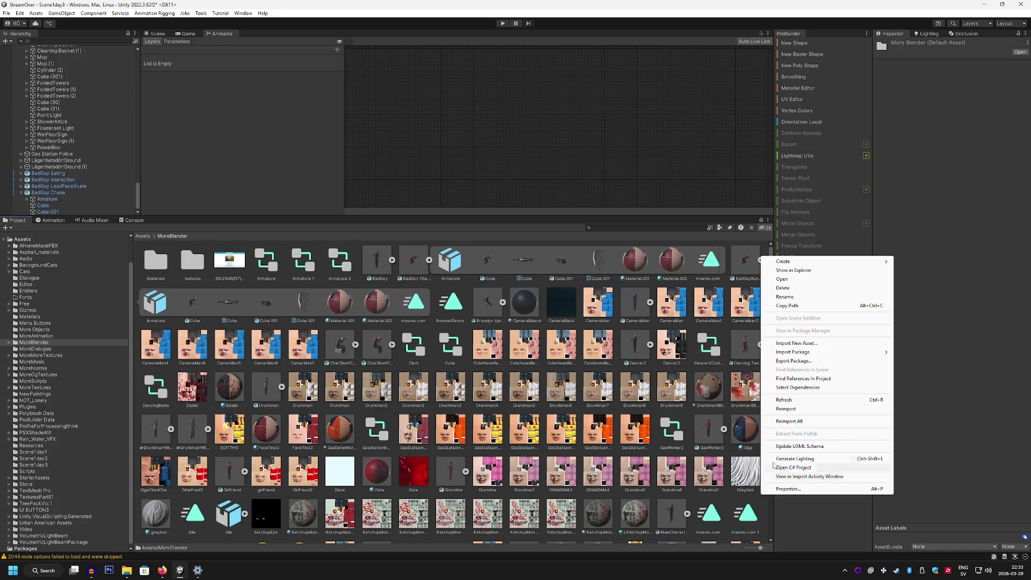
Create a new Animator Controller in MoreBlender named Chasing Badguy.
mouse_move(806, 262)
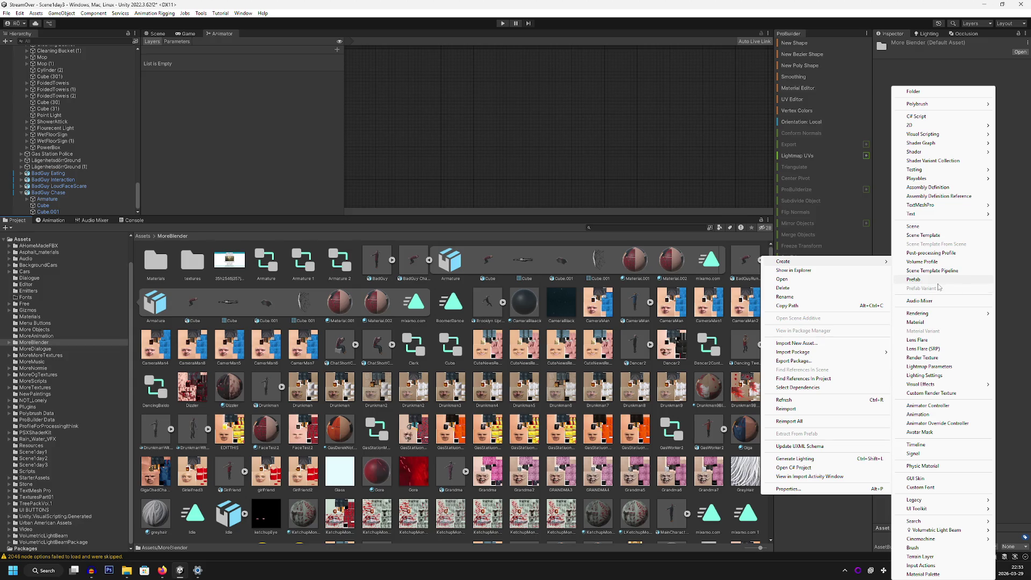
left_click(940, 406)
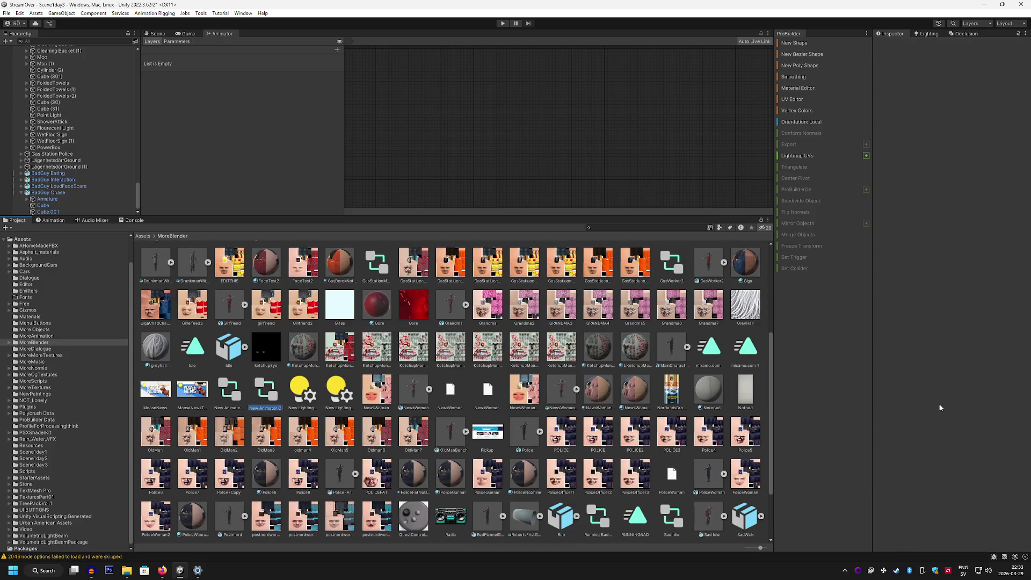
type("c")
type(" Badg")
type("uy")
key("Return")
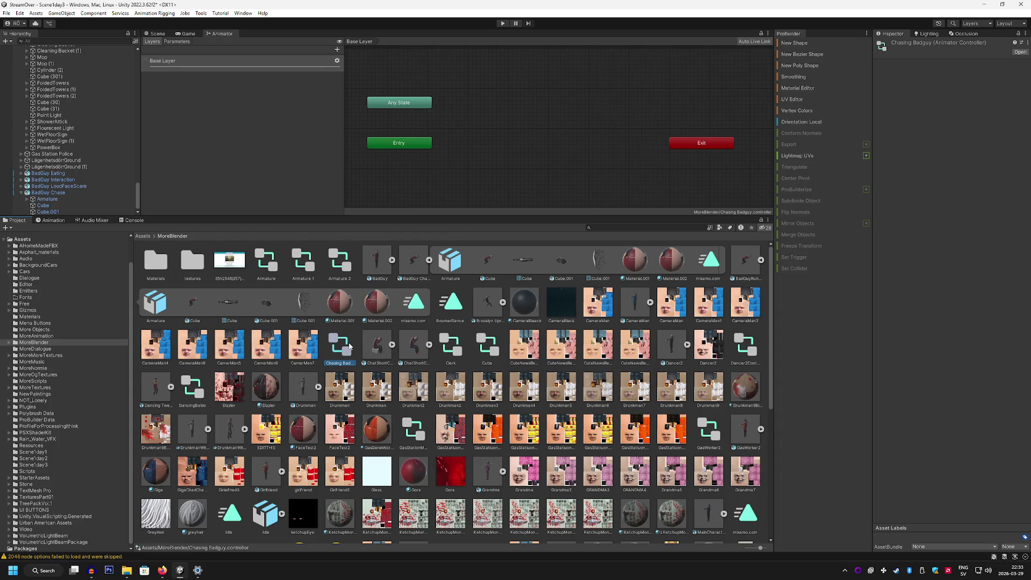
Make the mixamo.com clip the default state and drop the controller onto BadGuy Chase.
mouse_move(705, 260)
left_mouse_down()
mouse_move(603, 188)
mouse_move(460, 138)
mouse_move(527, 144)
left_mouse_up()
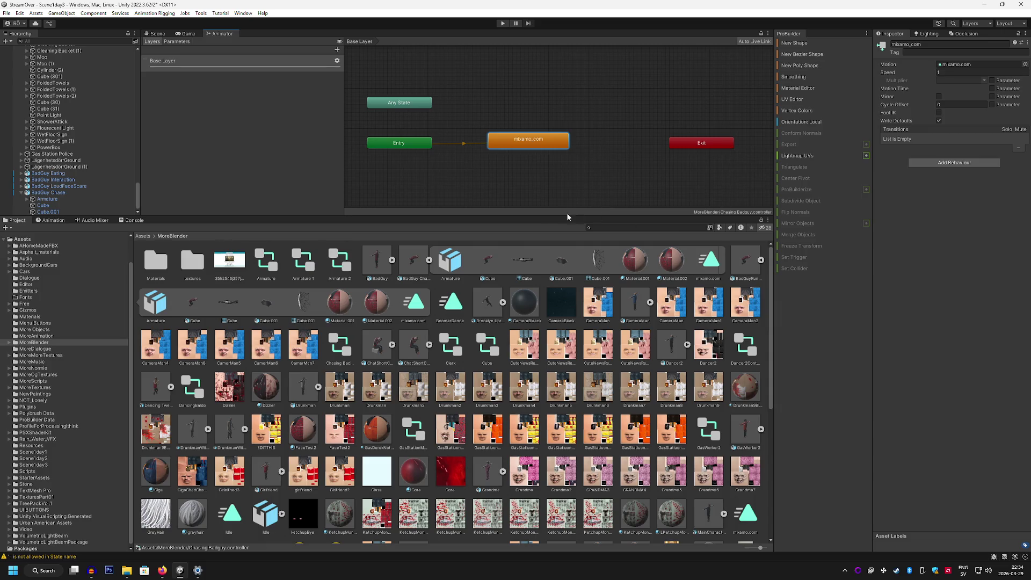
mouse_move(339, 346)
left_mouse_down()
mouse_move(96, 200)
mouse_move(59, 193)
left_mouse_up()
left_click(48, 198)
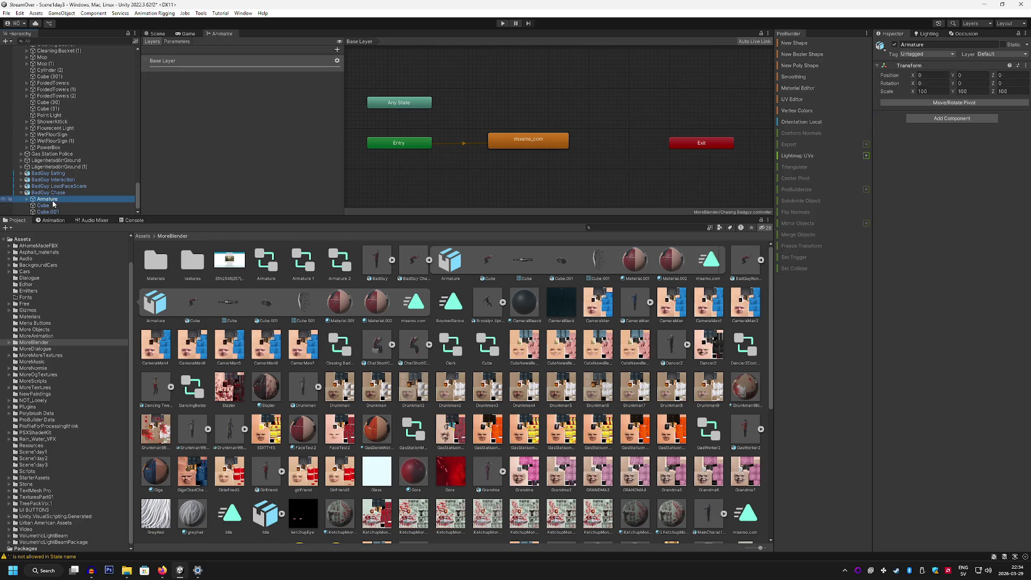
Add an Animation component to the Armature by searching 'ani'.
left_click(952, 119)
type("cha")
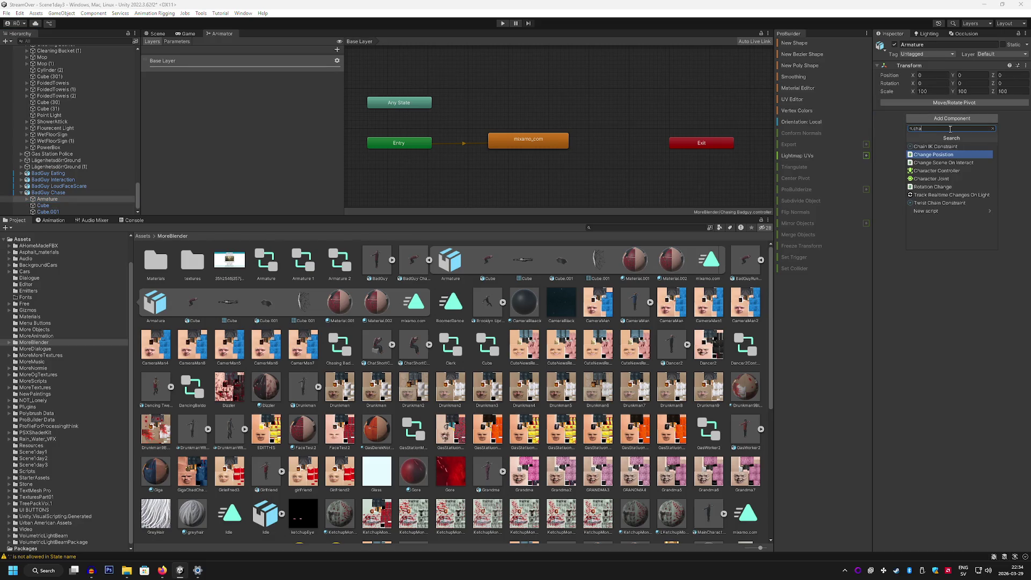
key("BackSpace")
key("BackSpace")
key("BackSpace")
type("ani")
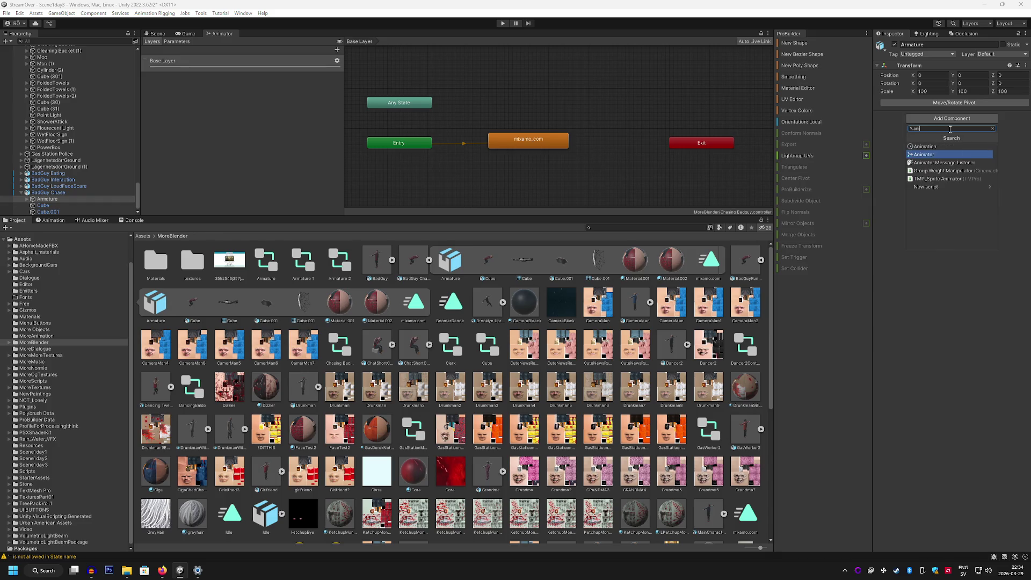
left_click(947, 147)
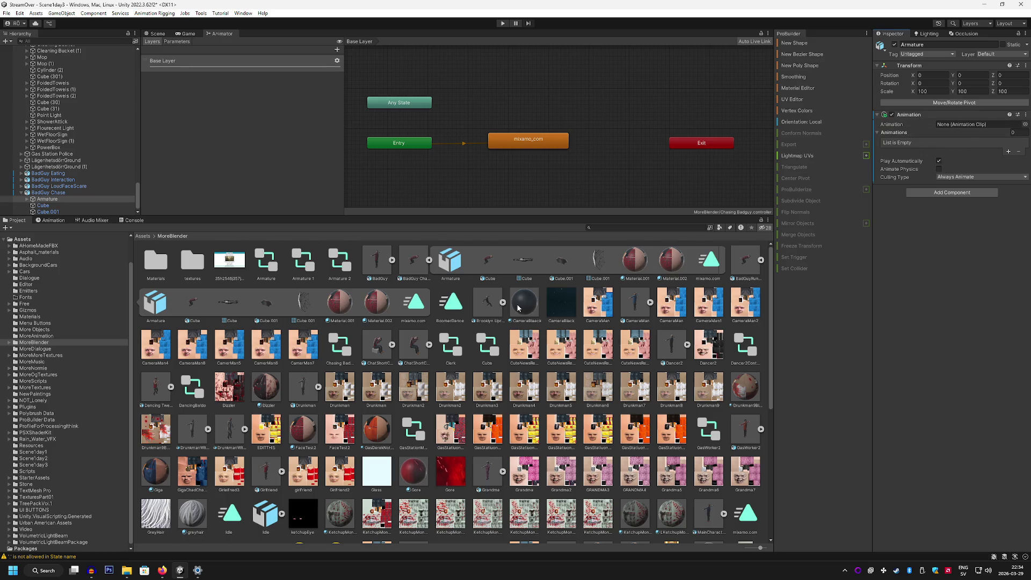
Add an Animator with the Chasing Badguy controller, remove the Animation component, leave avatar None.
mouse_move(378, 340)
left_mouse_down()
mouse_move(942, 135)
mouse_move(936, 188)
left_mouse_up()
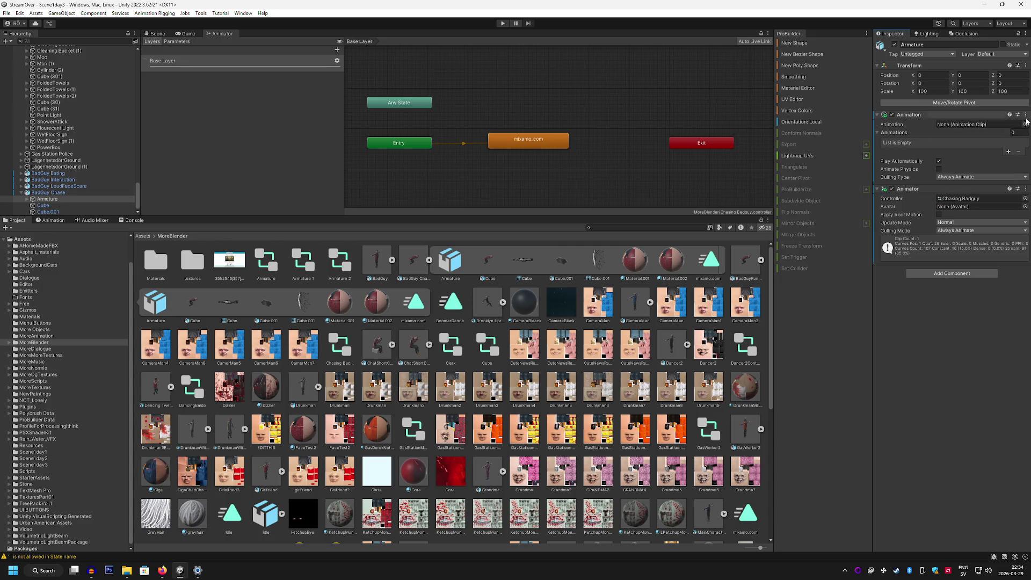
right_click(936, 115)
left_click(978, 138)
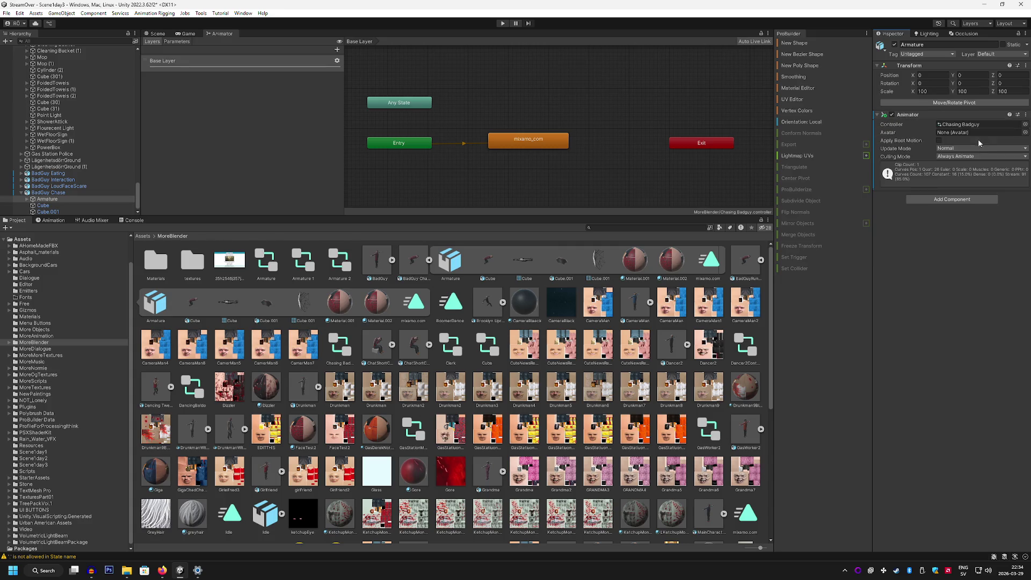
left_click(1025, 132)
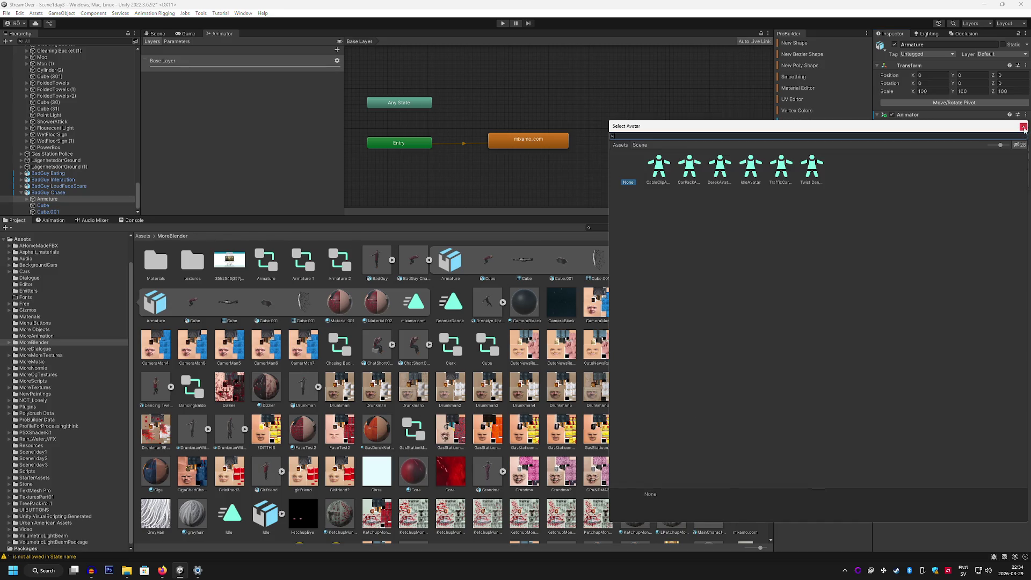
left_click(1024, 127)
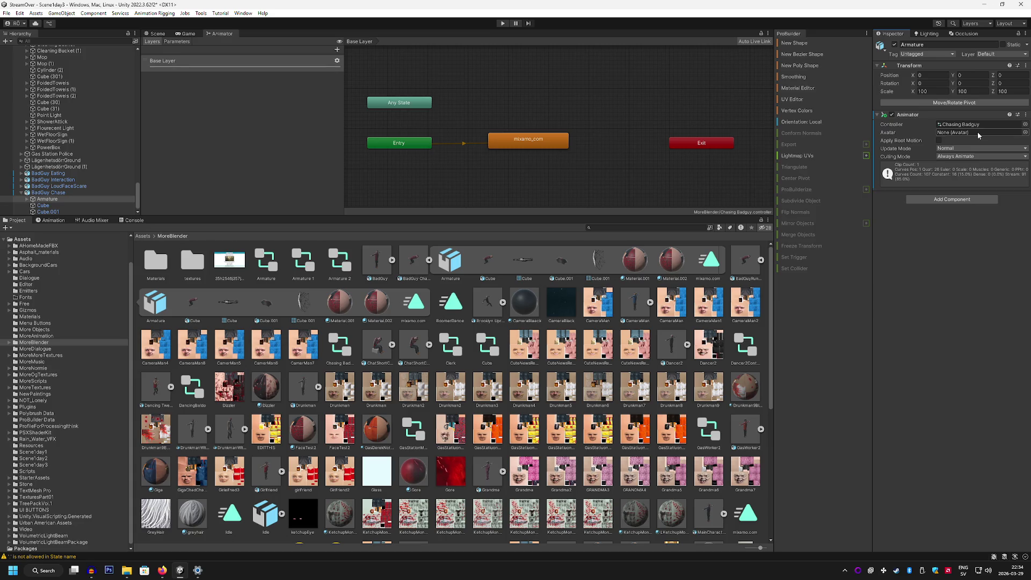
Keep the Animator's Update Mode at Normal and play the scene from the Scene view.
left_click(63, 199)
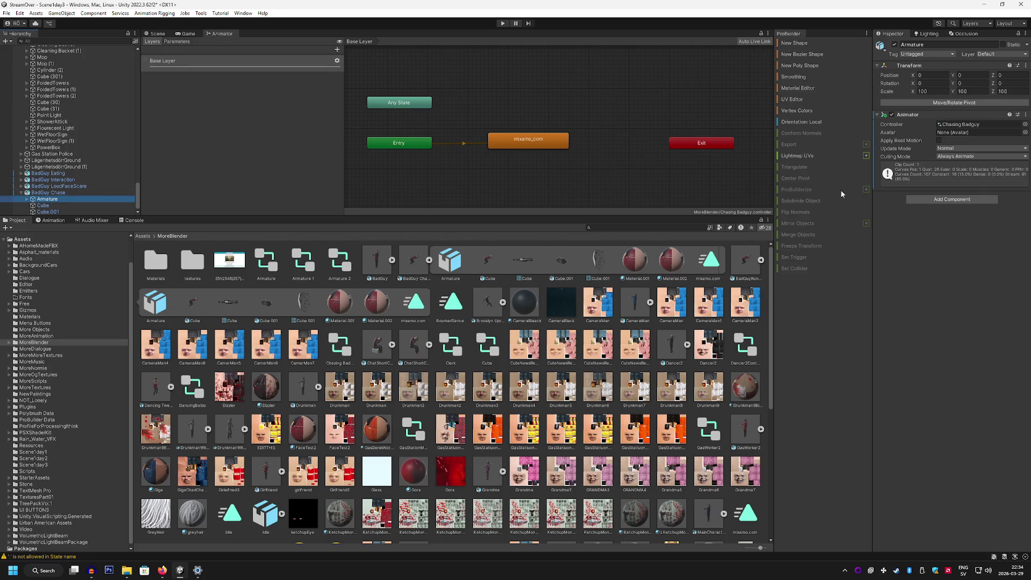
left_click(961, 149)
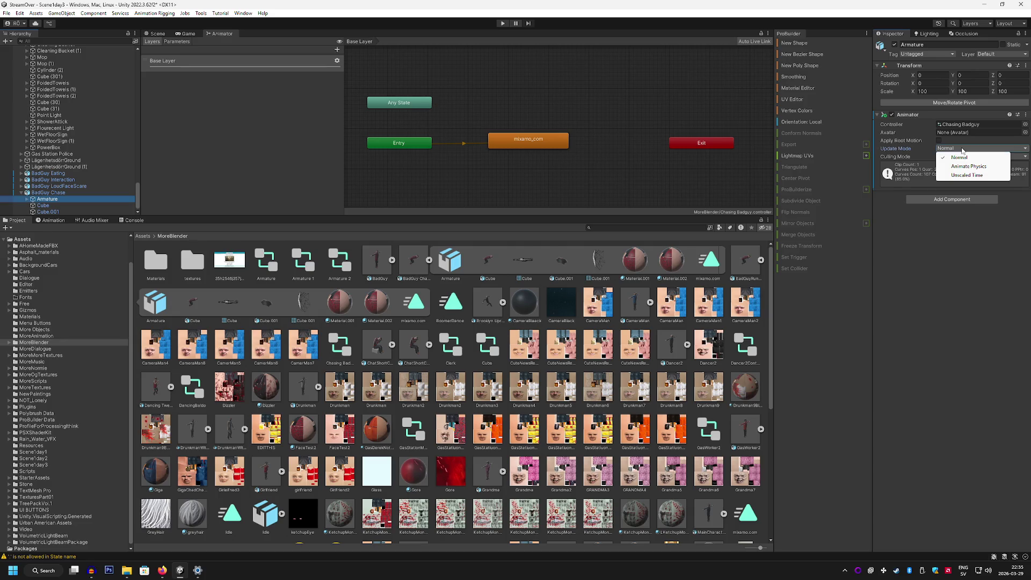
left_click(929, 257)
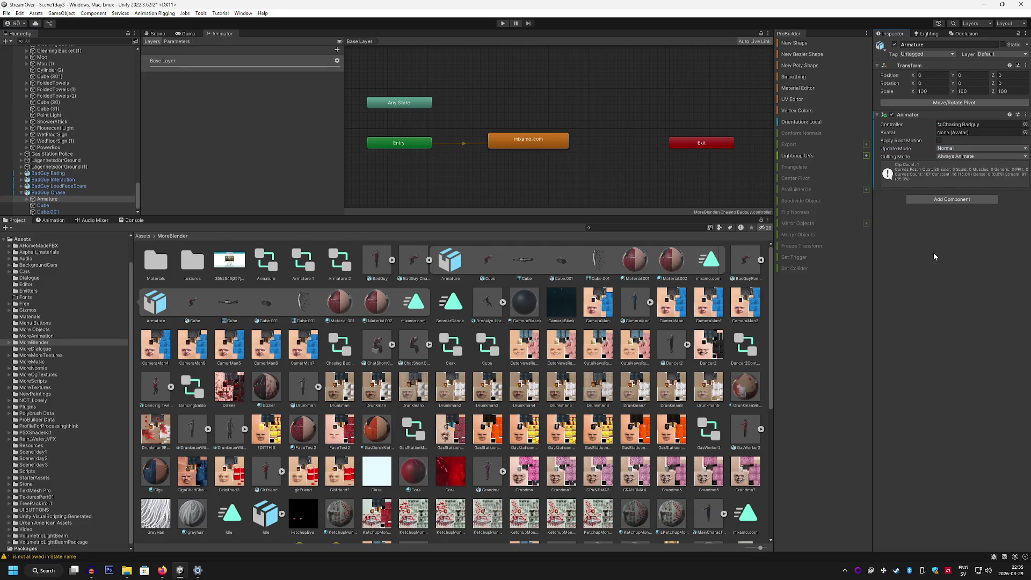
left_click(156, 35)
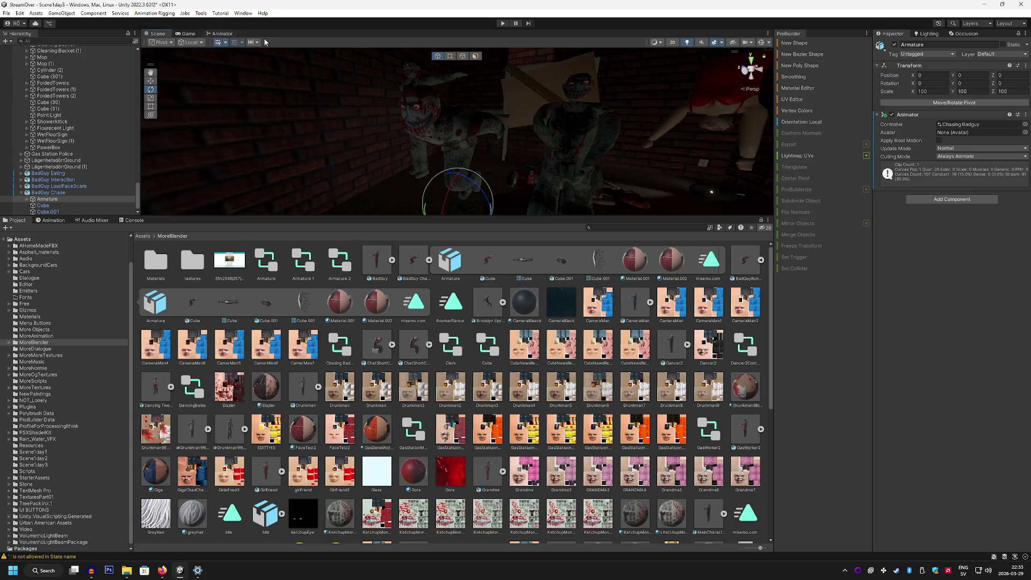
left_click(503, 24)
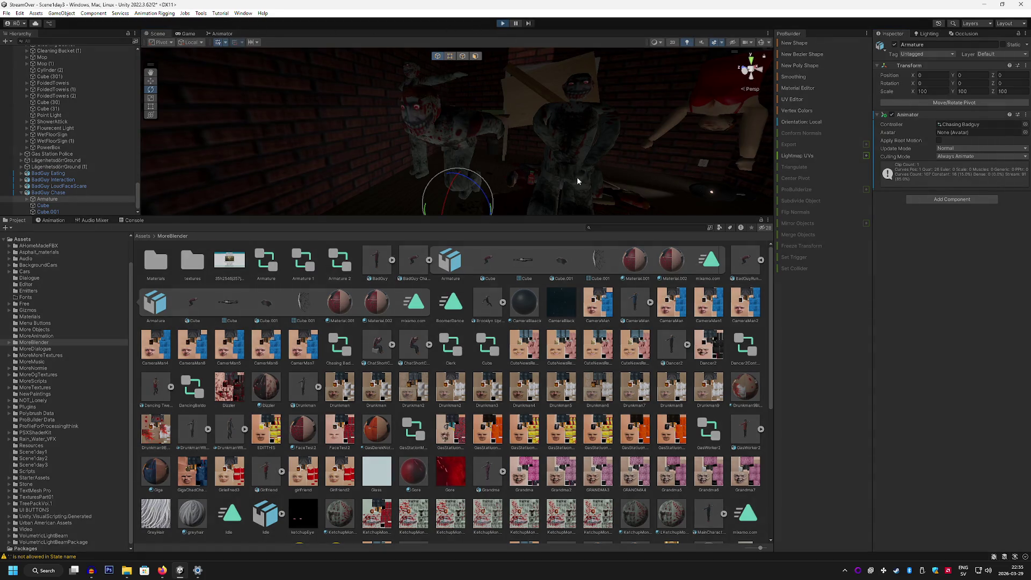
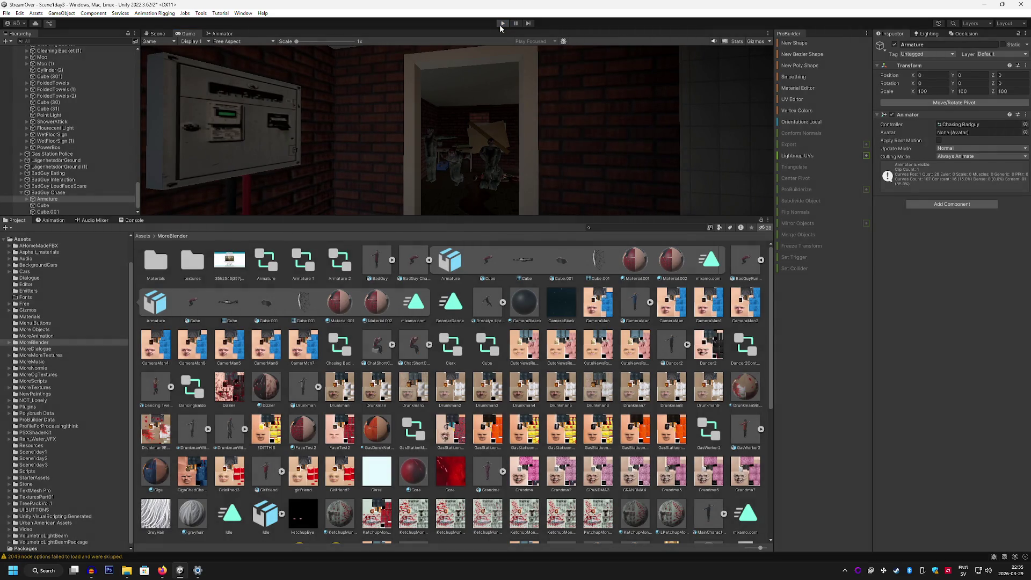
Exit play mode, delete the Animator component from BadGuy Chase's Armature, then reselect BadGuy Chase.
left_click(499, 25)
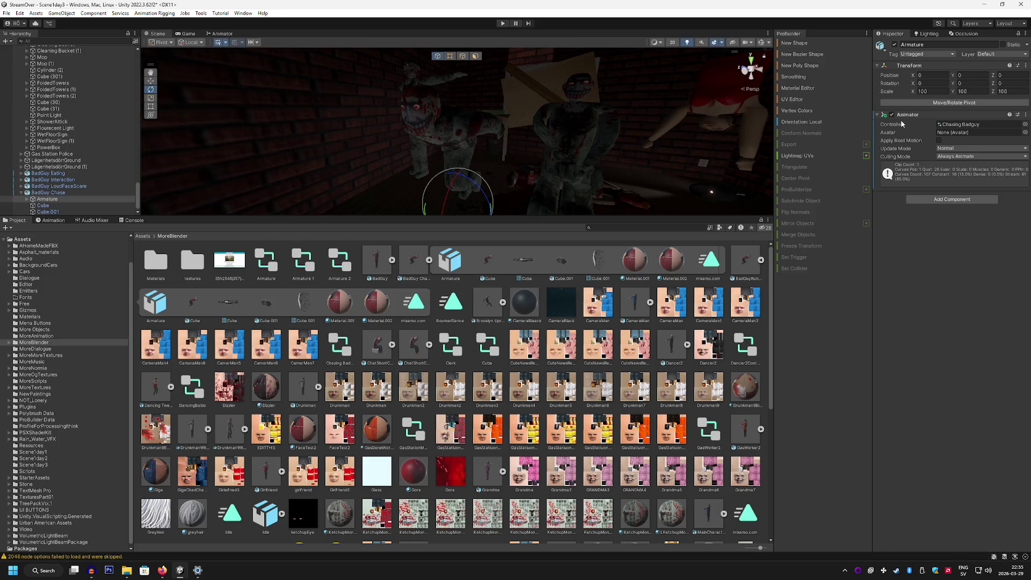
left_click(63, 194)
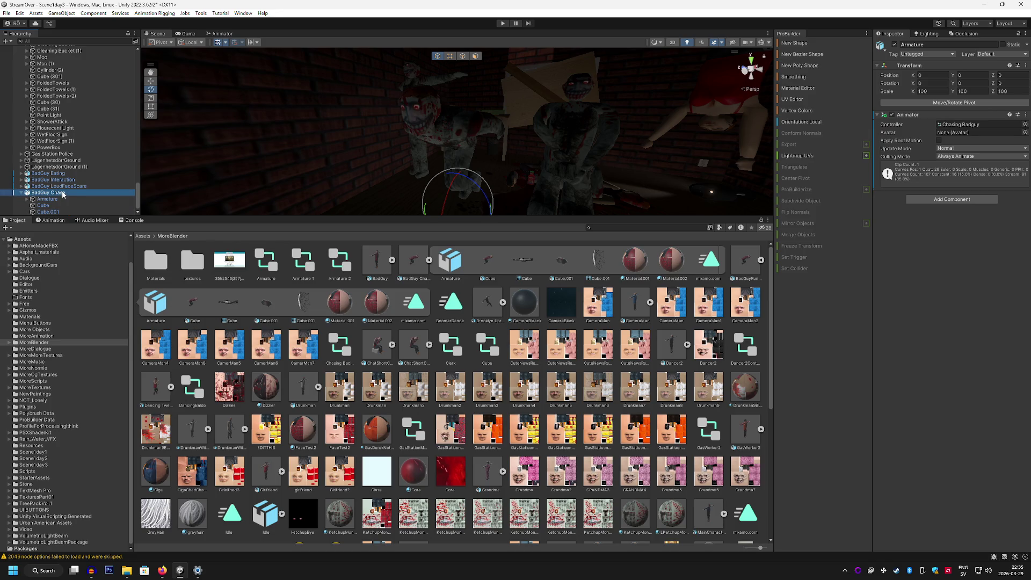
left_click(63, 200)
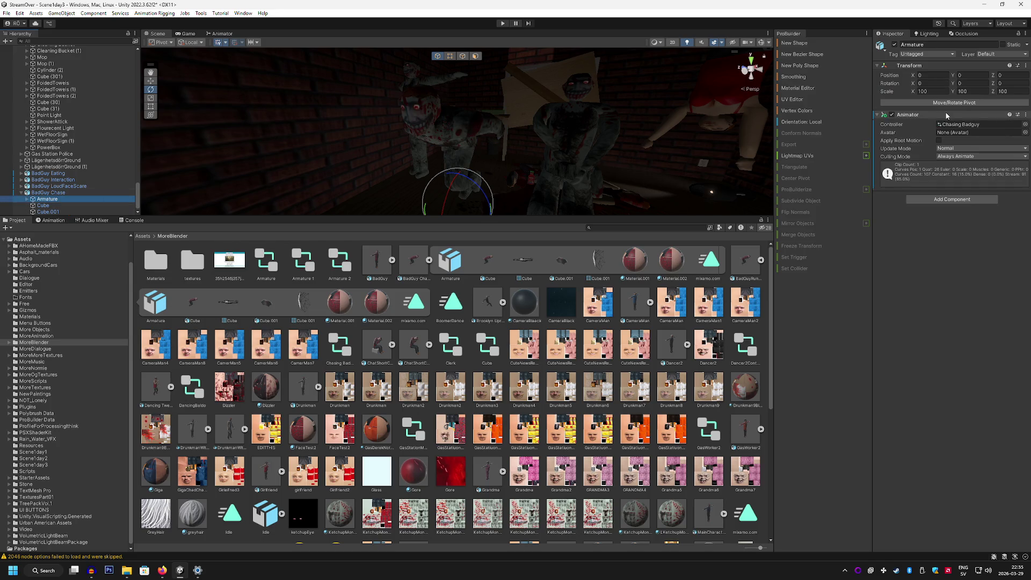
right_click(947, 116)
left_click(965, 140)
left_click(63, 192)
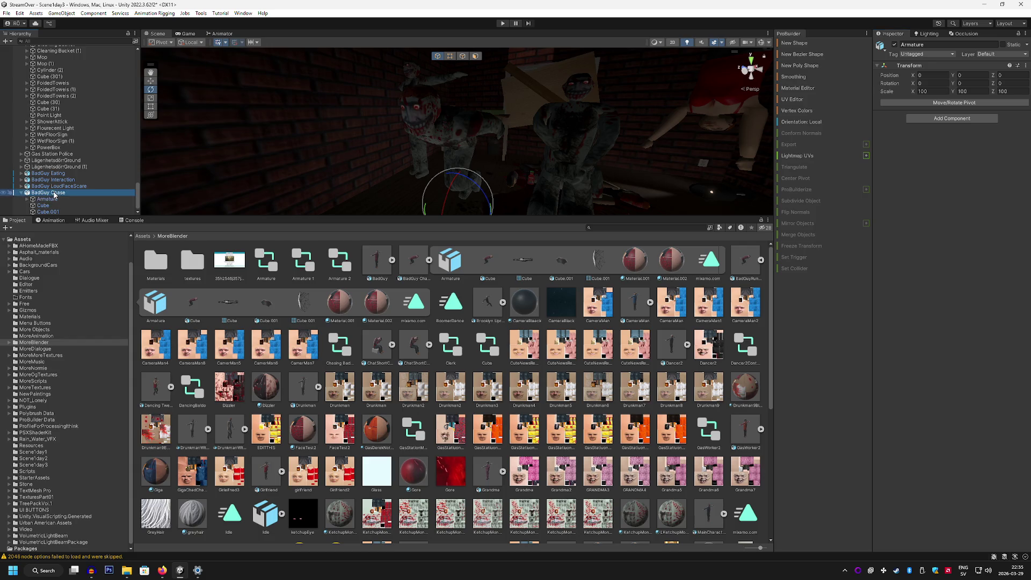
Add an Animator to BadGuy Chase using the Chasing Badguy controller, then run the game.
left_click(974, 139)
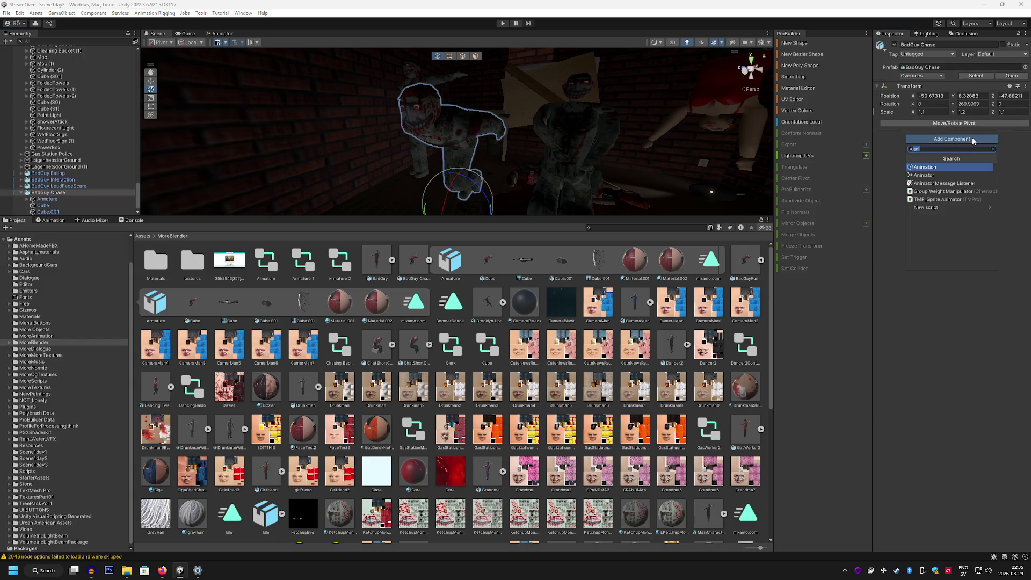
left_click(932, 176)
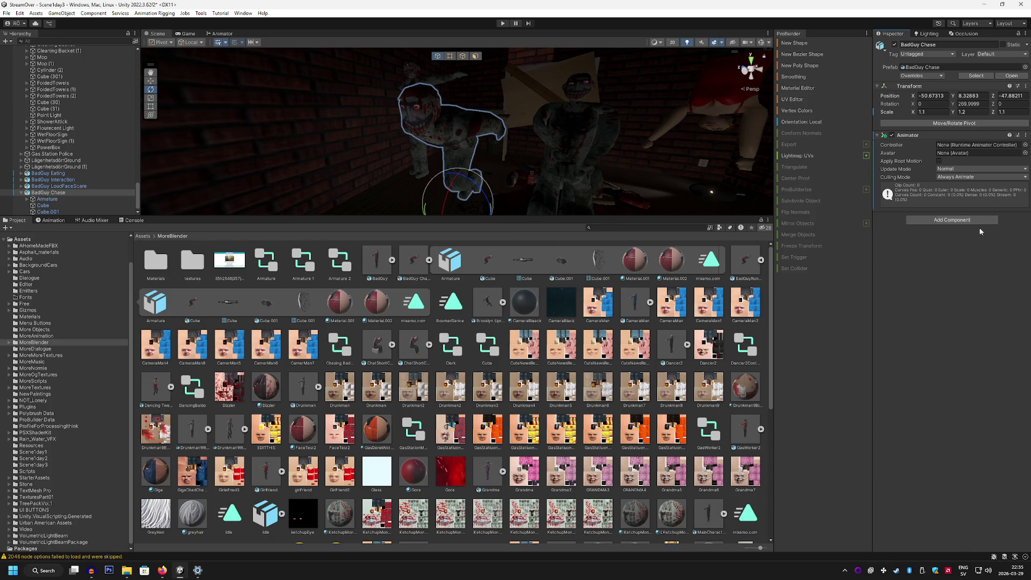
left_click(1025, 145)
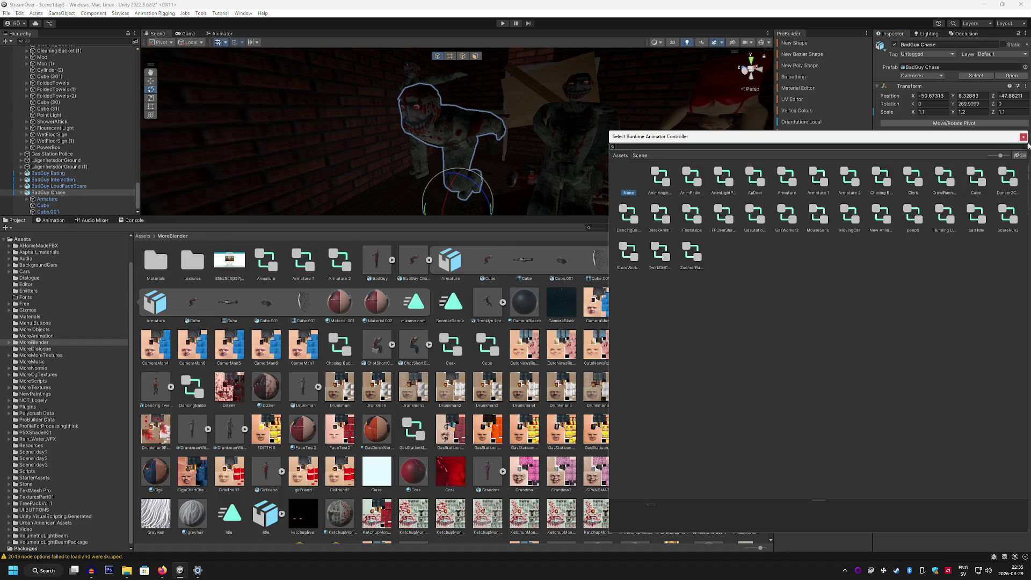
type("chase")
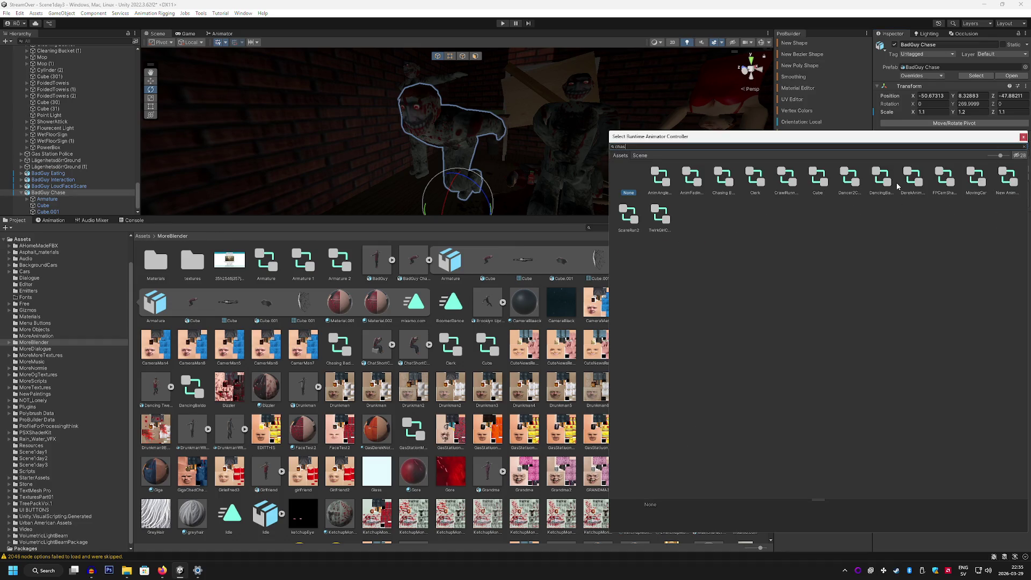
double_click(657, 172)
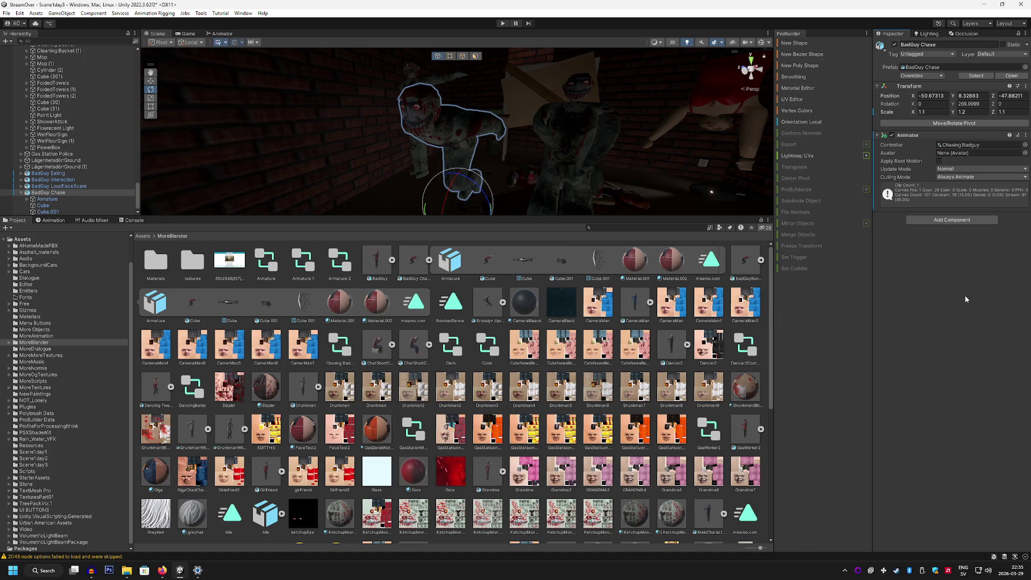
left_click(707, 261)
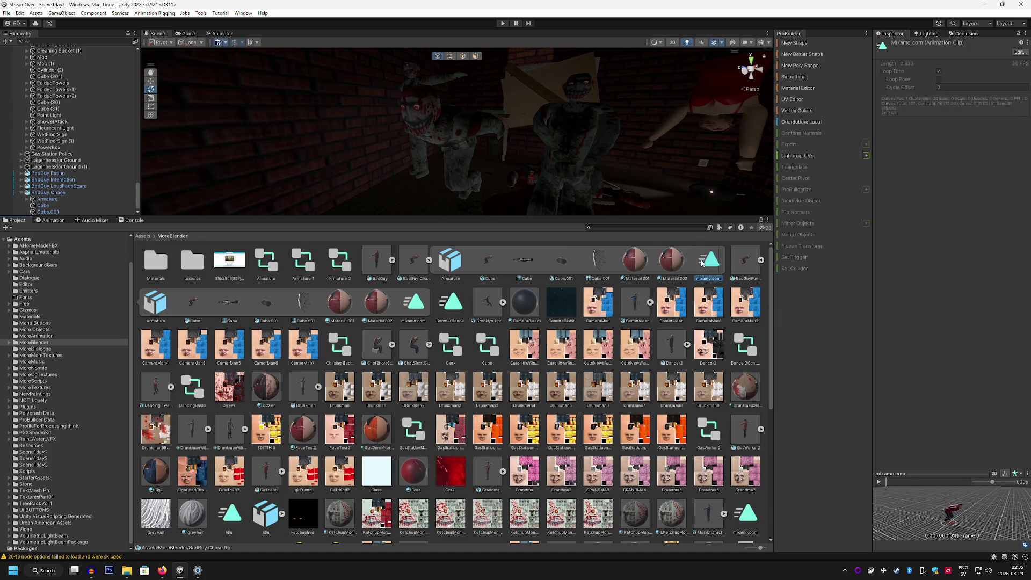
key("ctrl+p")
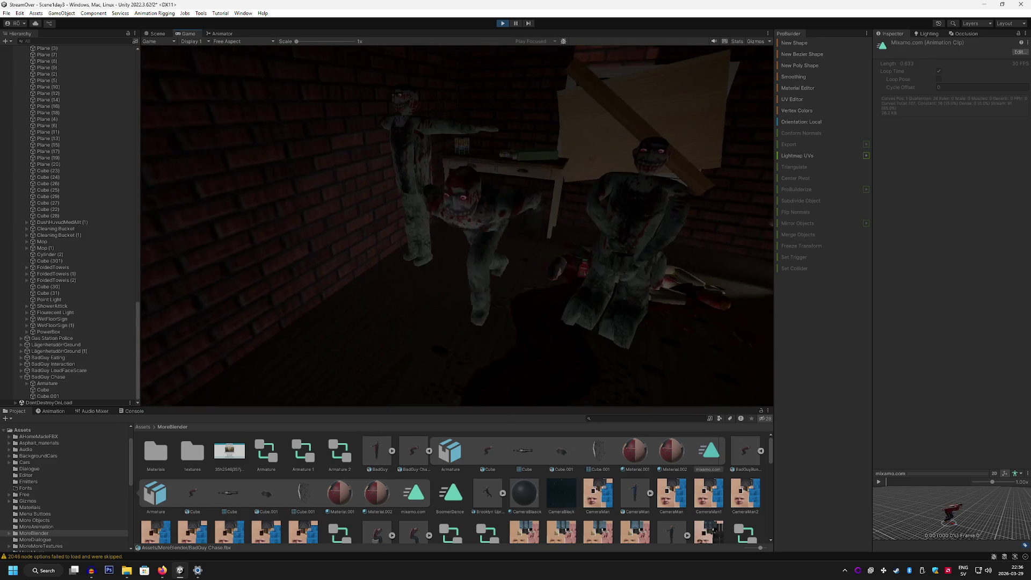
Exit play mode, go back to the Scene view and select BadGuy Chase's Armature.
left_click(502, 24)
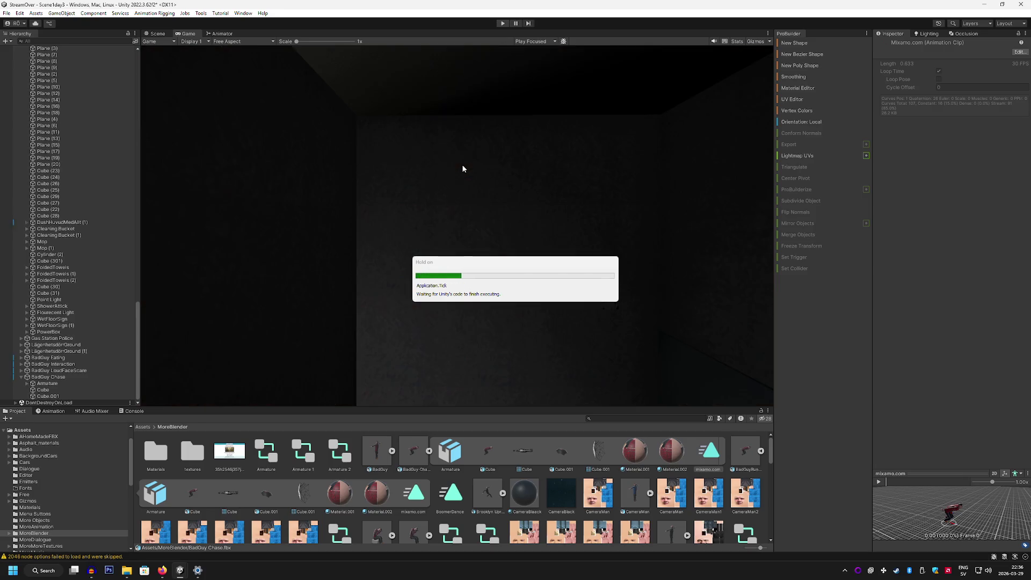
left_click(161, 41)
left_click(158, 33)
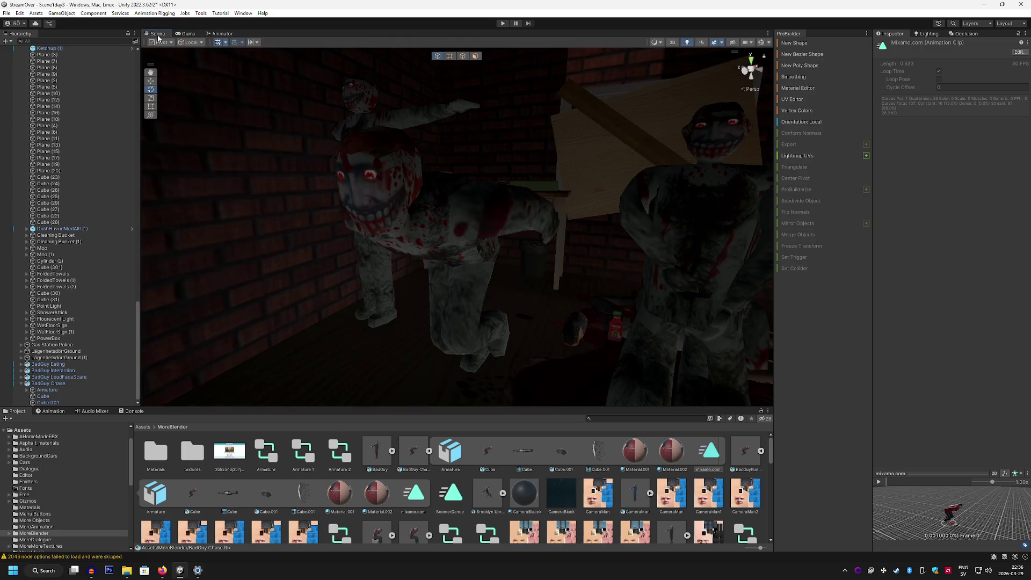
left_click(35, 391)
Expand the Armature through Hips, Spine, Spine1 and Spine2 to both shoulder bones.
left_click(28, 391)
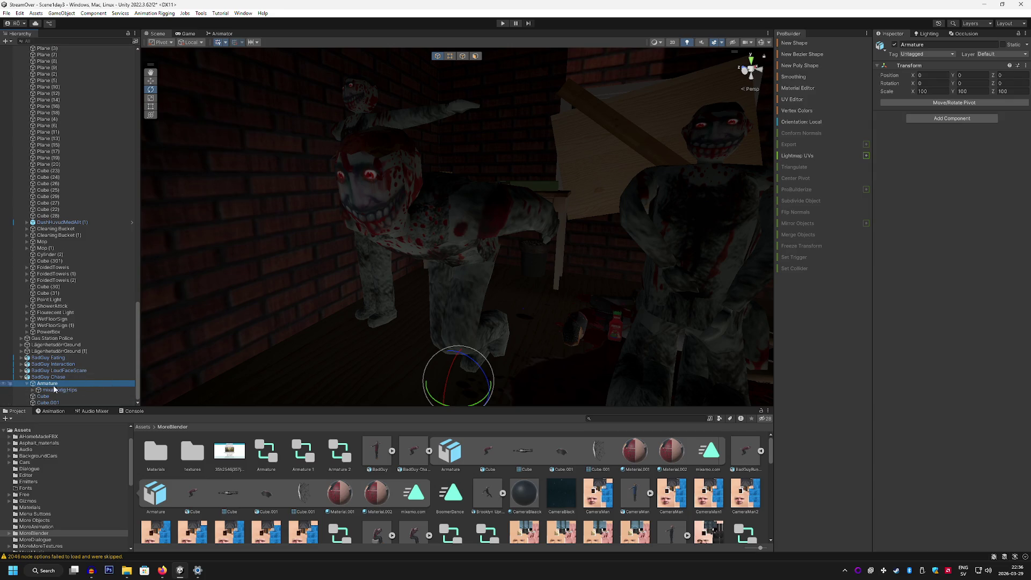
left_click(32, 391)
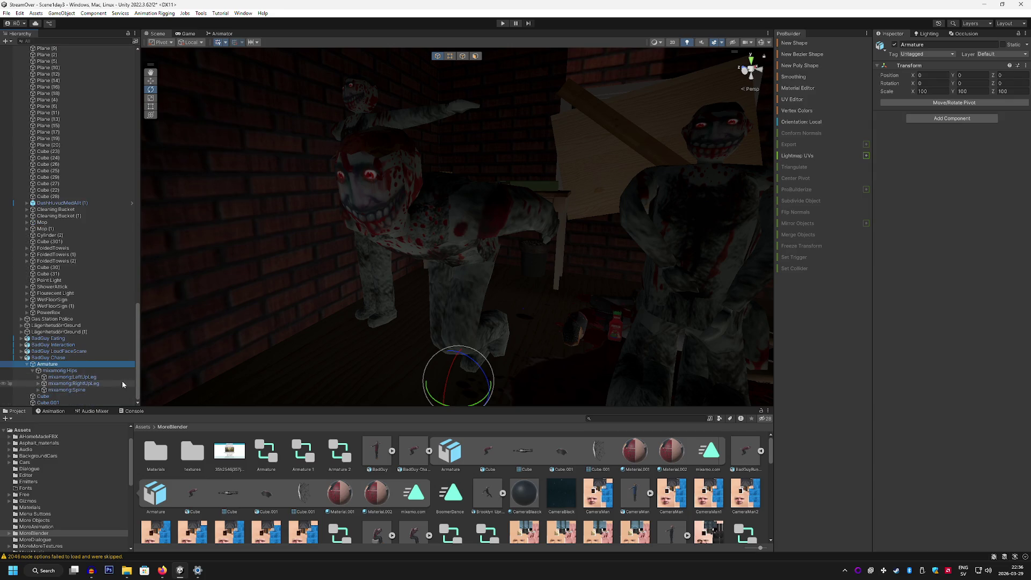
left_click(36, 371)
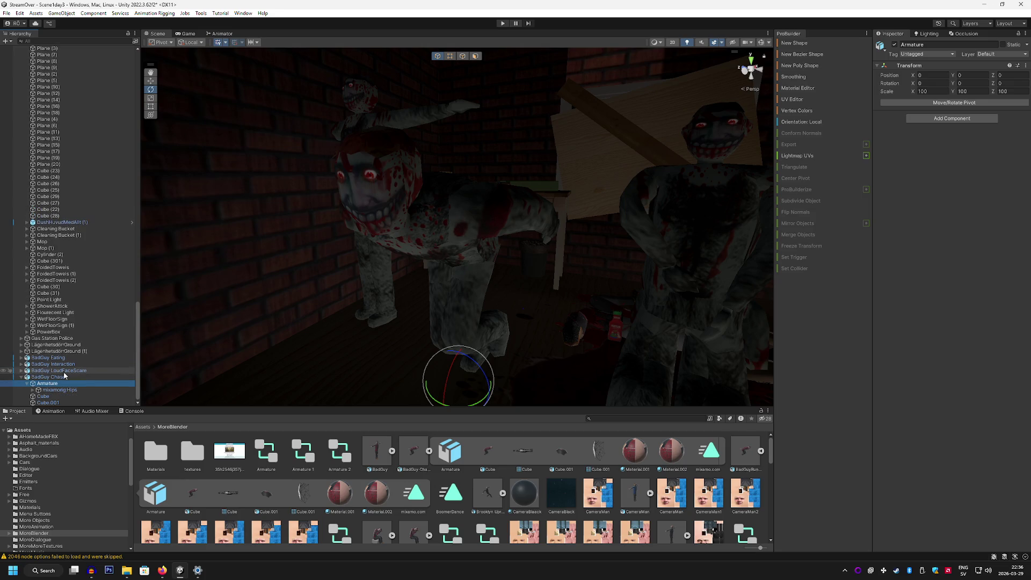
left_click(33, 390)
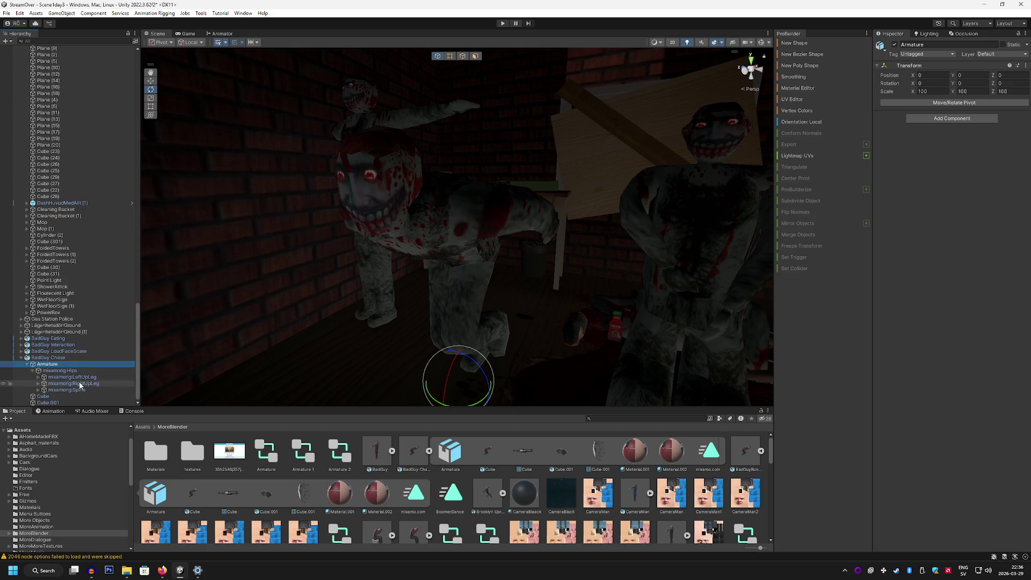
left_click(38, 390)
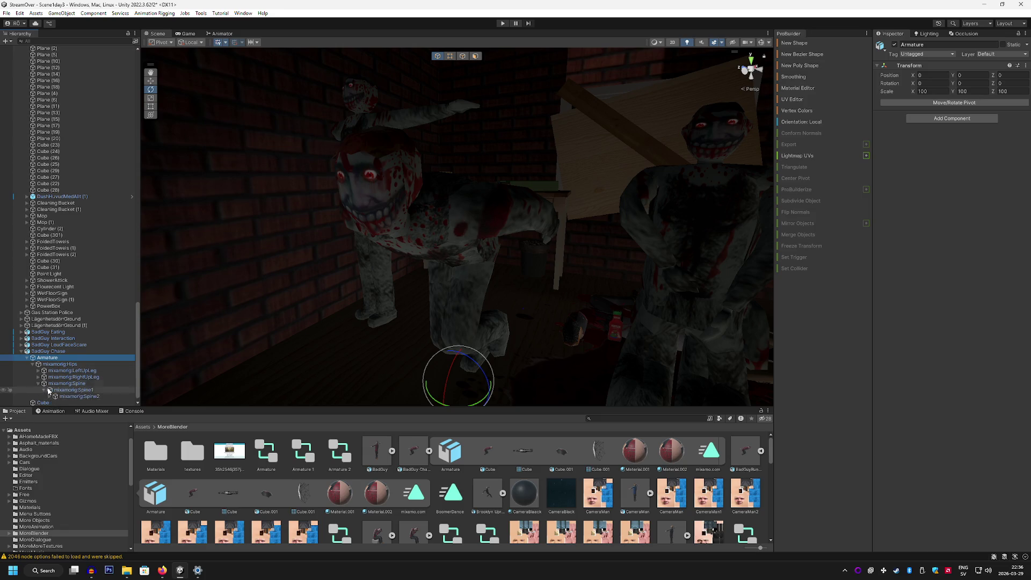
left_click(43, 390)
left_click(49, 390)
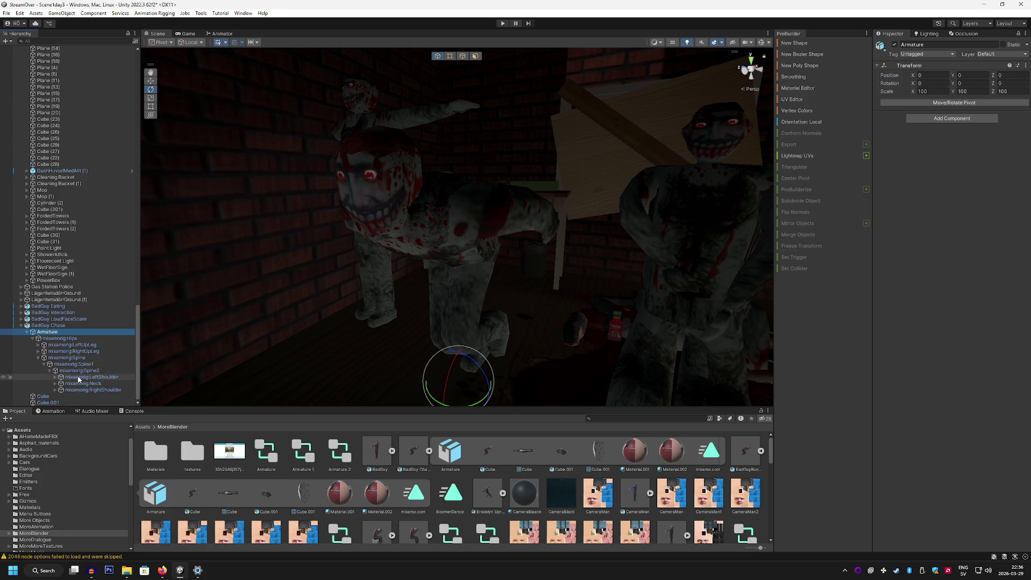
left_click(55, 377)
left_click(55, 396)
Rotate the LeftArm and RightArm bones into new poses and play the game to check them.
left_click(91, 383)
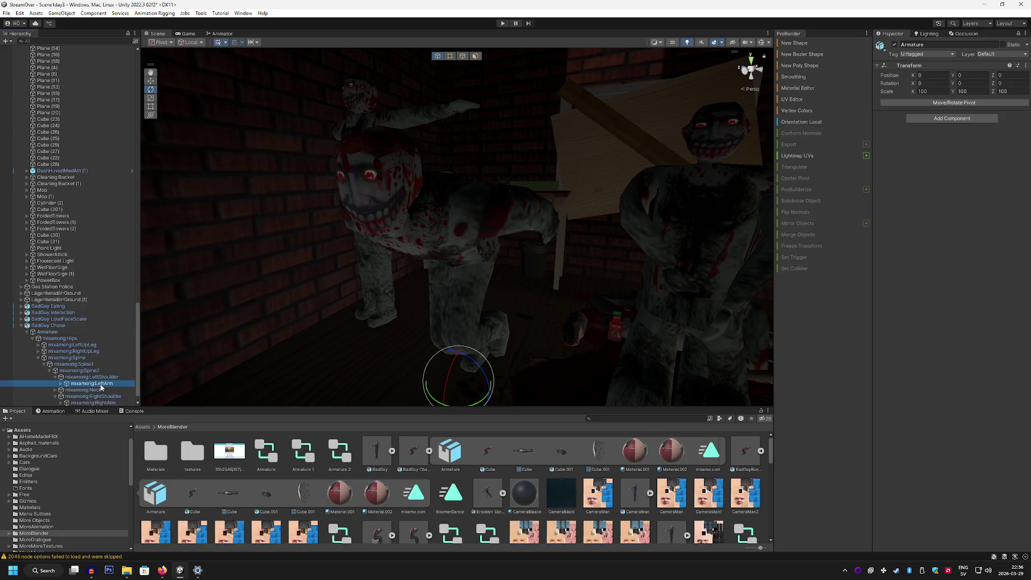
mouse_move(461, 219)
left_mouse_down()
mouse_move(499, 151)
mouse_move(481, 145)
mouse_move(490, 147)
mouse_move(359, 175)
mouse_move(471, 183)
left_mouse_up()
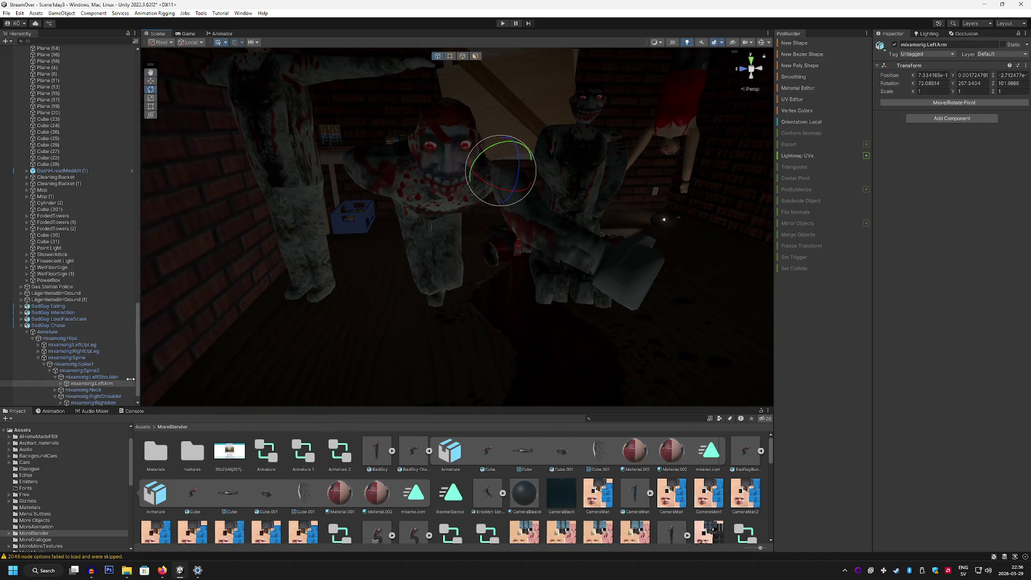
left_click(99, 403)
mouse_move(373, 178)
left_mouse_down()
mouse_move(384, 153)
mouse_move(372, 127)
mouse_move(401, 101)
mouse_move(348, 113)
mouse_move(343, 103)
left_mouse_up()
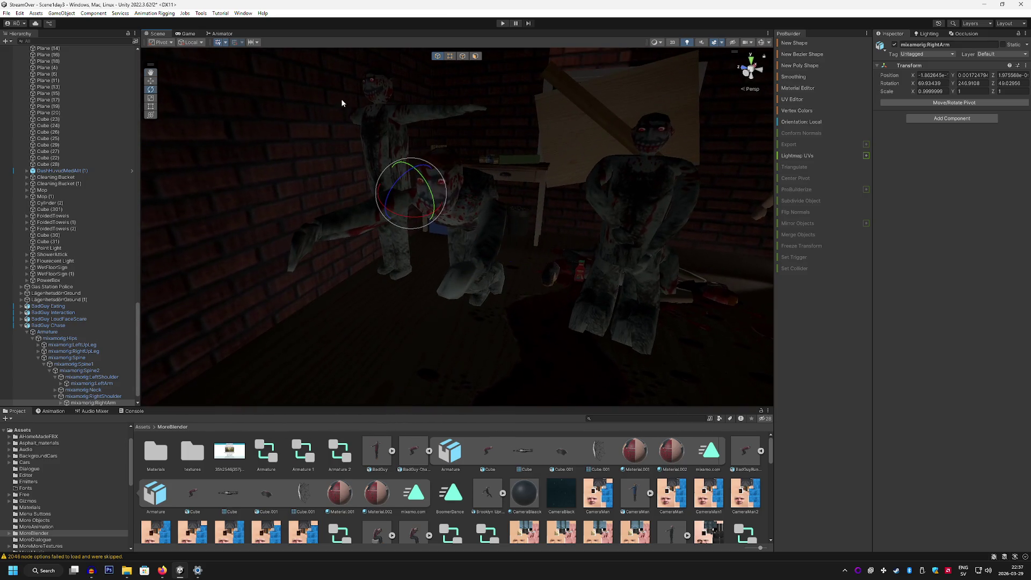
left_click(185, 33)
left_click(502, 23)
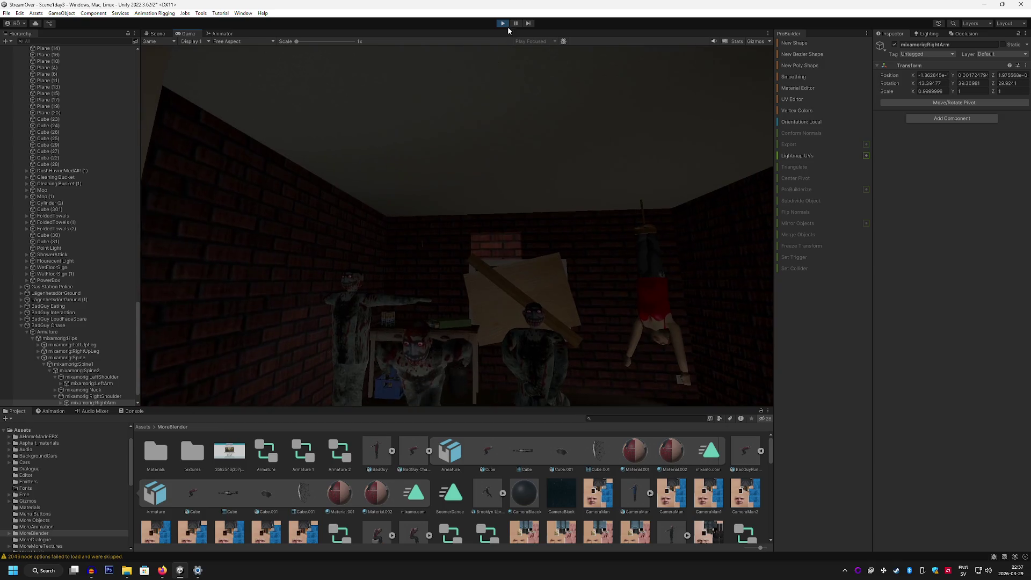
Exit play mode, return to the Scene view and reselect the LeftArm bone.
left_click(503, 23)
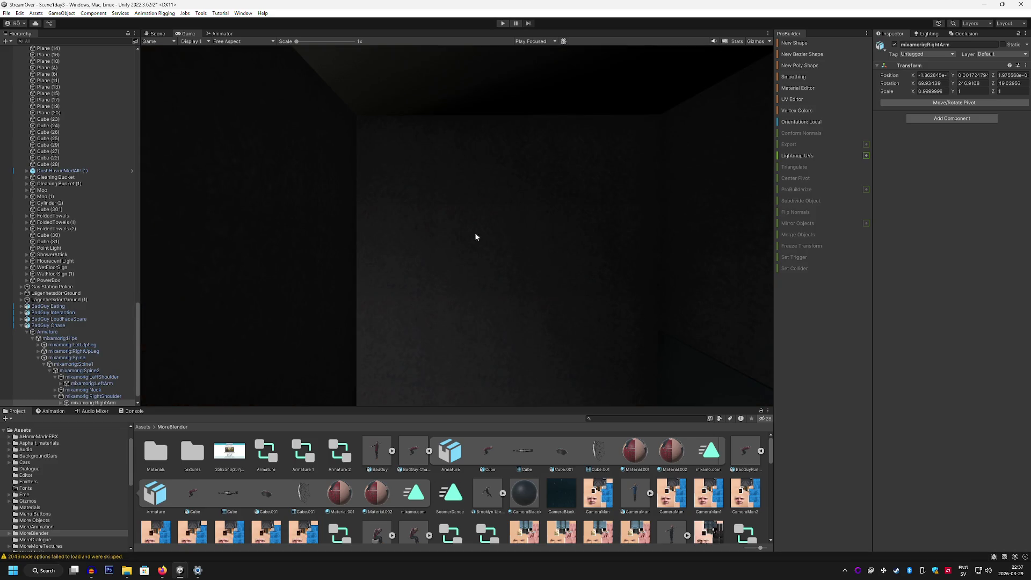
left_click(154, 34)
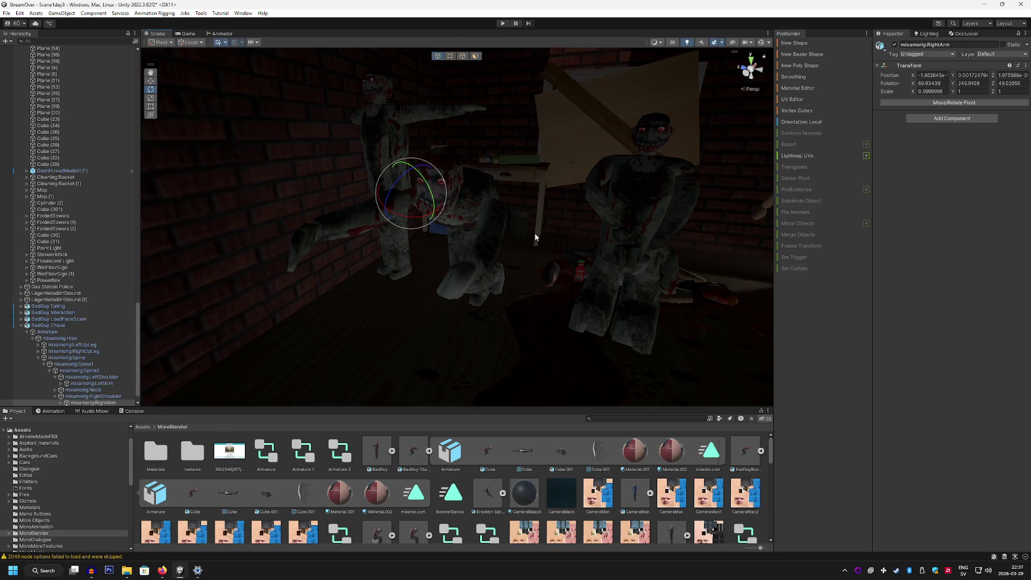
key("Up")
key("Up")
key("Up")
Select BadGuy Chase, dismiss its Add Component list, and browse MoreBlender's Create menu without choosing.
left_click(7, 13)
left_click(19, 54)
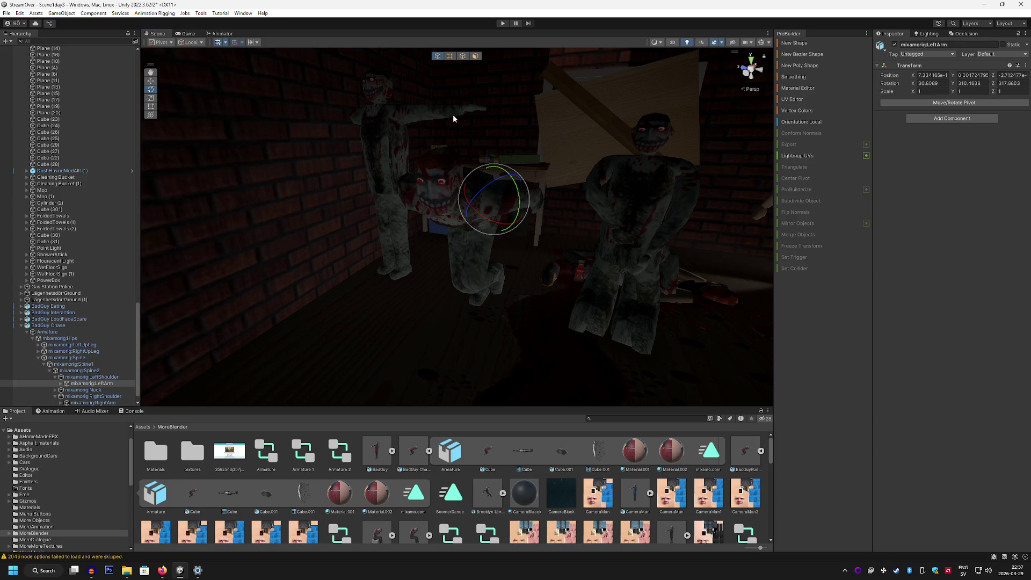
left_click(63, 326)
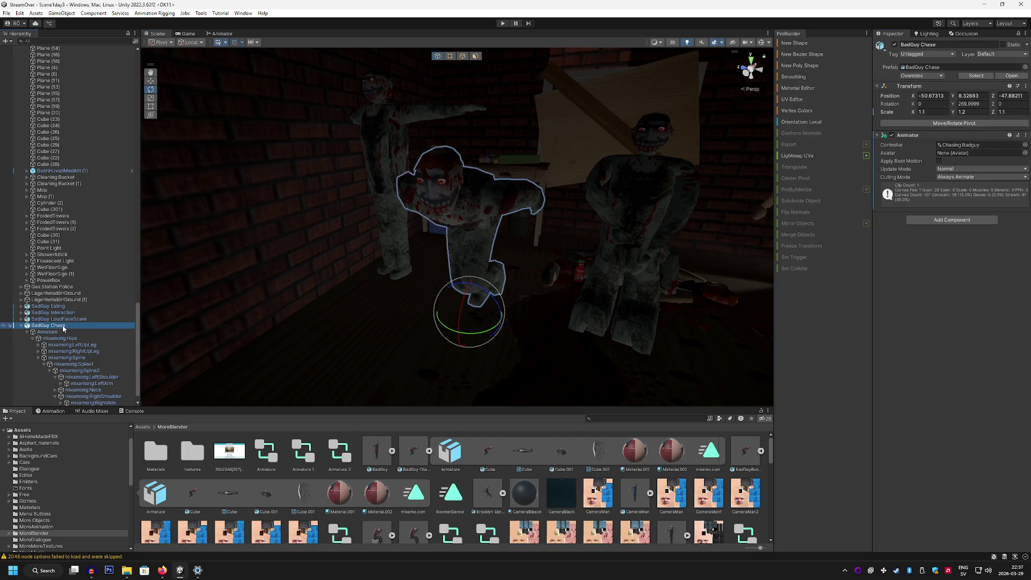
left_click(975, 220)
type("ava")
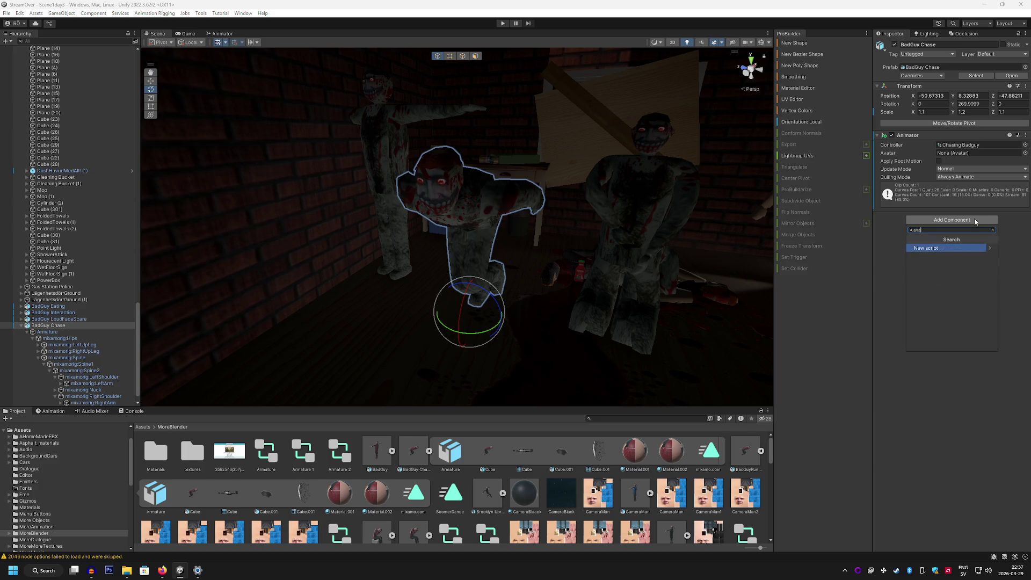
key("Escape")
scroll(617, 509, "down", 3)
scroll(616, 509, "up", 3)
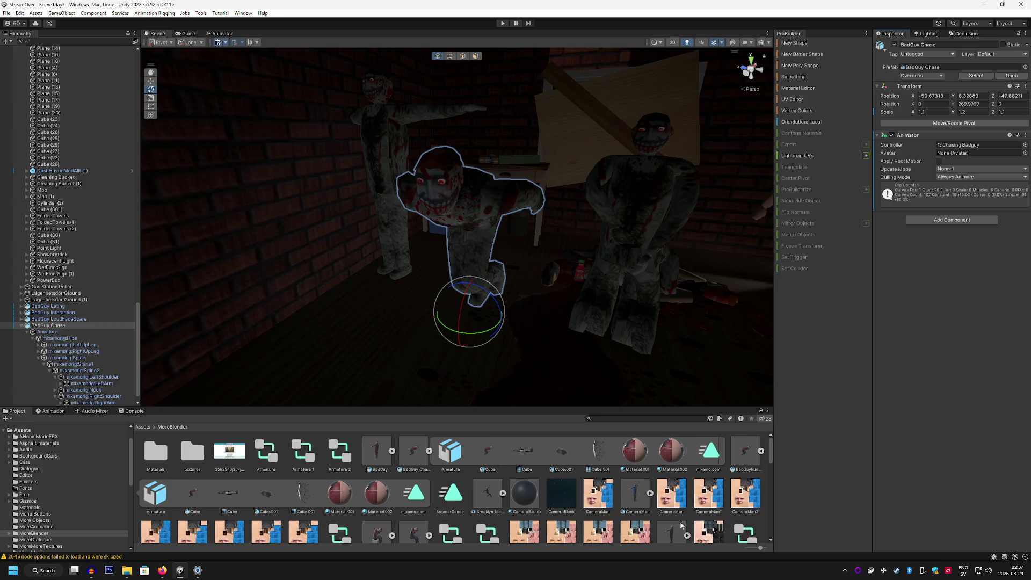
right_click(695, 520)
mouse_move(767, 286)
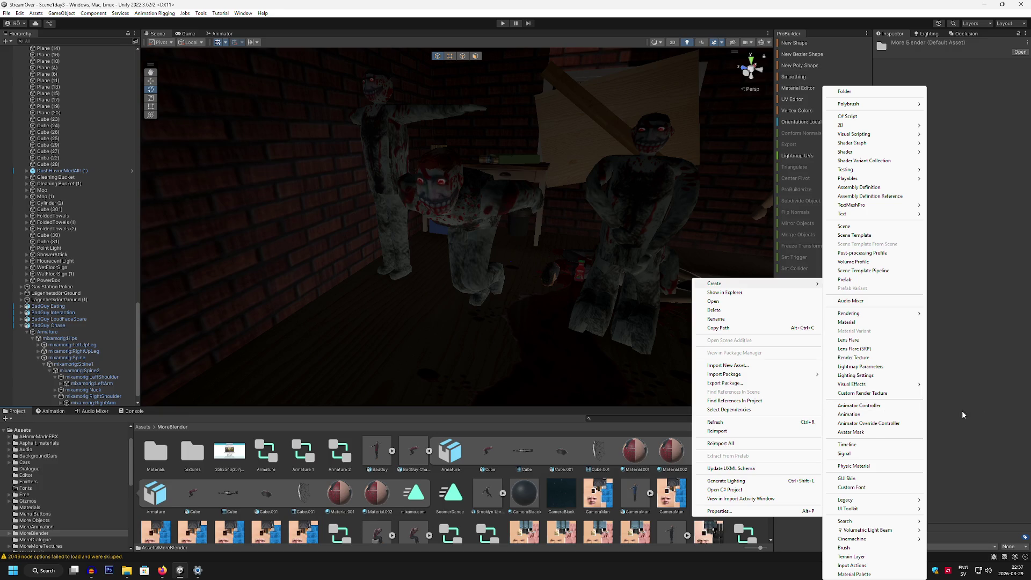
key("Escape")
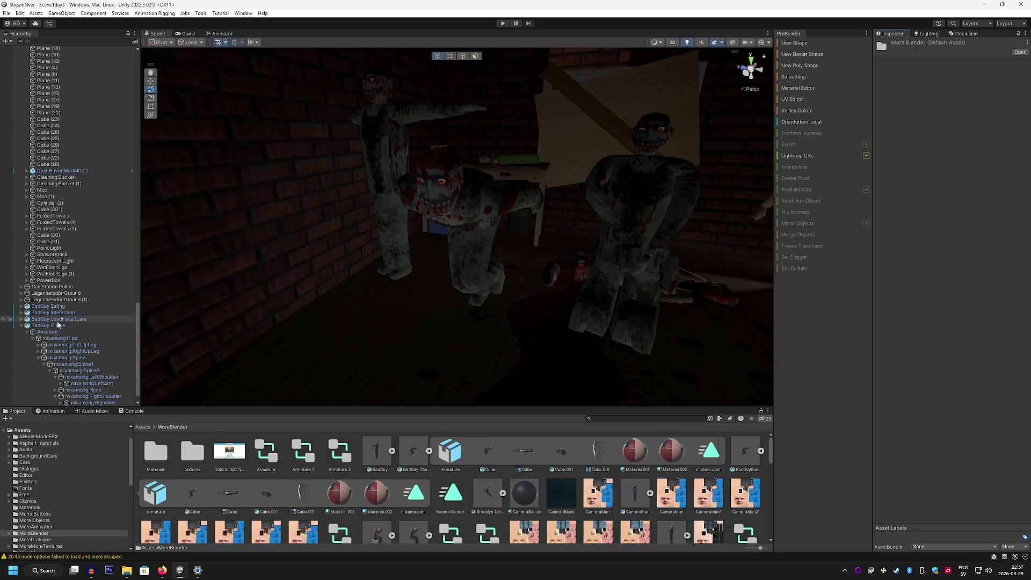
Search components for 'avatar' on BadGuy Chase, cancel, and reopen MoreBlender's asset creation menu.
left_click(98, 326)
left_click(947, 220)
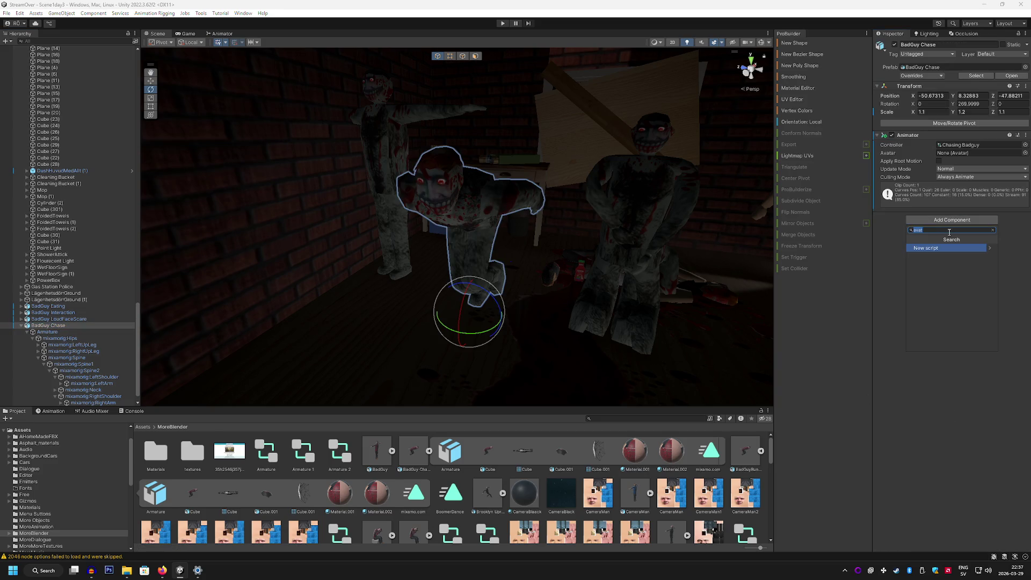
type("avatar")
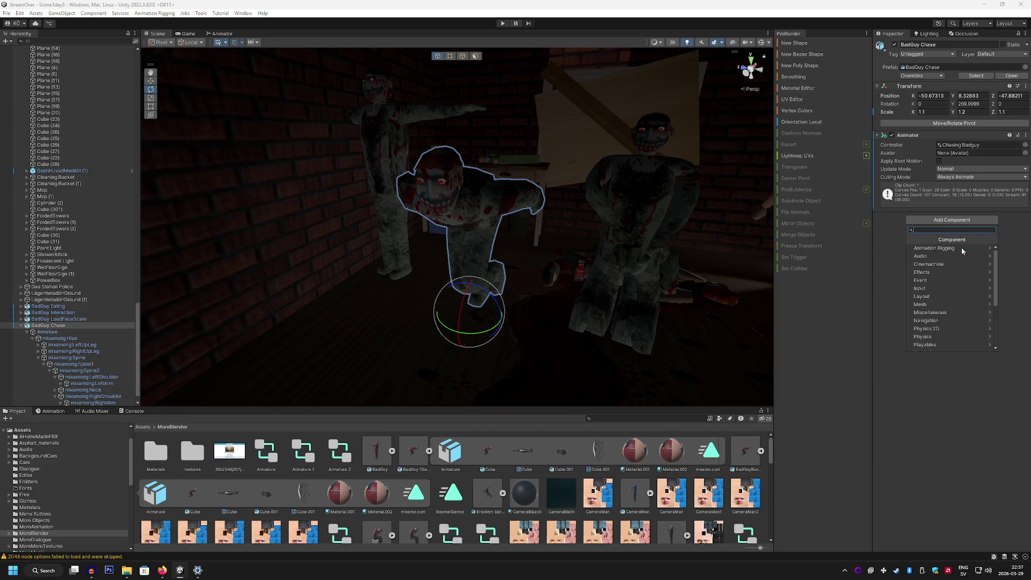
left_click(927, 451)
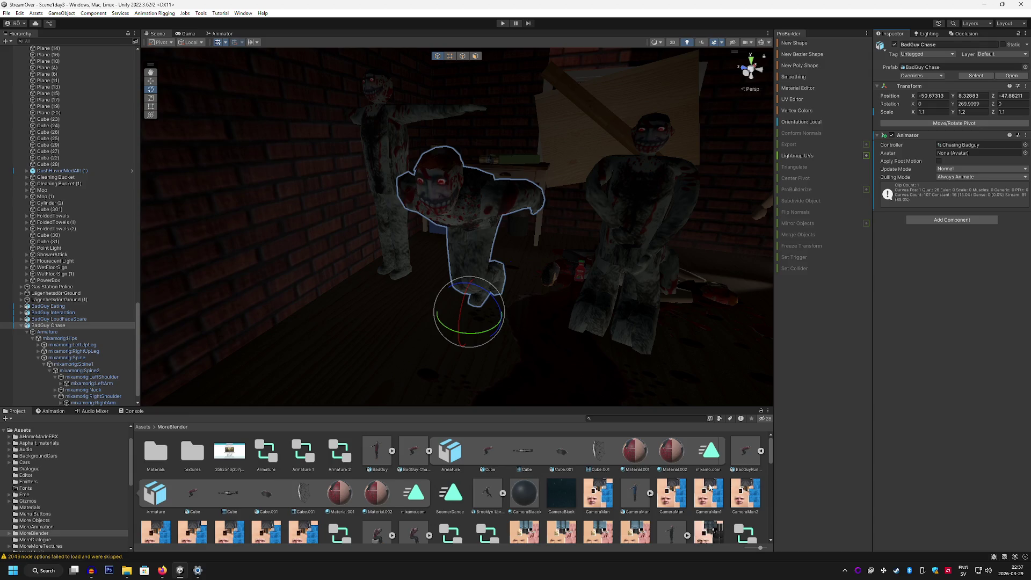
scroll(750, 484, "down", 5)
scroll(695, 482, "down", 8)
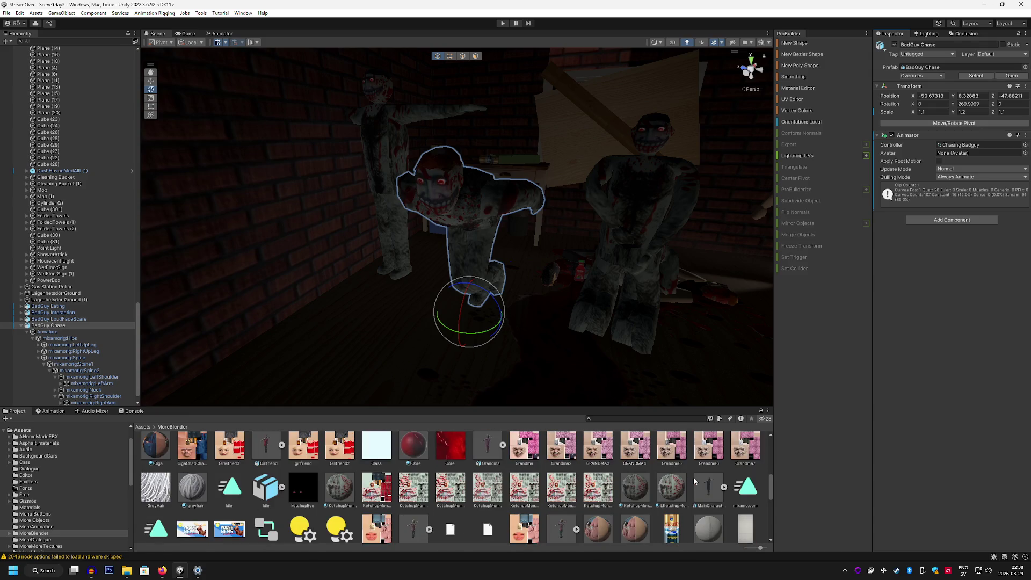
scroll(693, 481, "down", 3)
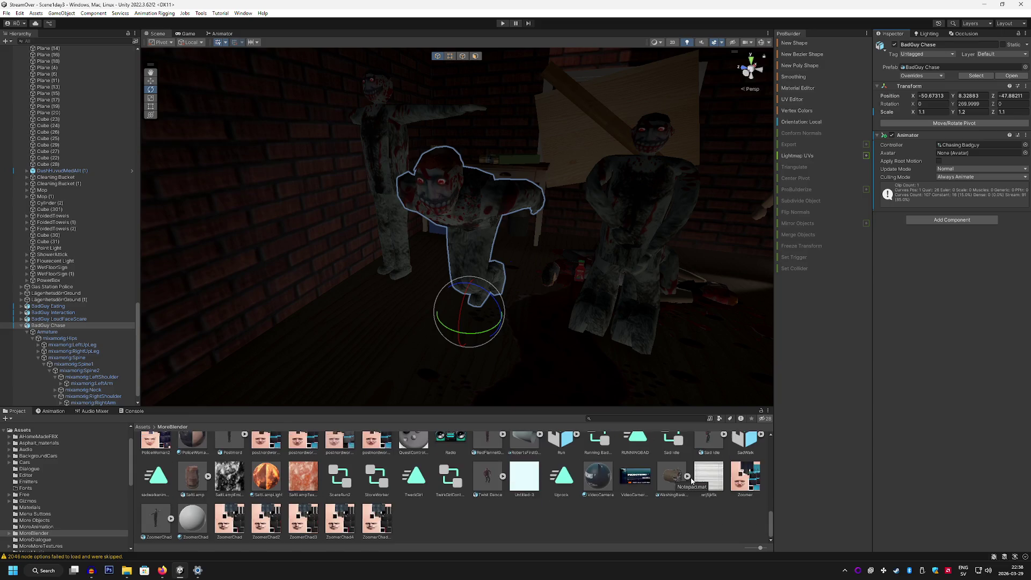
left_click(683, 532)
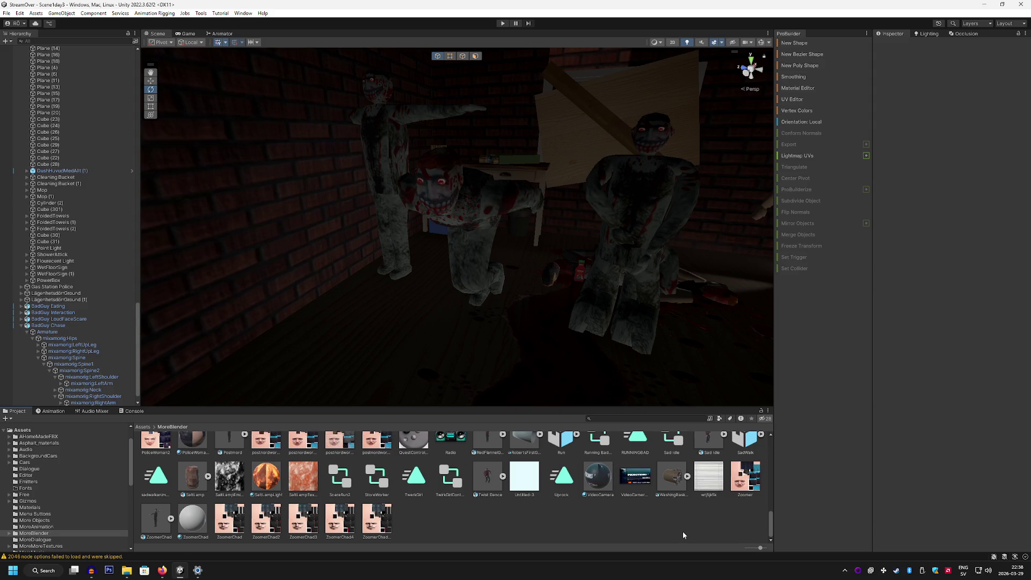
right_click(604, 523)
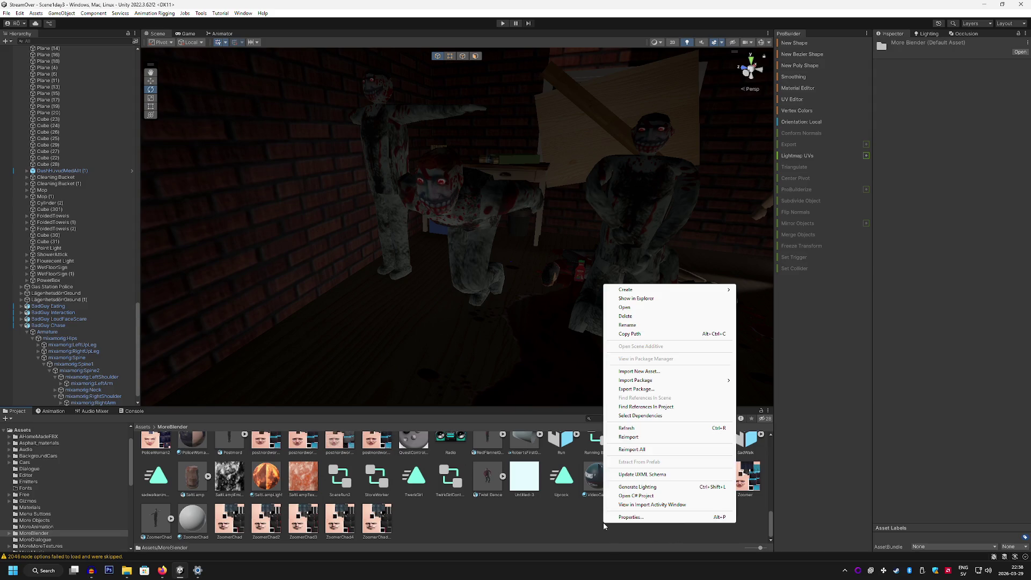
Create an Avatar Mask asset in MoreBlender and name it Chasing Monster.
mouse_move(660, 293)
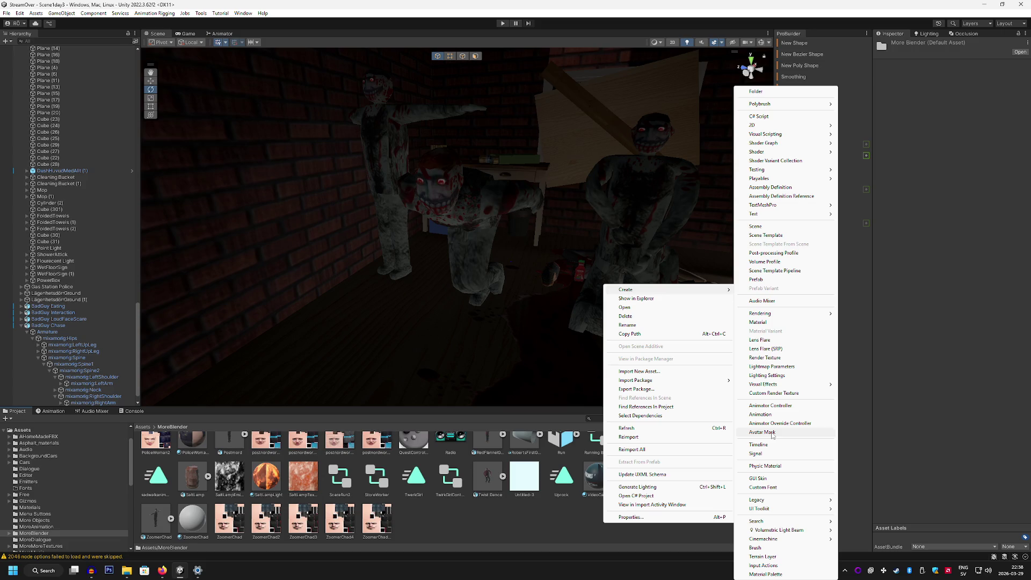
left_click(763, 433)
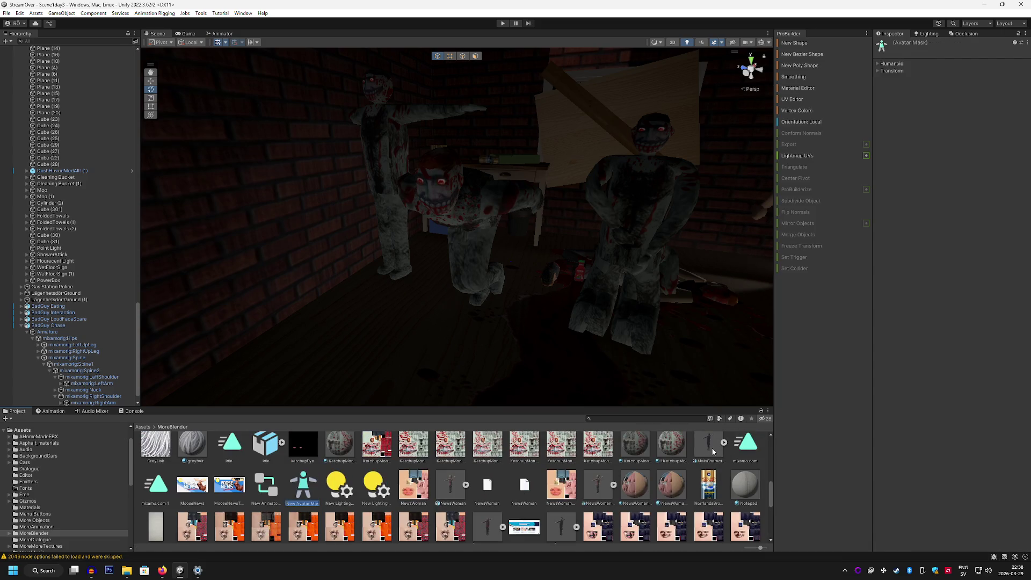
type("Ch")
type("ter")
key("Return")
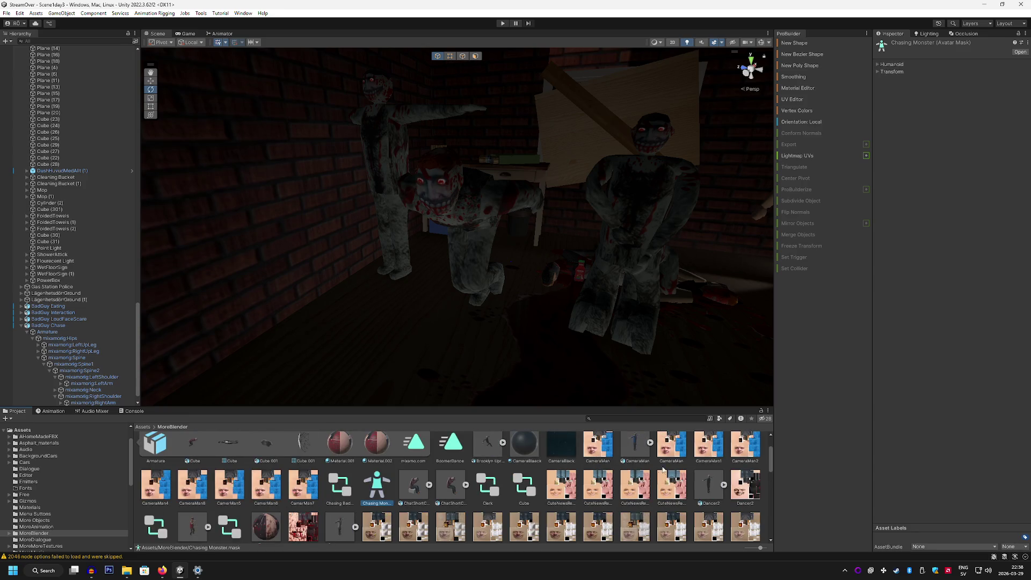
scroll(638, 487, "up", 1)
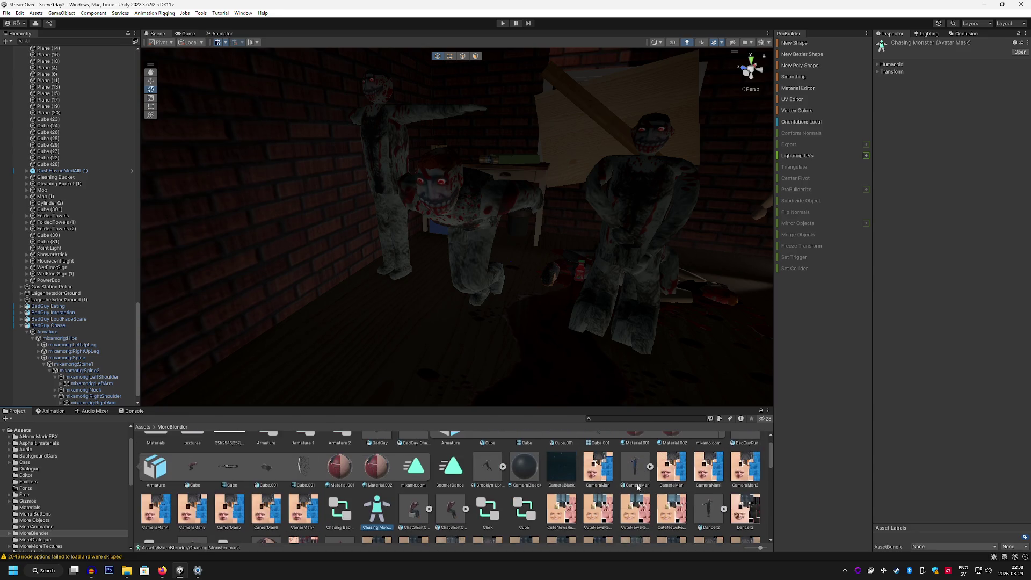
Expand the mask's Humanoid and Transform sections, trying BadGuy Chase as the skeleton source.
left_click(878, 65)
left_click(878, 225)
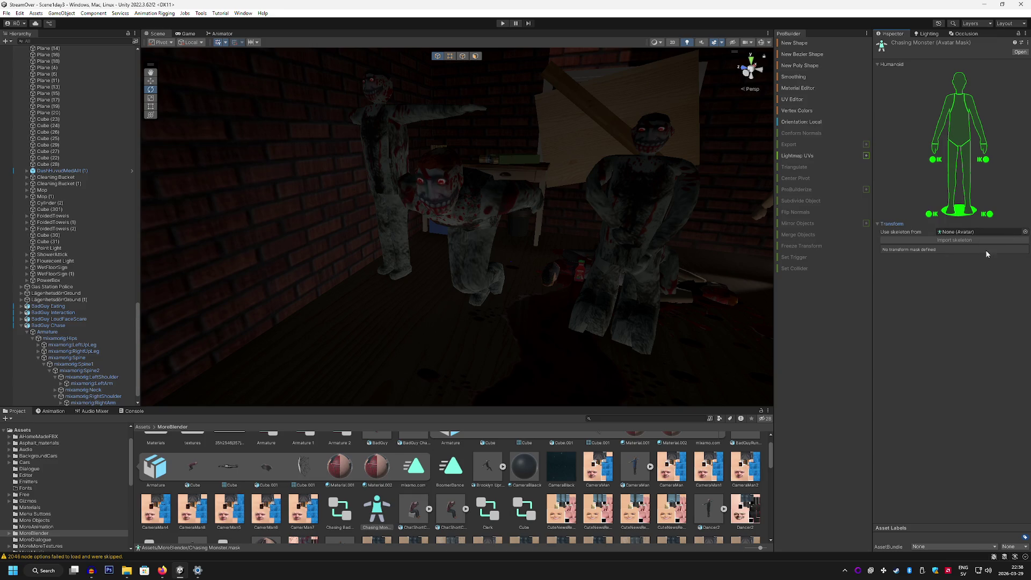
scroll(581, 461, "up", 1)
mouse_move(418, 458)
left_mouse_down()
mouse_move(645, 349)
mouse_move(967, 230)
mouse_move(1023, 235)
left_mouse_up()
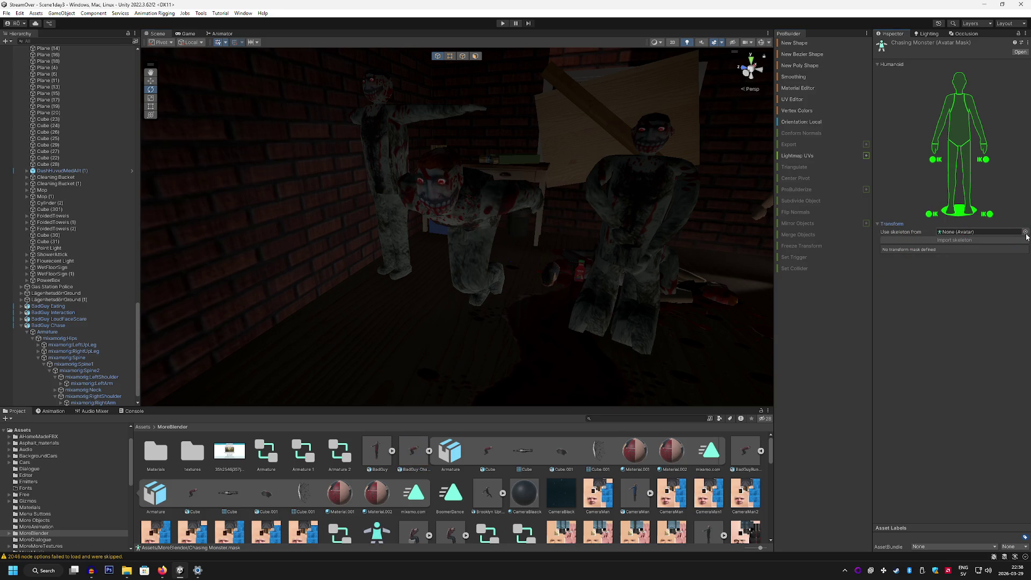
left_click(1025, 232)
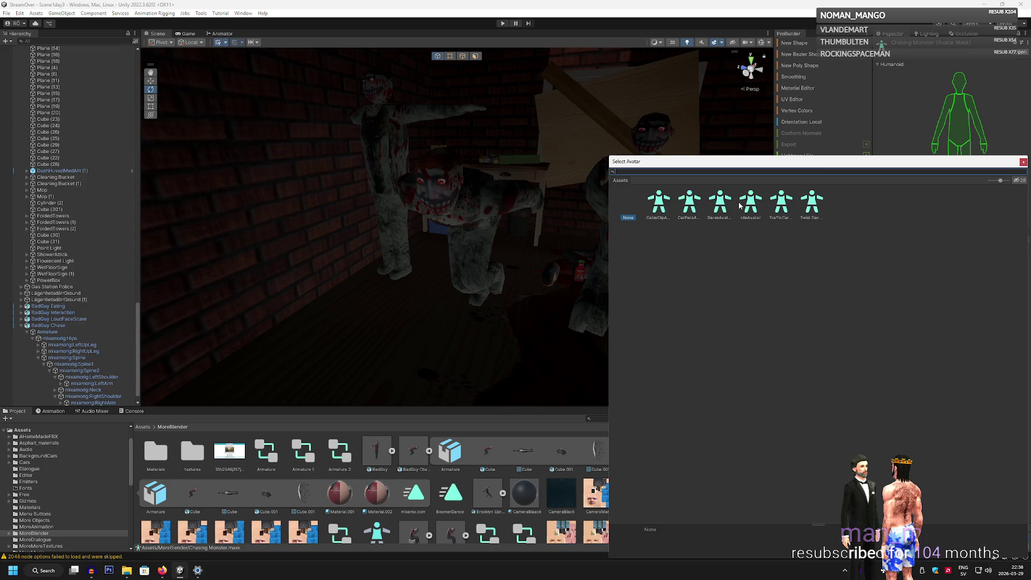
left_click(1024, 162)
left_click(955, 304)
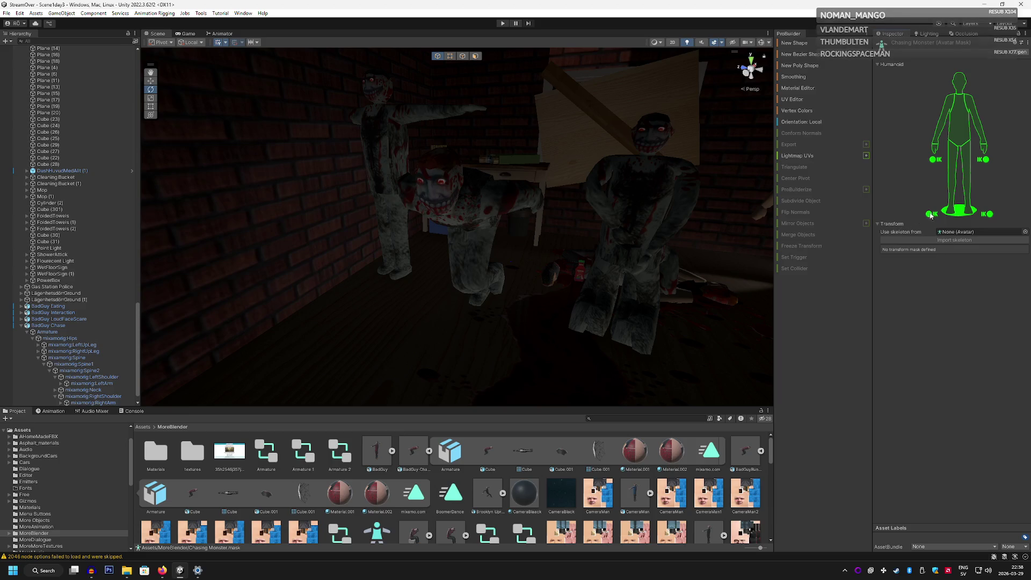
left_click(971, 182)
left_click(973, 180)
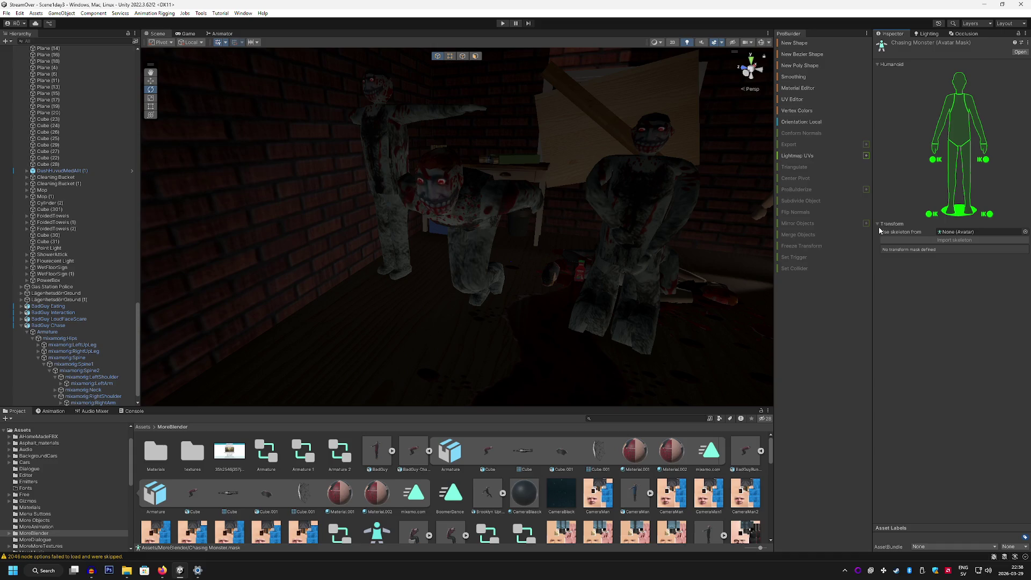
Switch off the head, left and right arms, and both hand IK in the Chasing Monster mask.
left_click(960, 82)
left_click(949, 111)
left_click(977, 108)
left_click(984, 149)
left_click(936, 149)
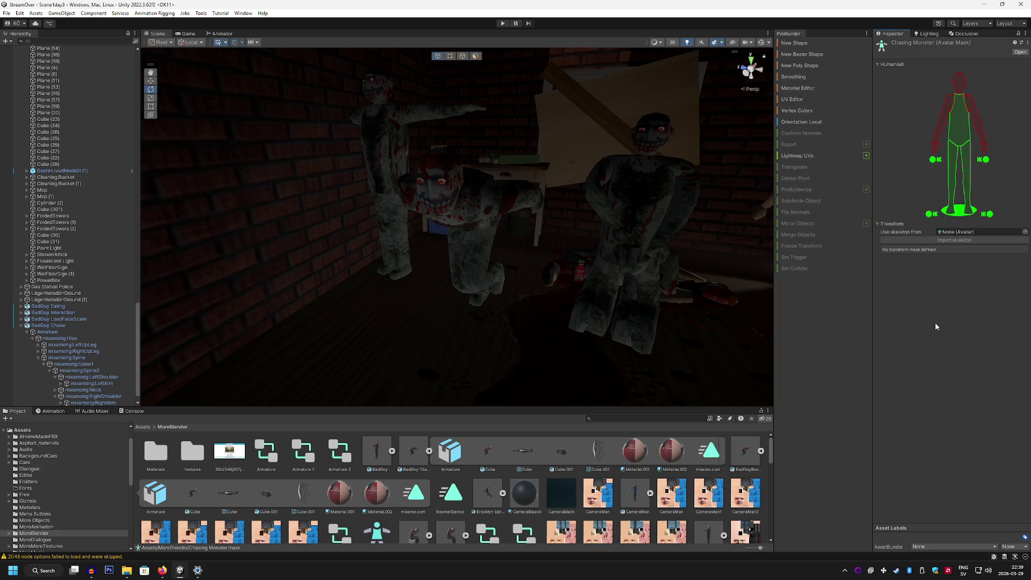
scroll(80, 355, "down", 1)
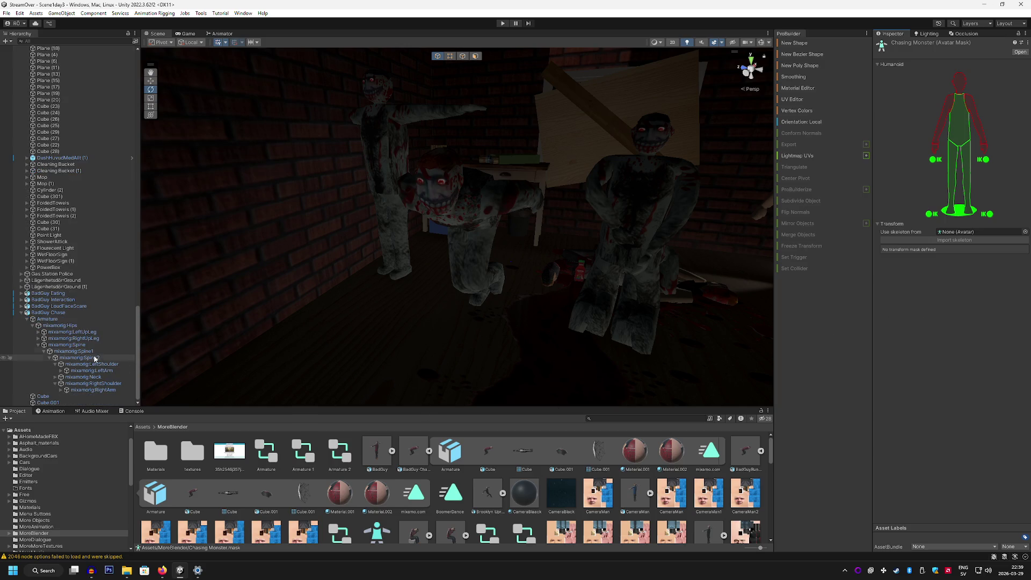
left_click(48, 312)
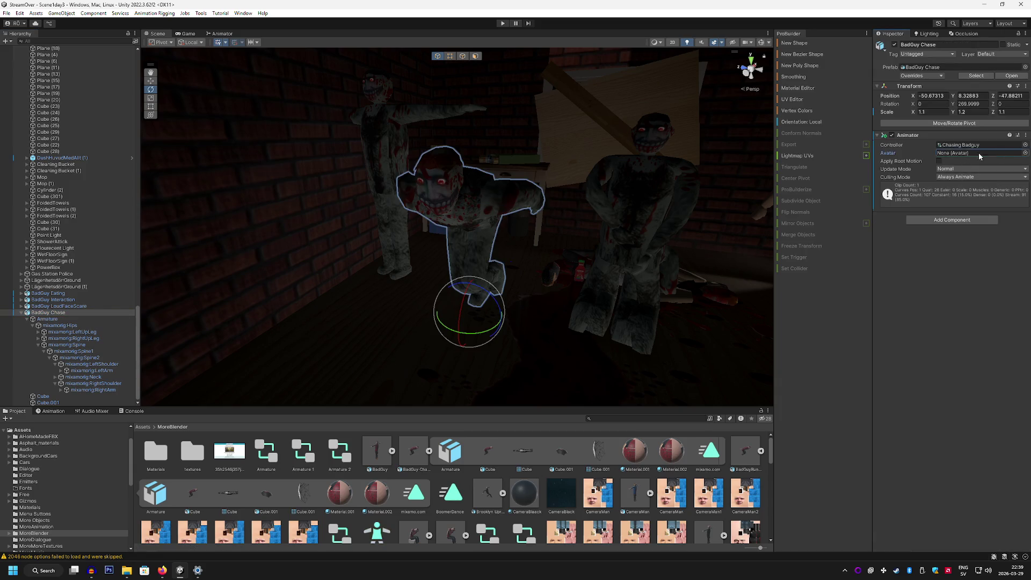
left_click(1025, 153)
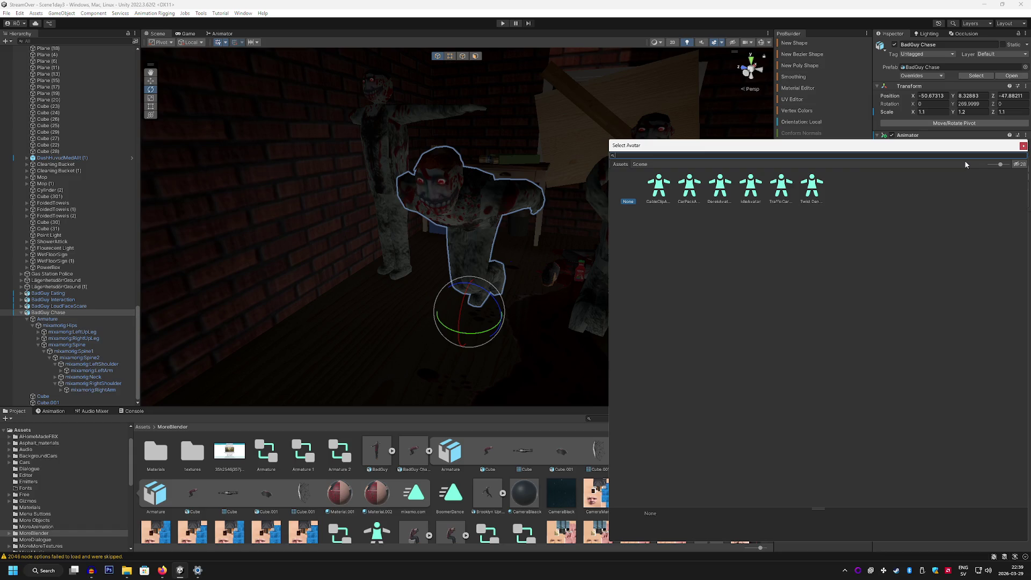
left_click(1023, 146)
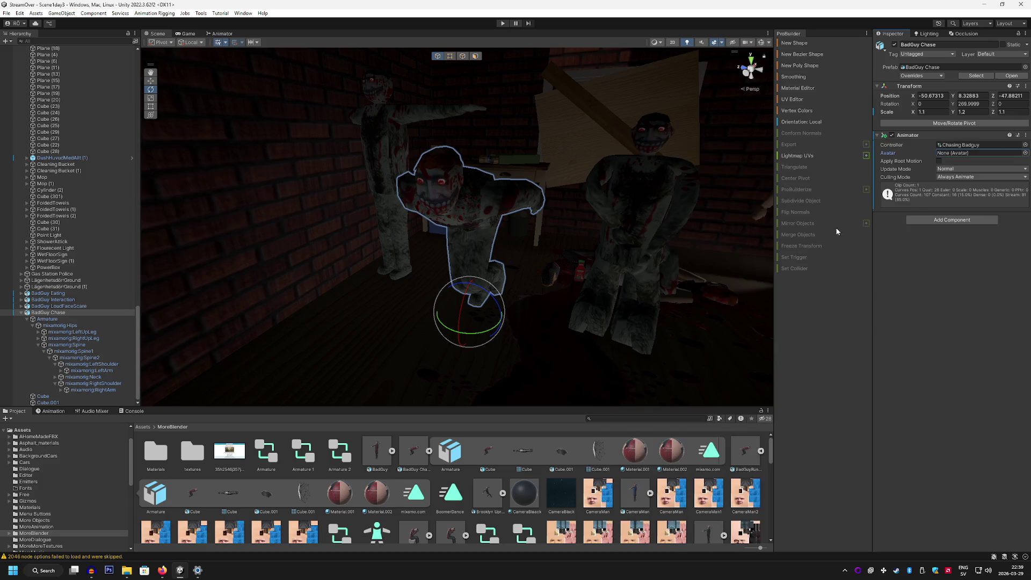
scroll(450, 494, "down", 2)
left_click(370, 494)
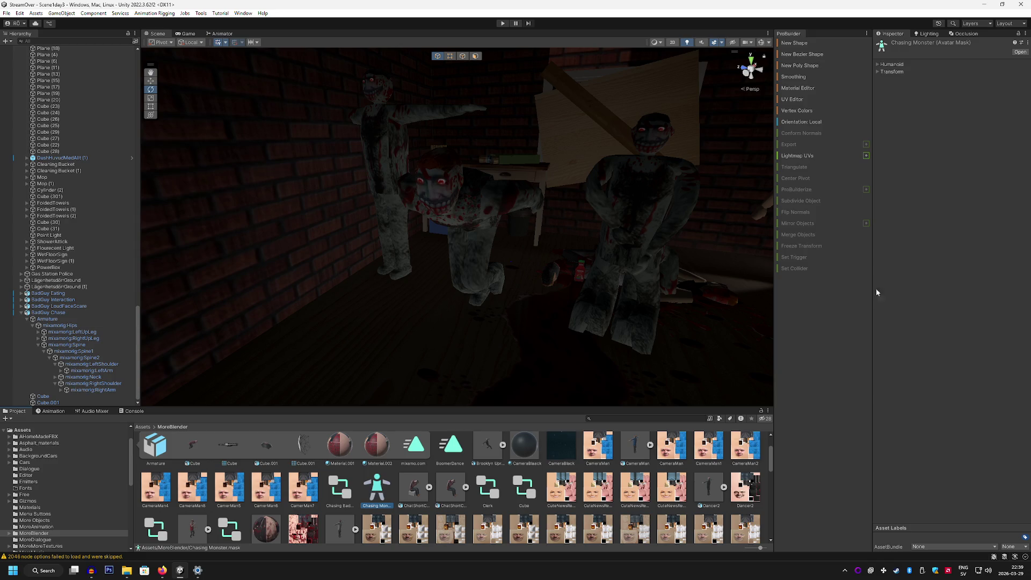
mouse_move(369, 485)
left_mouse_down()
mouse_move(121, 337)
mouse_move(51, 317)
left_mouse_up()
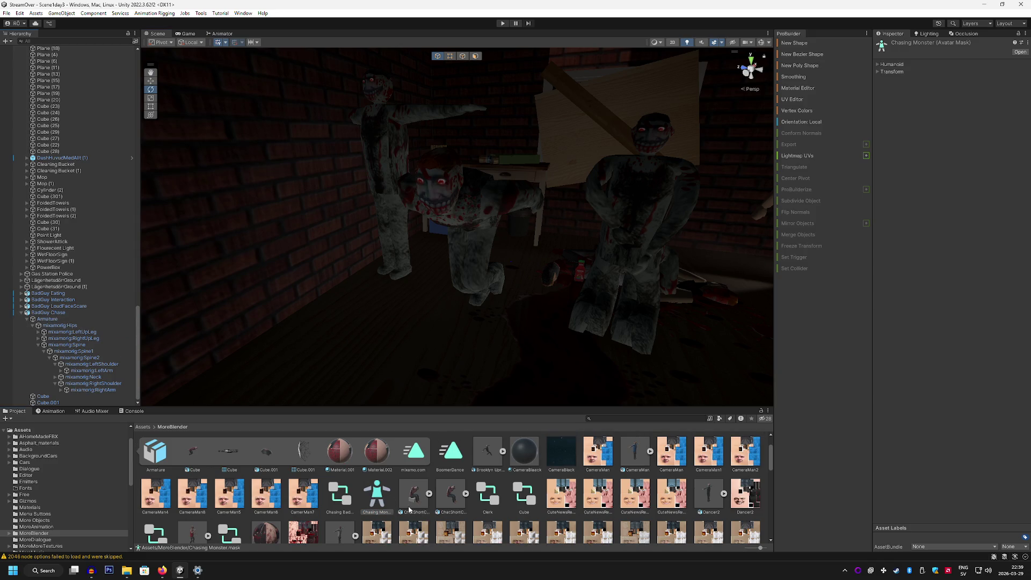
right_click(380, 501)
left_click(379, 501)
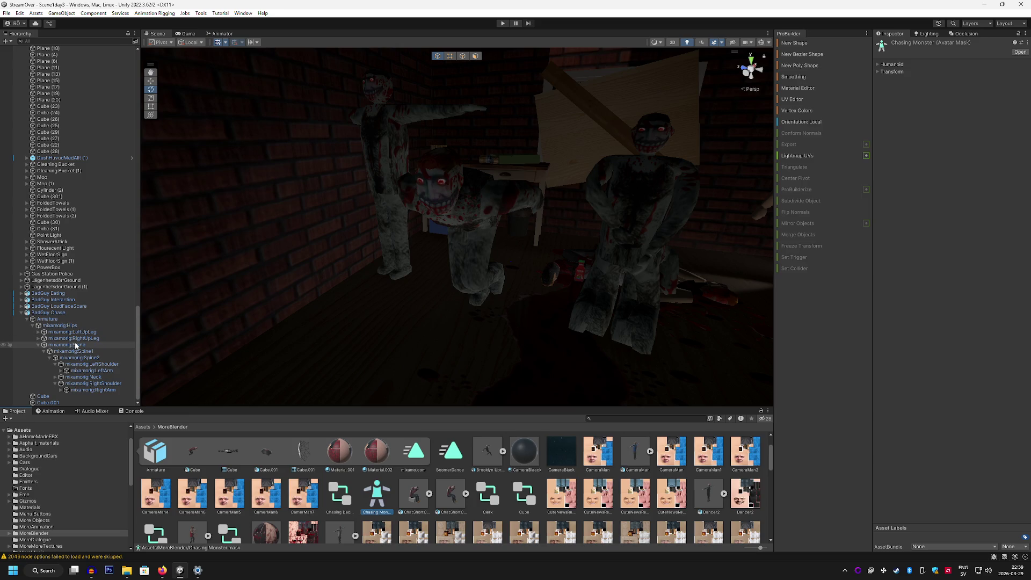
left_click(55, 315)
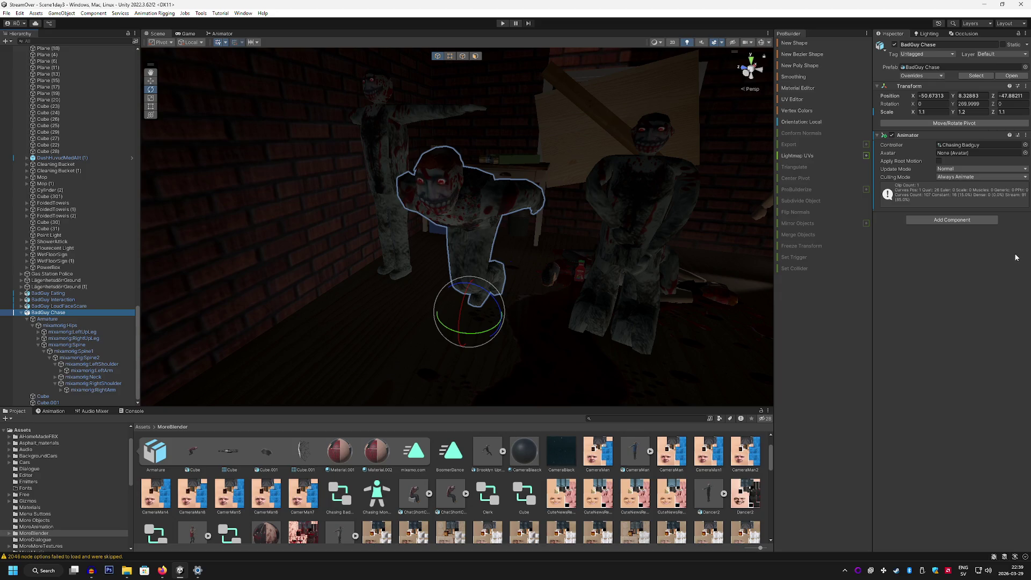
Browse the Animator's Avatar picker in Assets and Scene, then close it with no avatar assigned.
left_click(1024, 154)
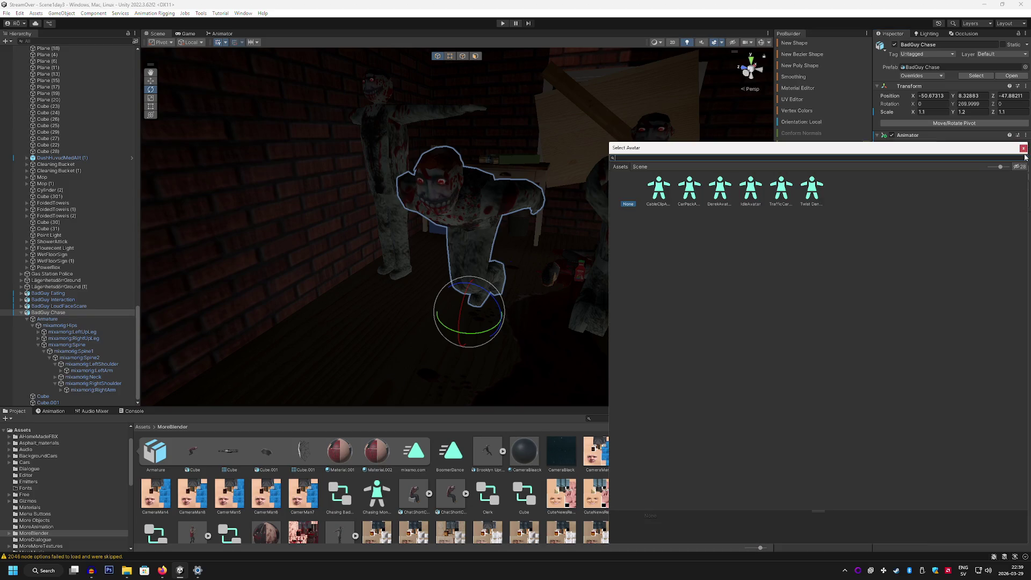
left_click_drag(442, 457, 856, 351)
left_click(1025, 153)
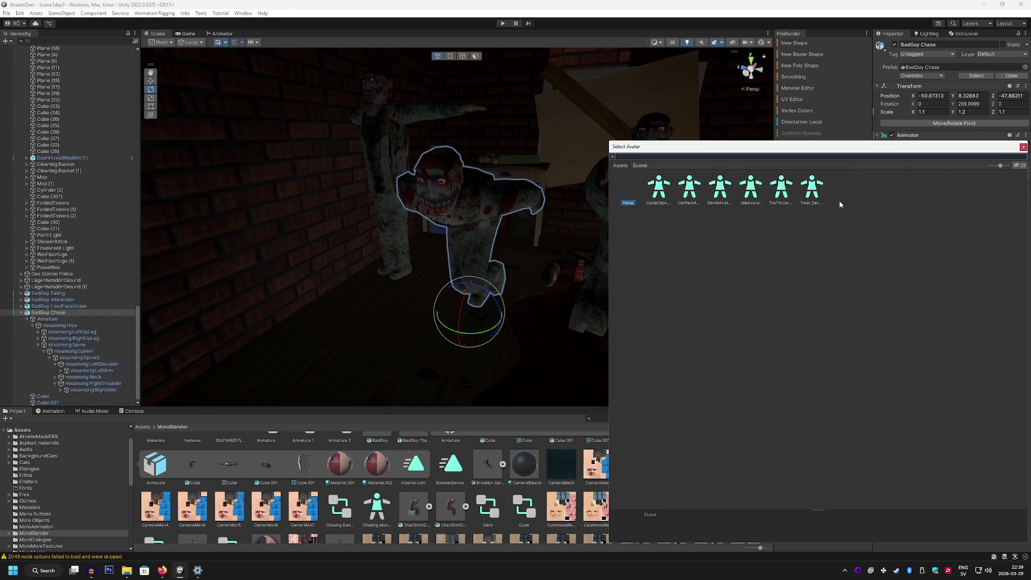
left_click(639, 165)
left_click(620, 166)
left_click(1024, 147)
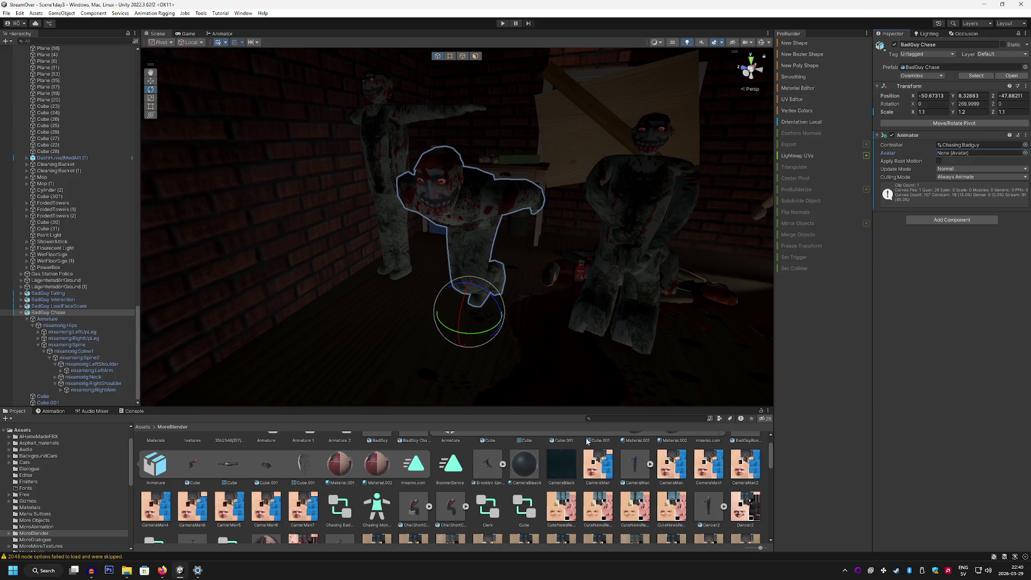
Switch to the Animator window showing the Chasing Badguy Base Layer state graph.
scroll(580, 461, "up", 1)
scroll(580, 461, "down", 1)
scroll(580, 460, "up", 1)
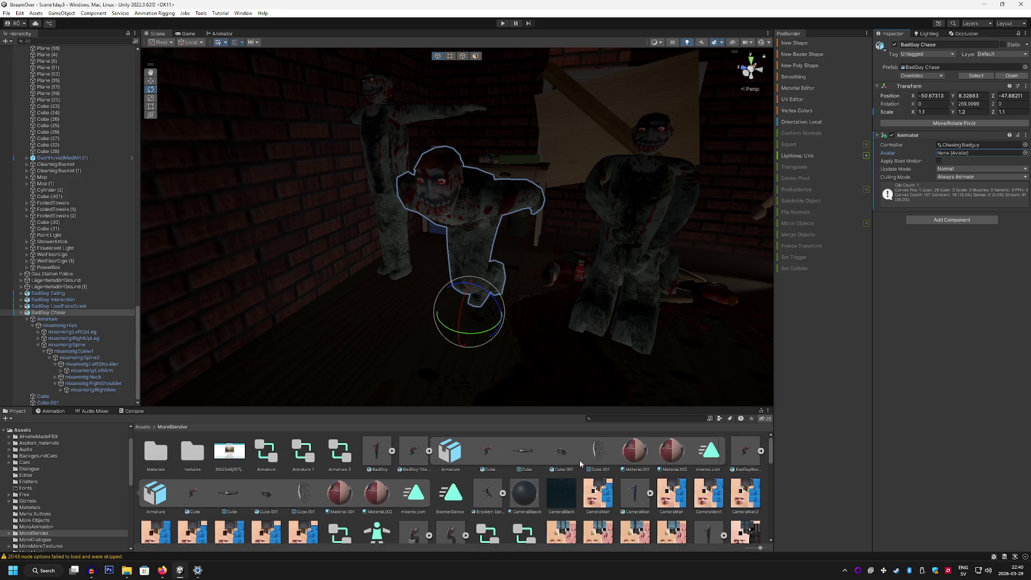
scroll(579, 460, "down", 1)
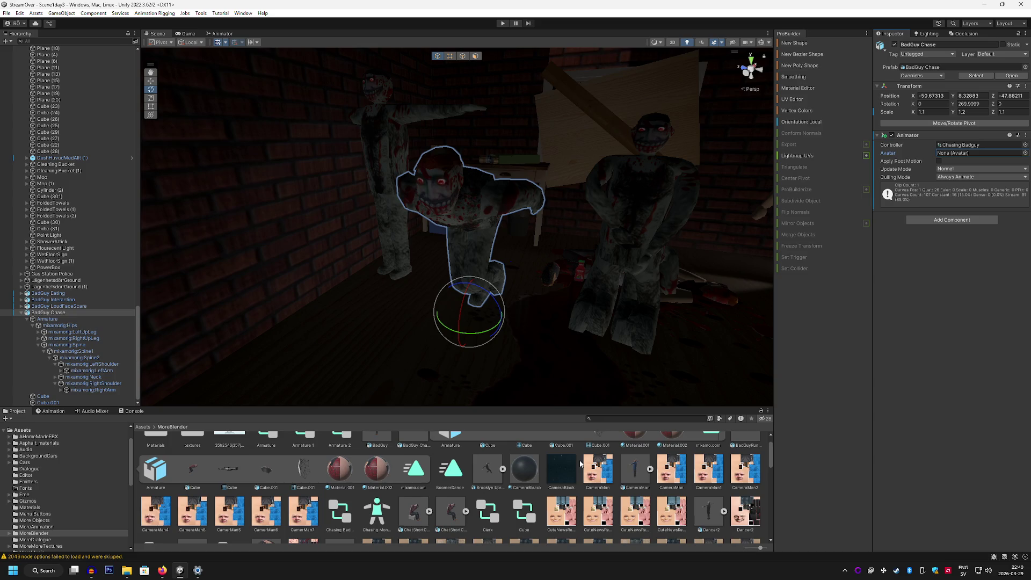
scroll(580, 463, "up", 1)
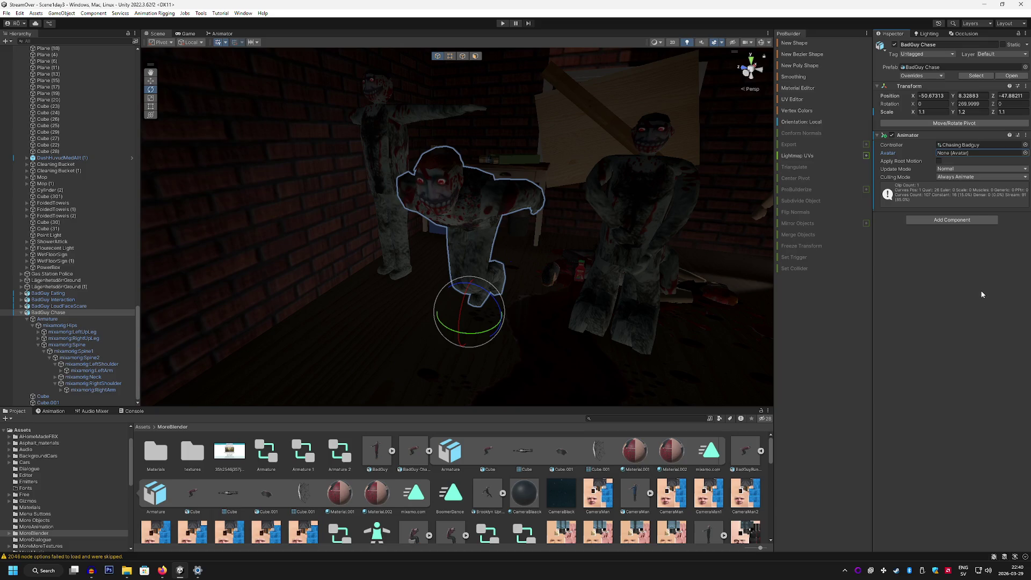
left_click(221, 34)
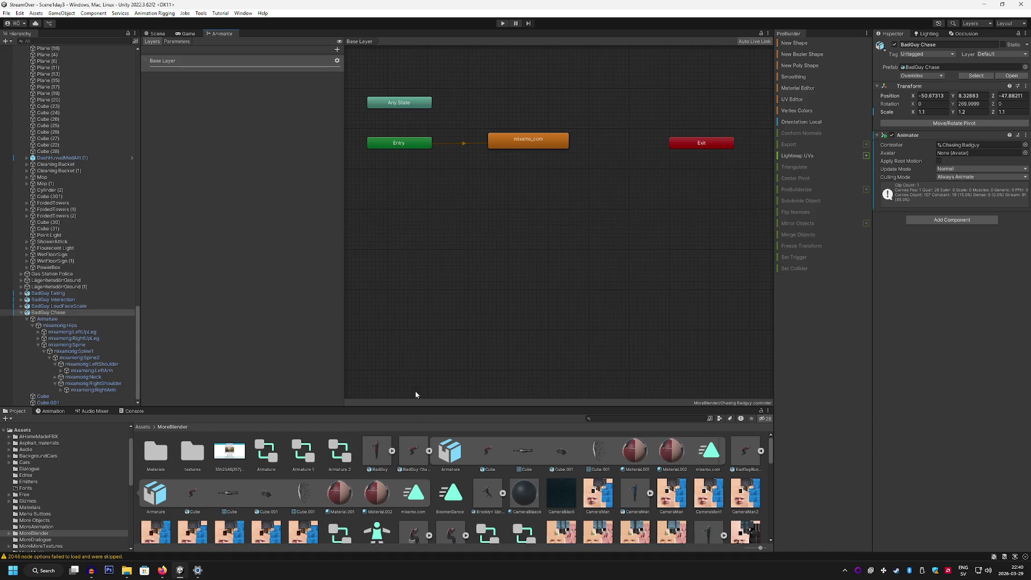
scroll(394, 480, "down", 1)
mouse_move(378, 515)
left_mouse_down()
mouse_move(550, 106)
mouse_move(434, 332)
mouse_move(379, 521)
mouse_move(537, 117)
mouse_move(625, 117)
left_mouse_up()
scroll(601, 128, "down", 1)
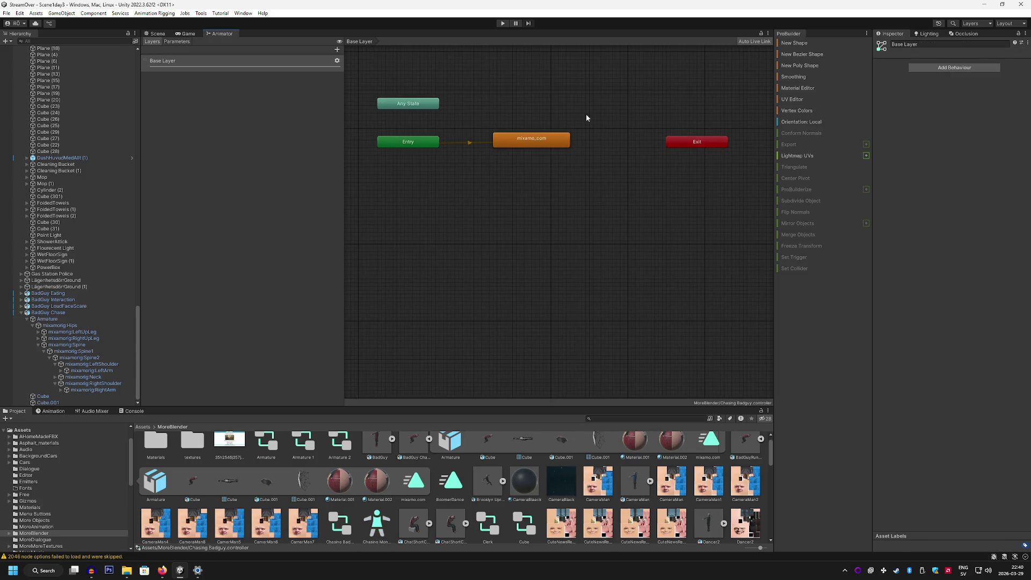
left_click(154, 62)
left_click(543, 144)
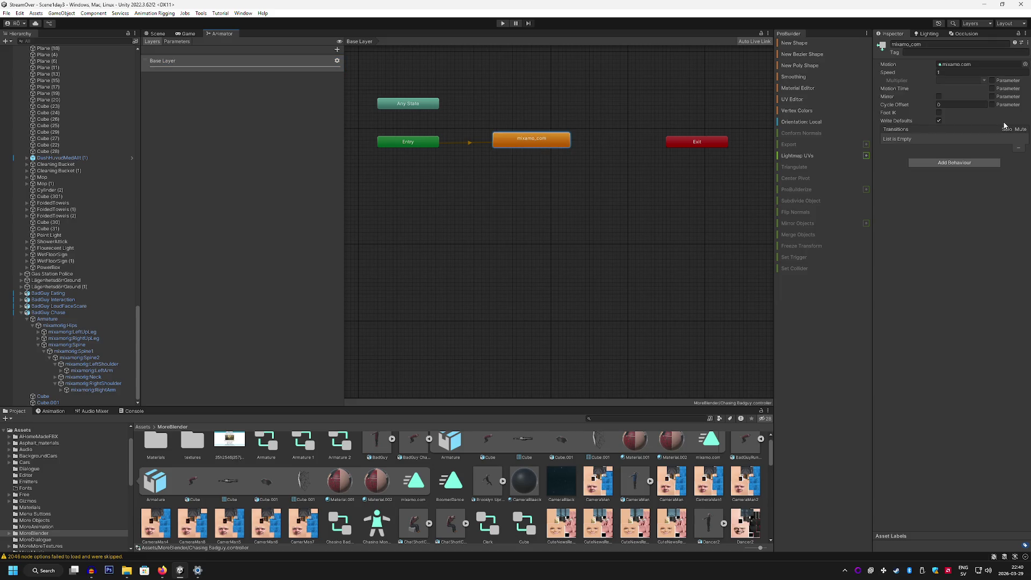
left_click(407, 143)
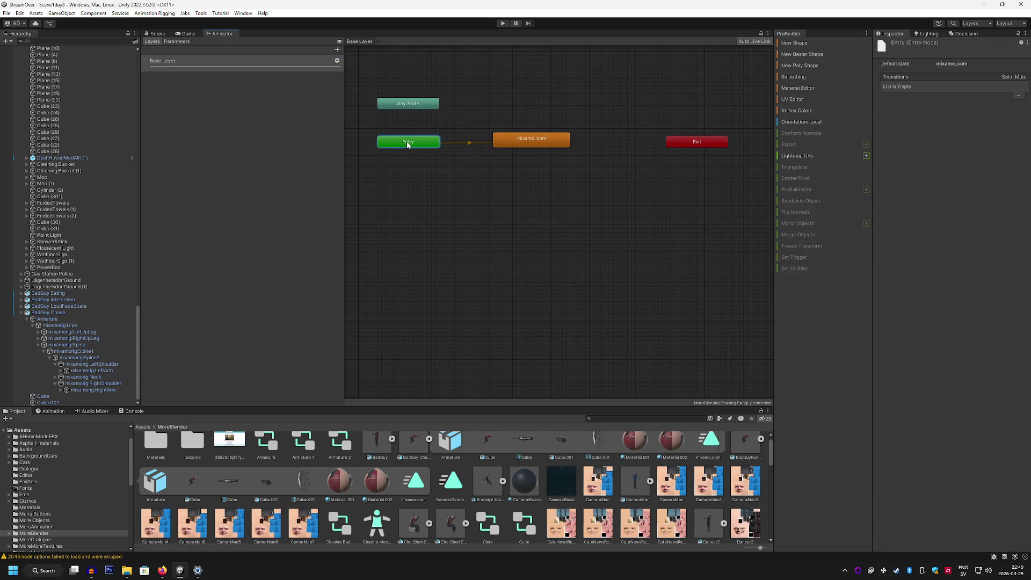
left_click(407, 103)
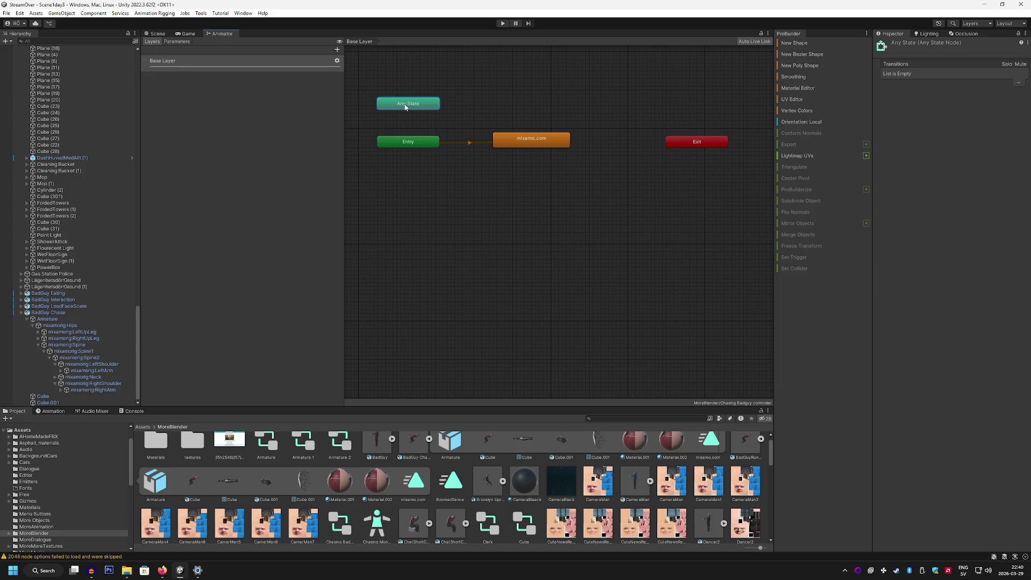
left_click(563, 144)
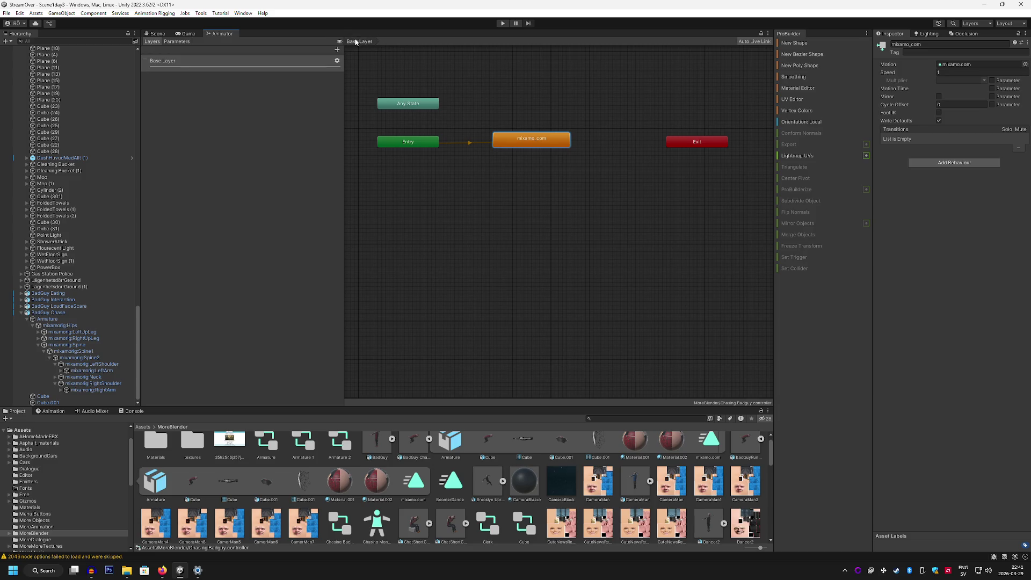
scroll(578, 71, "down", 2)
scroll(589, 94, "down", 4)
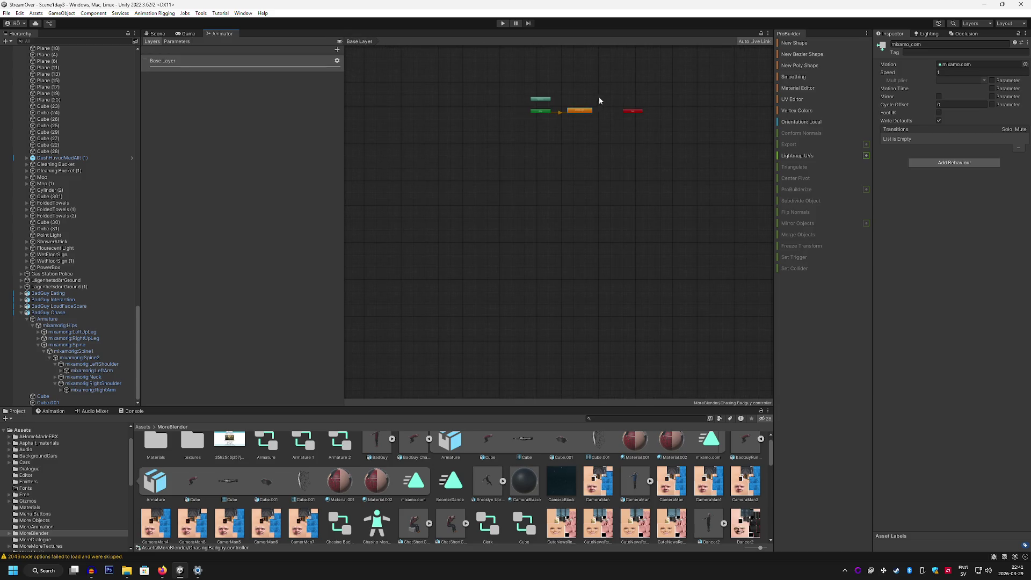
right_click(608, 178)
left_click(596, 81)
scroll(575, 70, "up", 6)
right_click(568, 132)
scroll(527, 110, "down", 2)
right_click(592, 112)
mouse_move(633, 119)
left_click(530, 95)
right_click(530, 94)
scroll(591, 97, "down", 3)
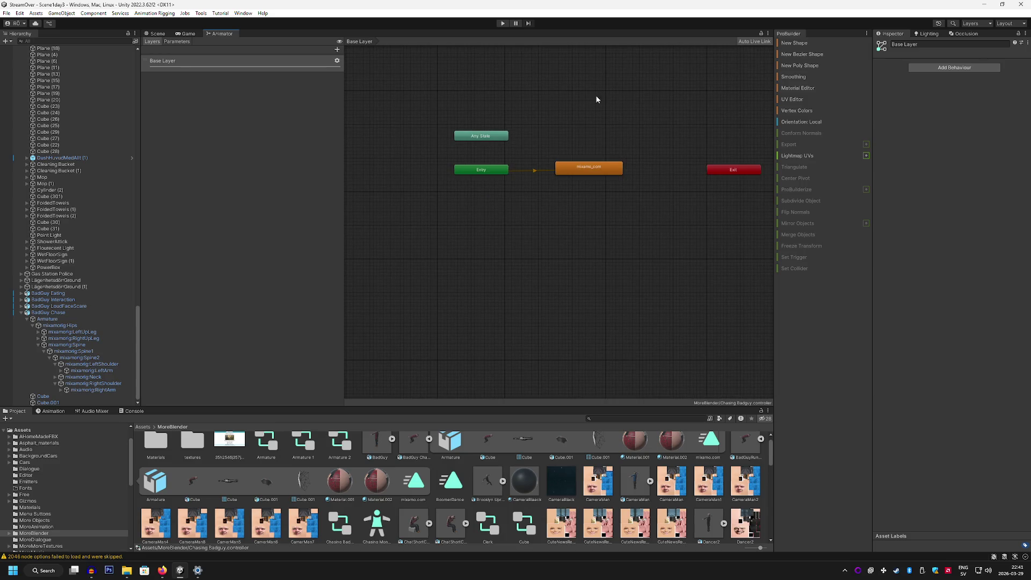
In the Base Layer gear settings, set Mask to Chasing Monster with Override blending, then return to Scene.
left_click(337, 61)
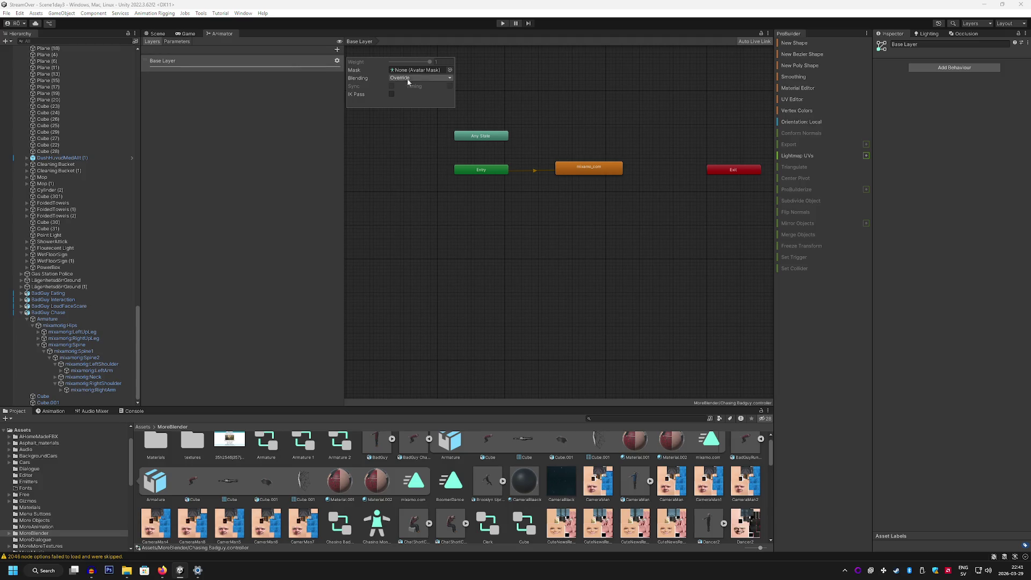
left_click(450, 70)
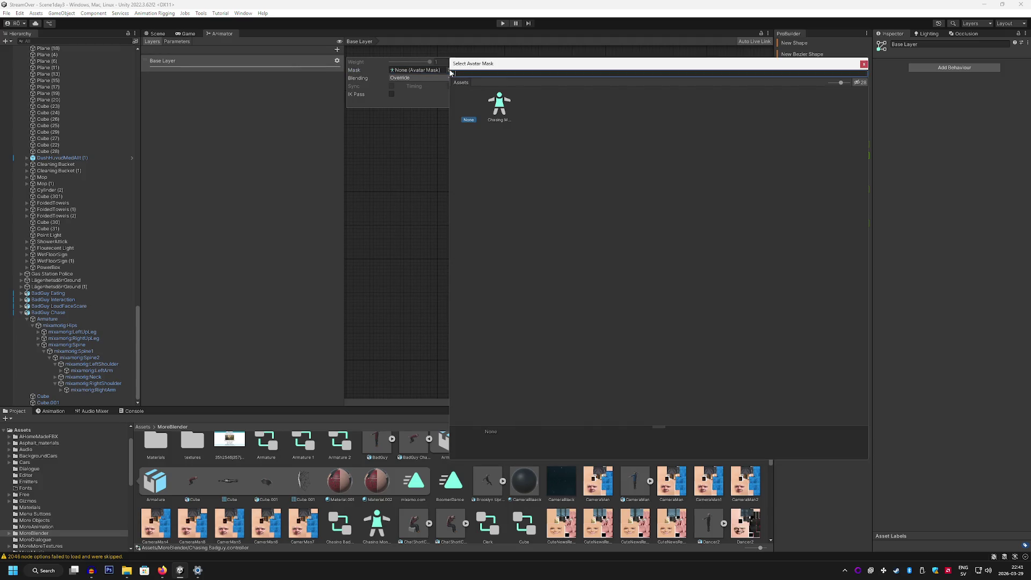
double_click(500, 102)
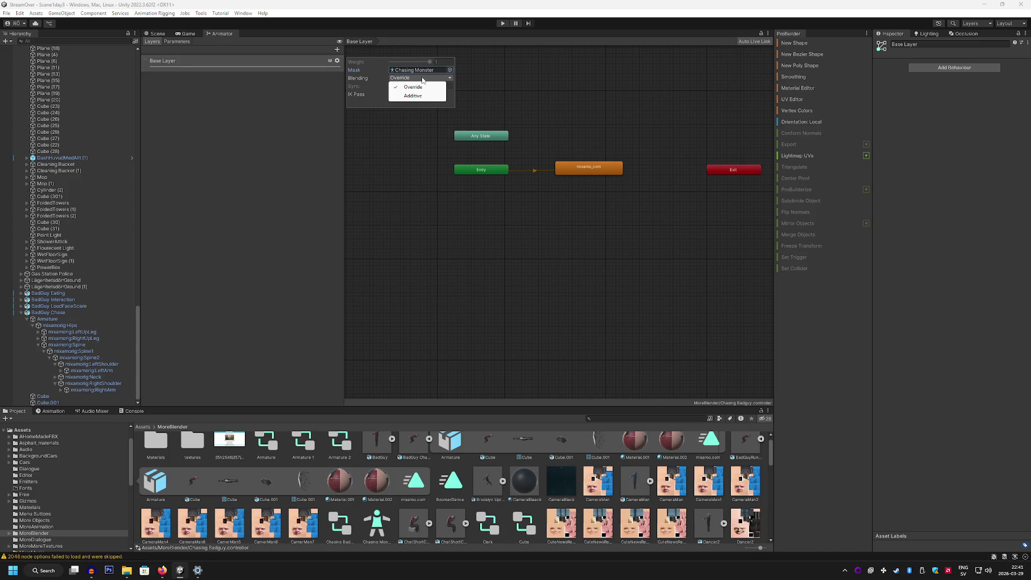
left_click(452, 94)
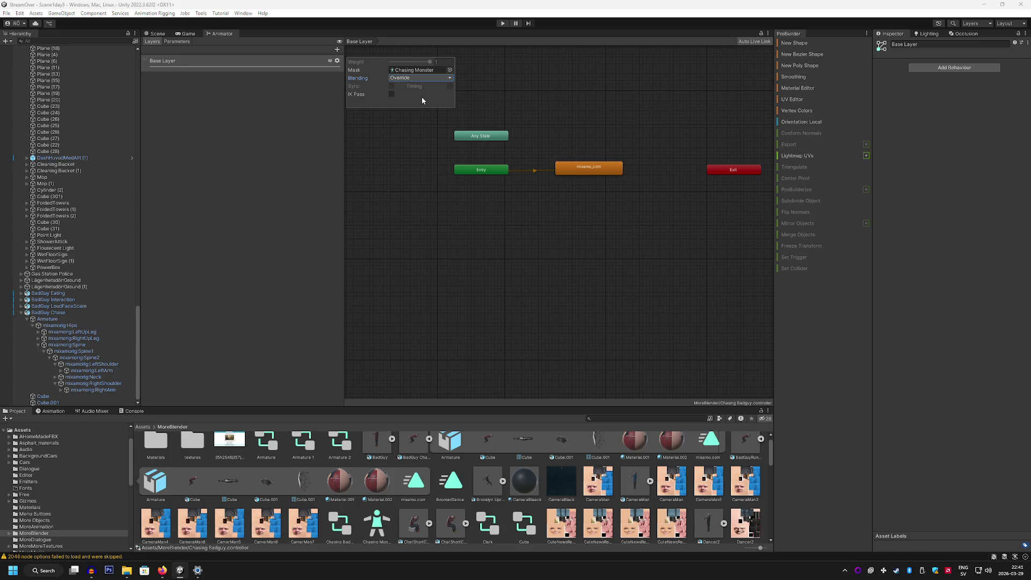
left_click(246, 112)
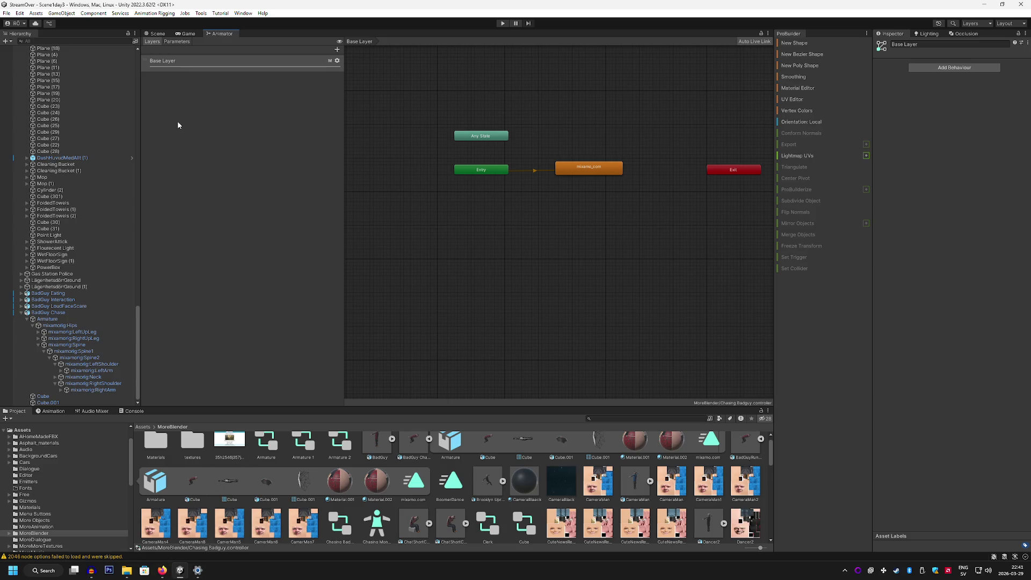
left_click(157, 34)
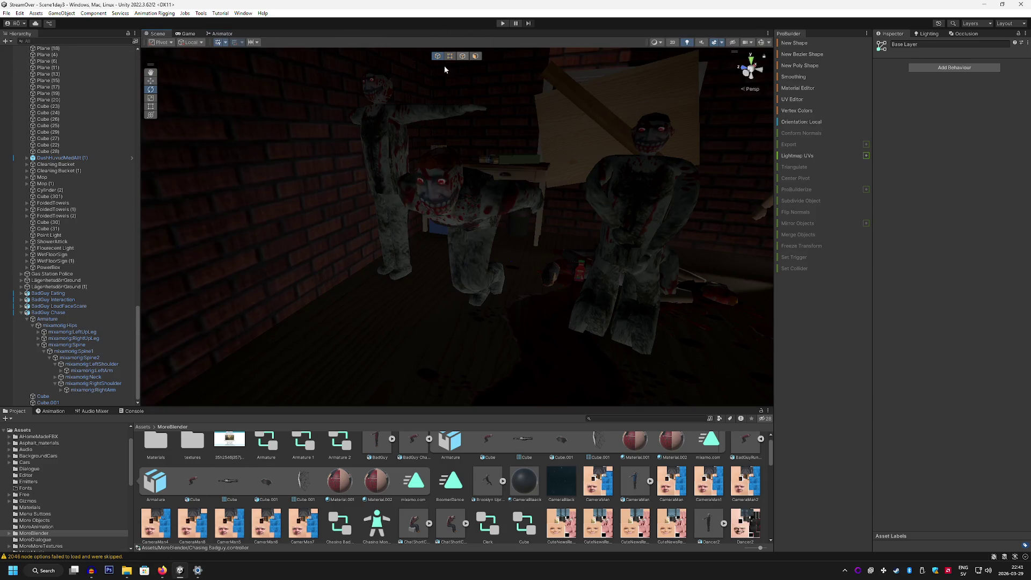
Select the BadGuy Chase monster's left arm bone and swing it to a new angle.
left_click(55, 313)
left_click(48, 319)
left_click(51, 312)
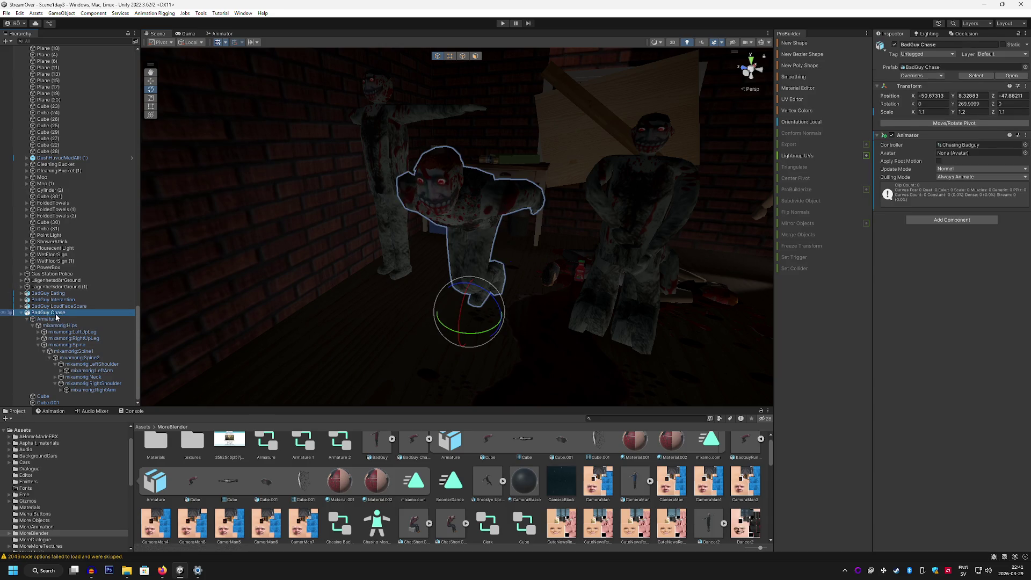
left_click(102, 371)
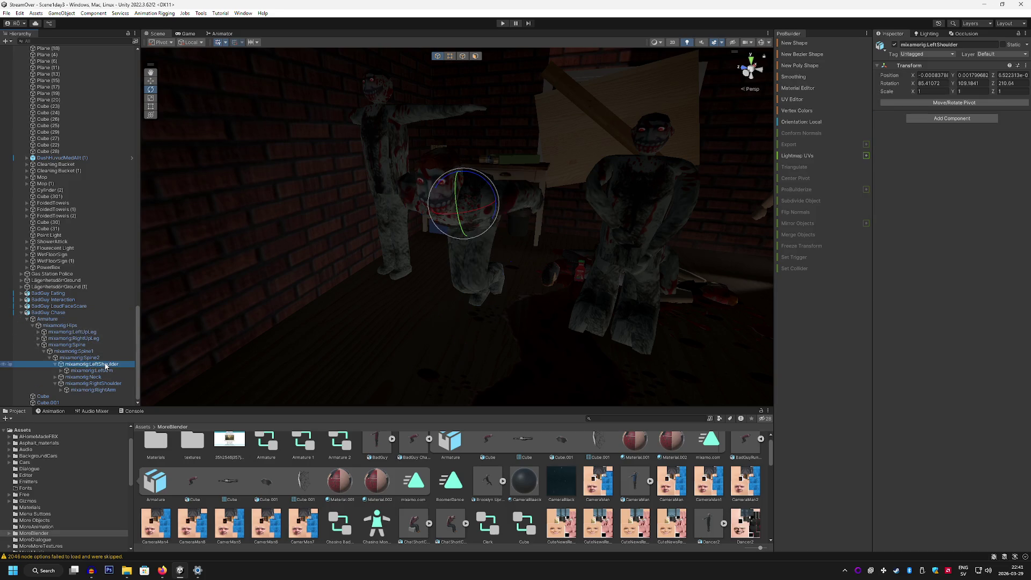
mouse_move(476, 200)
left_mouse_down()
mouse_move(527, 138)
mouse_move(527, 93)
mouse_move(485, 225)
mouse_move(510, 207)
mouse_move(428, 237)
mouse_move(510, 232)
left_mouse_up()
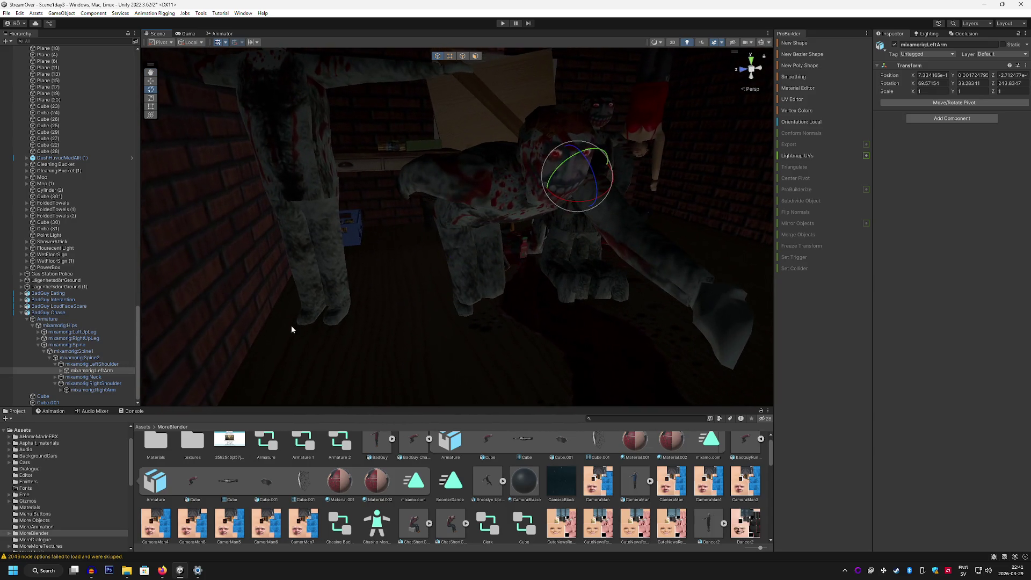
Rotate the right arm bone, then refine the left arm to about X 66.8, Y 97.65, Z 298.9.
left_click(91, 390)
mouse_move(444, 195)
left_mouse_down()
mouse_move(542, 173)
mouse_move(392, 161)
mouse_move(530, 220)
mouse_move(460, 214)
mouse_move(454, 235)
left_mouse_up()
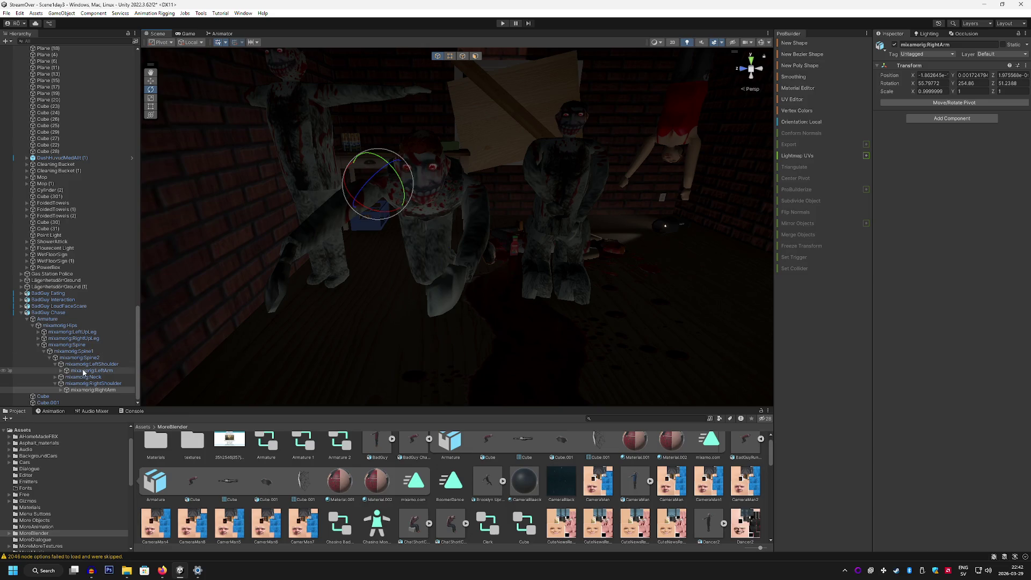
left_click(92, 371)
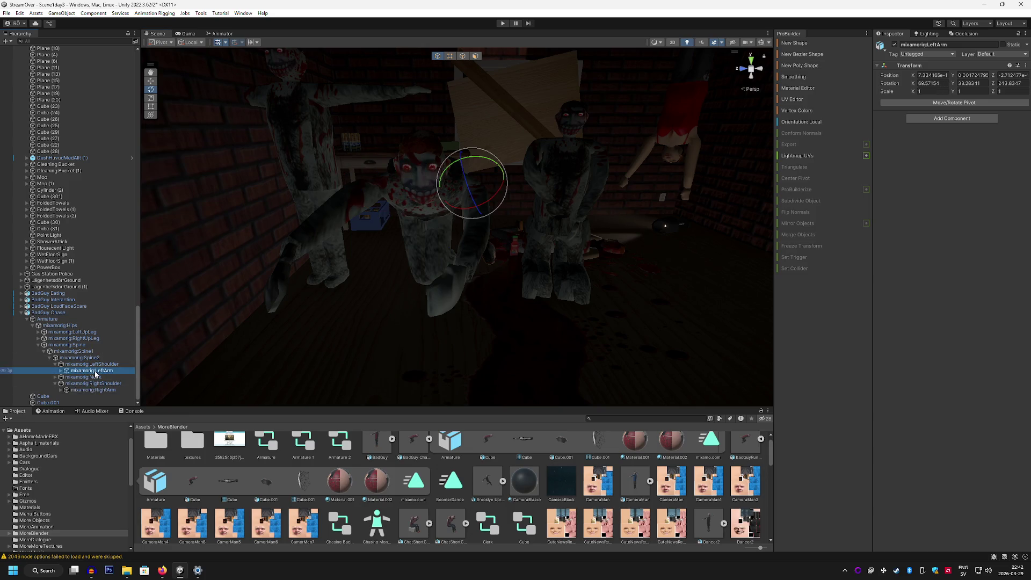
mouse_move(473, 209)
left_mouse_down()
mouse_move(541, 249)
mouse_move(495, 249)
mouse_move(543, 240)
mouse_move(525, 234)
mouse_move(527, 244)
left_mouse_up()
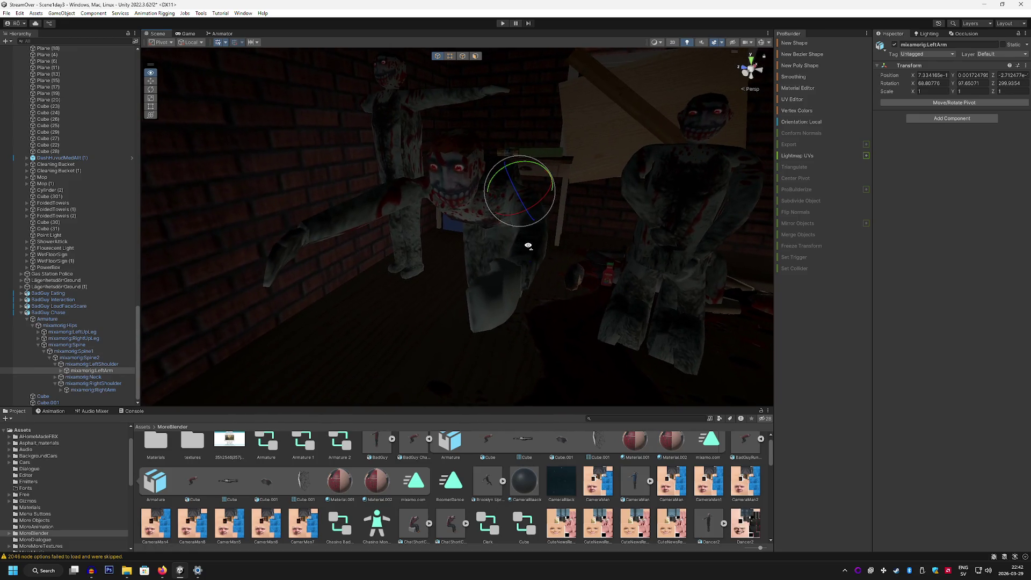
Add the camera-following script to mixamorig:Neck with follow speed 5 and Neck as Head Bone.
left_click(81, 378)
left_click(952, 119)
type("drunk")
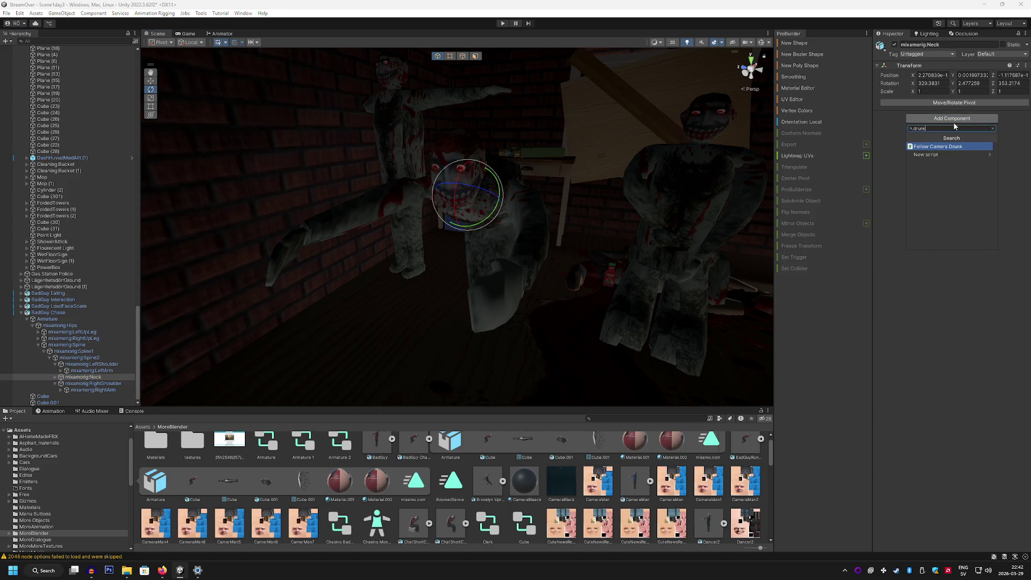
left_click(946, 147)
left_click(960, 204)
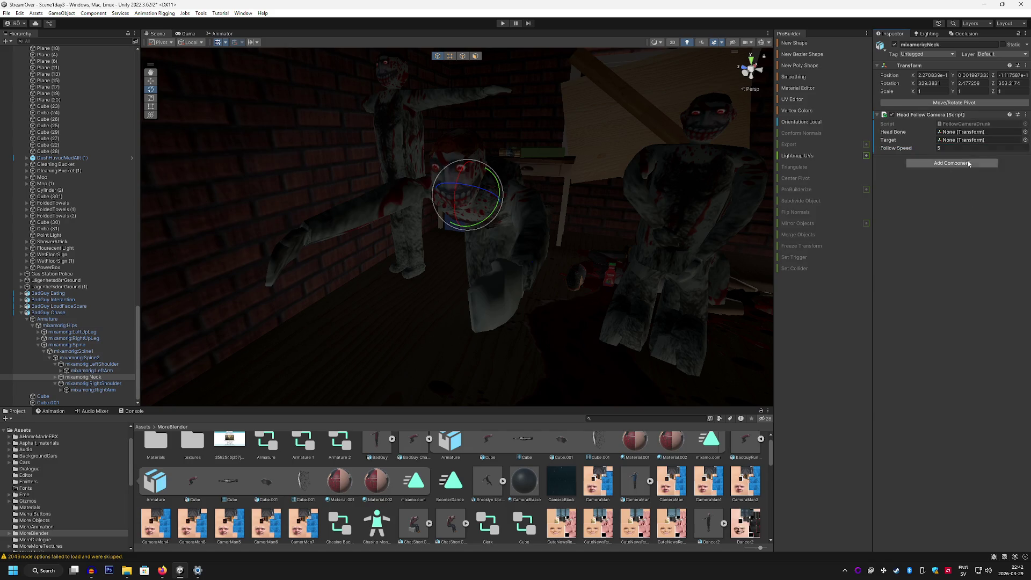
left_click(91, 378)
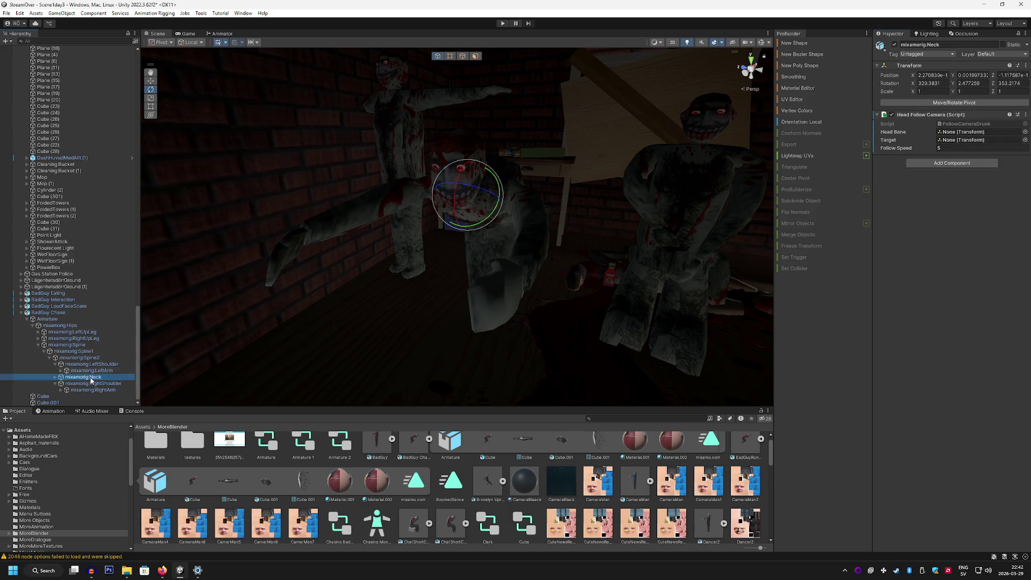
left_click_drag(930, 132, 948, 133)
Try parenting a Player child under mixamorig:Neck and dismiss the prefab restructuring warning.
scroll(108, 317, "up", 8)
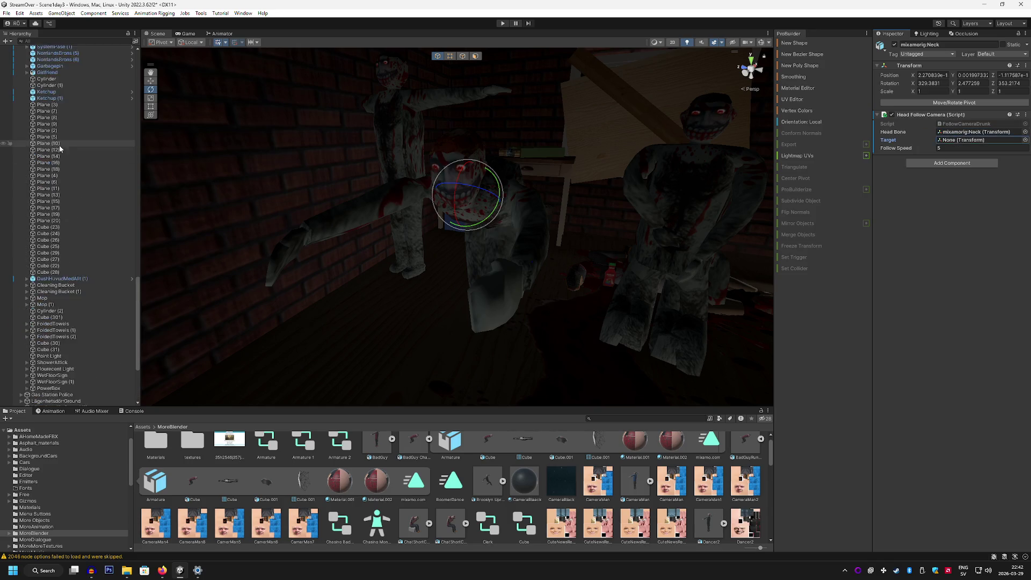
left_click_drag(138, 317, 156, 55)
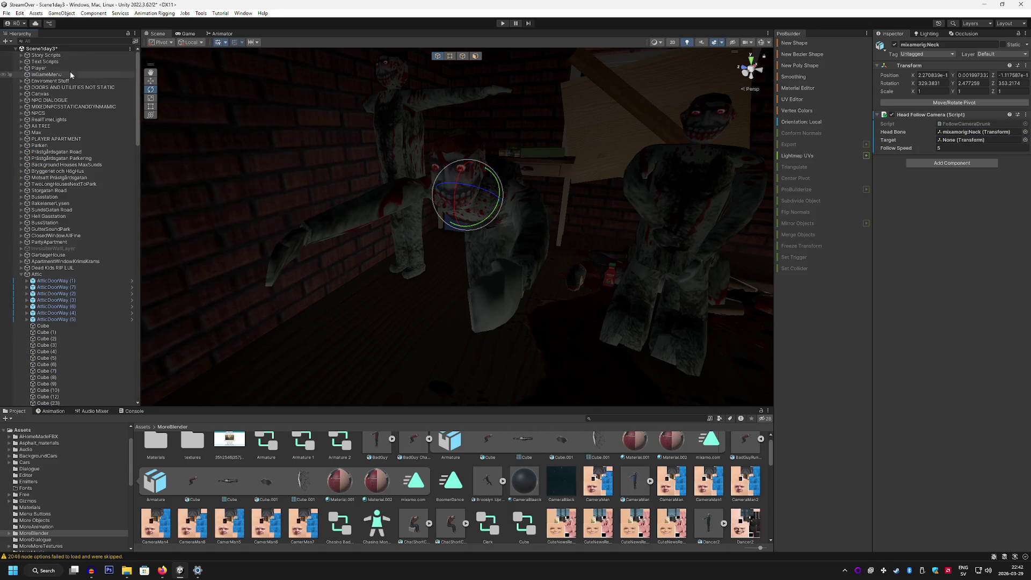
left_click(66, 69)
left_click(22, 69)
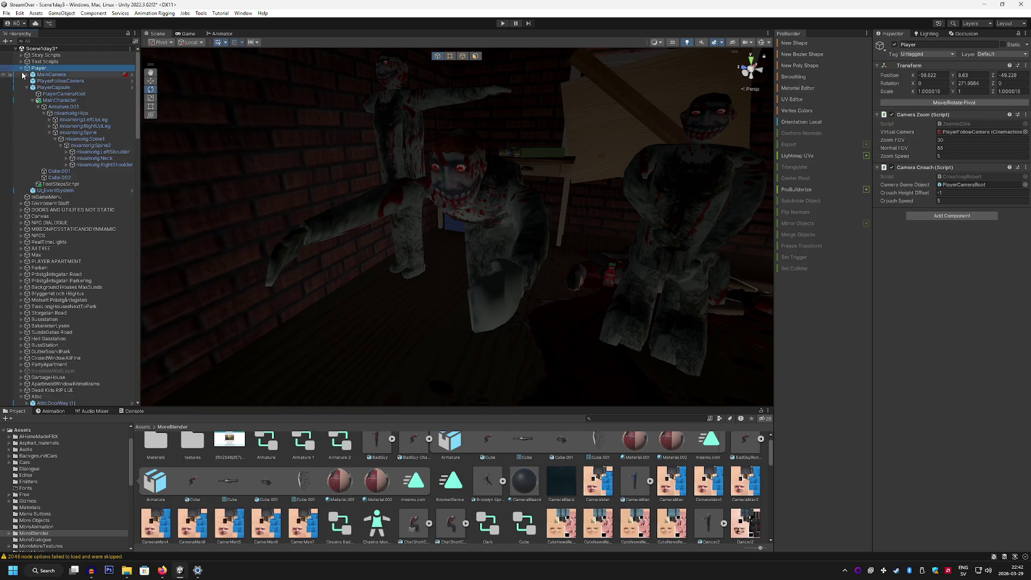
mouse_move(24, 75)
left_mouse_down()
mouse_move(65, 134)
mouse_move(64, 156)
mouse_move(499, 145)
left_mouse_up()
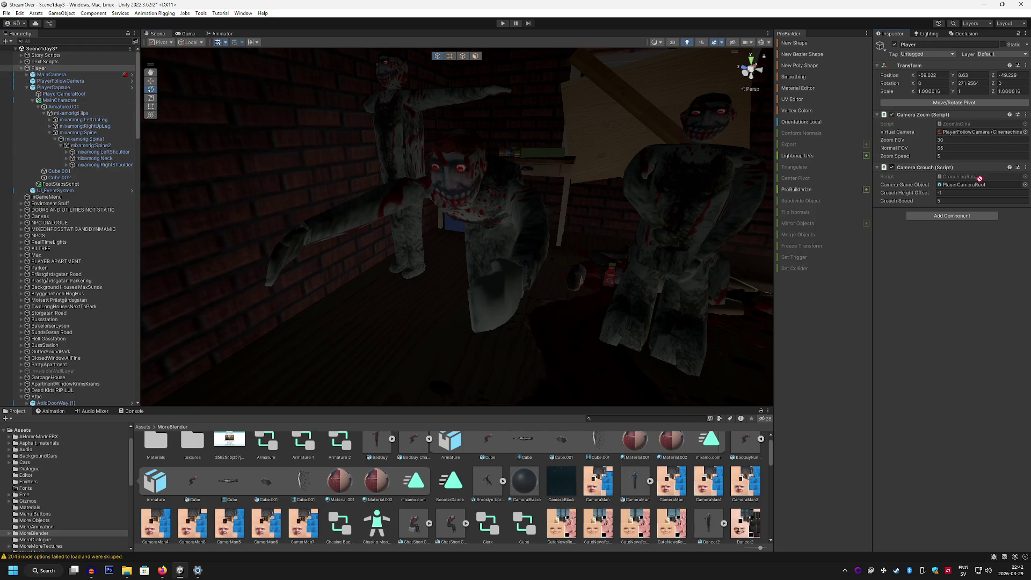
mouse_move(169, 126)
left_mouse_down()
mouse_move(86, 104)
mouse_move(106, 160)
left_mouse_up()
left_click(588, 252)
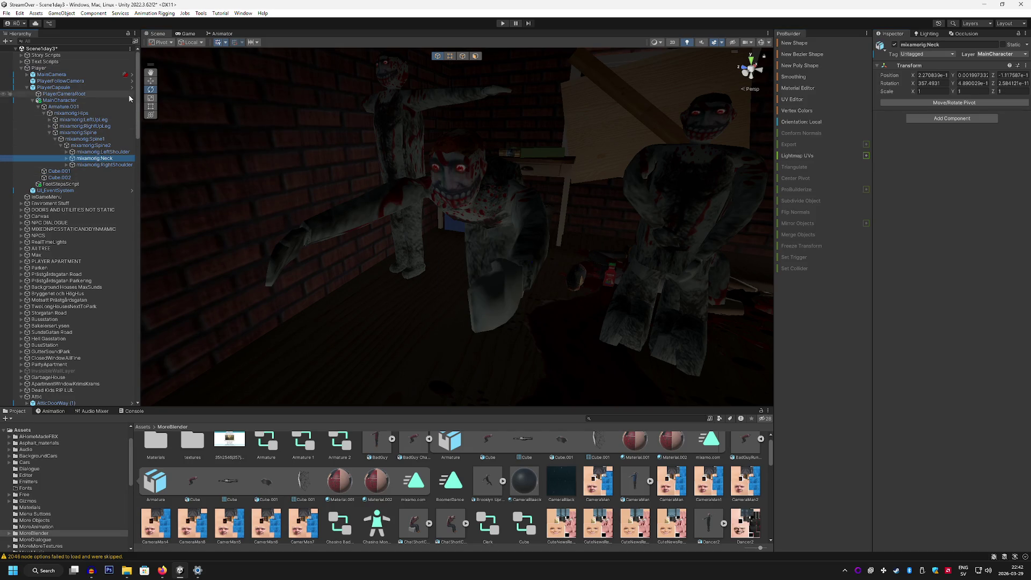
Set the Head Follow Camera target to mixamorig:Neck and run the game in the Game view.
scroll(90, 94, "down", 20)
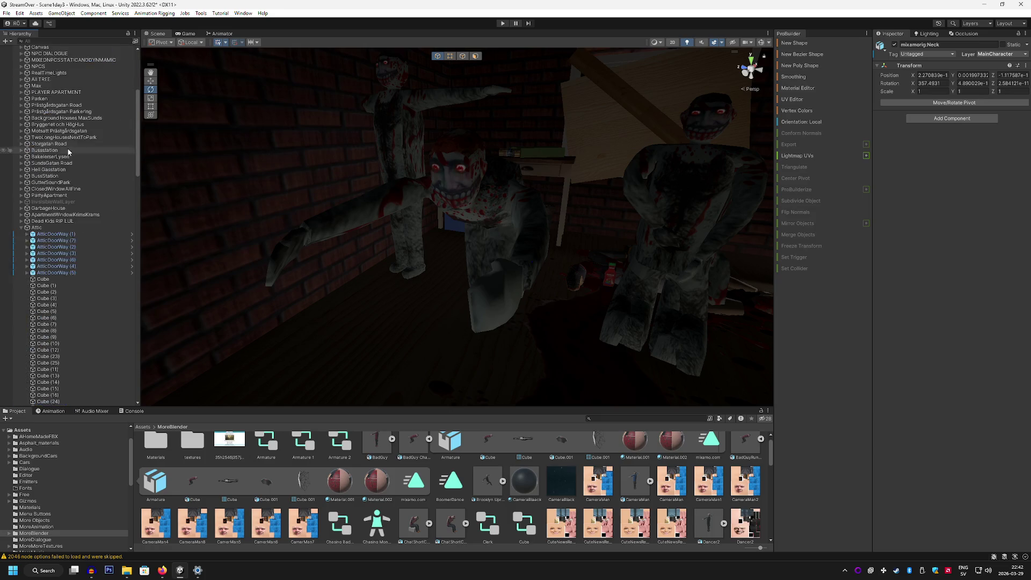
scroll(114, 350, "down", 3)
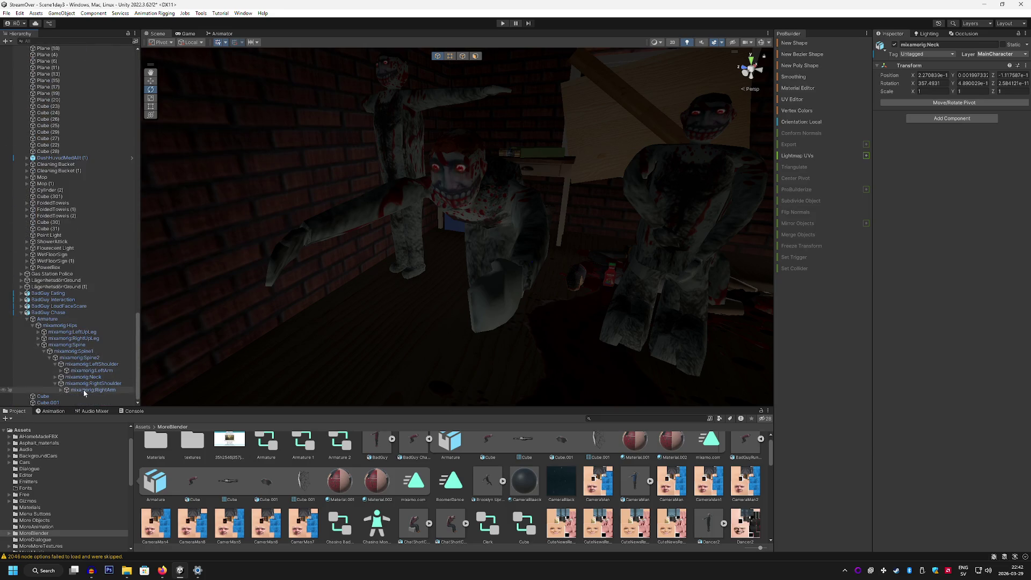
left_click(85, 377)
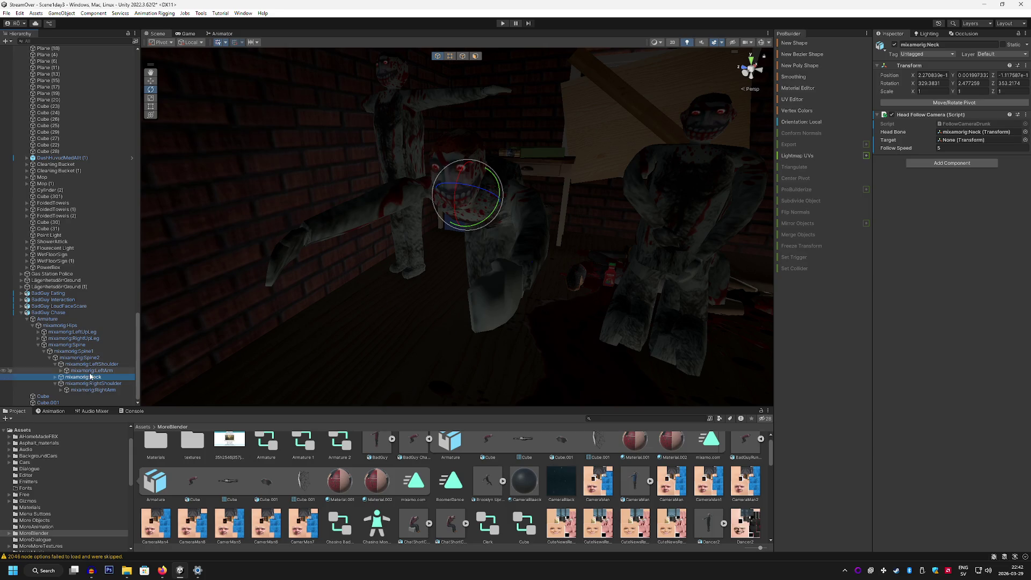
scroll(88, 337, "up", 15)
scroll(92, 327, "up", 20)
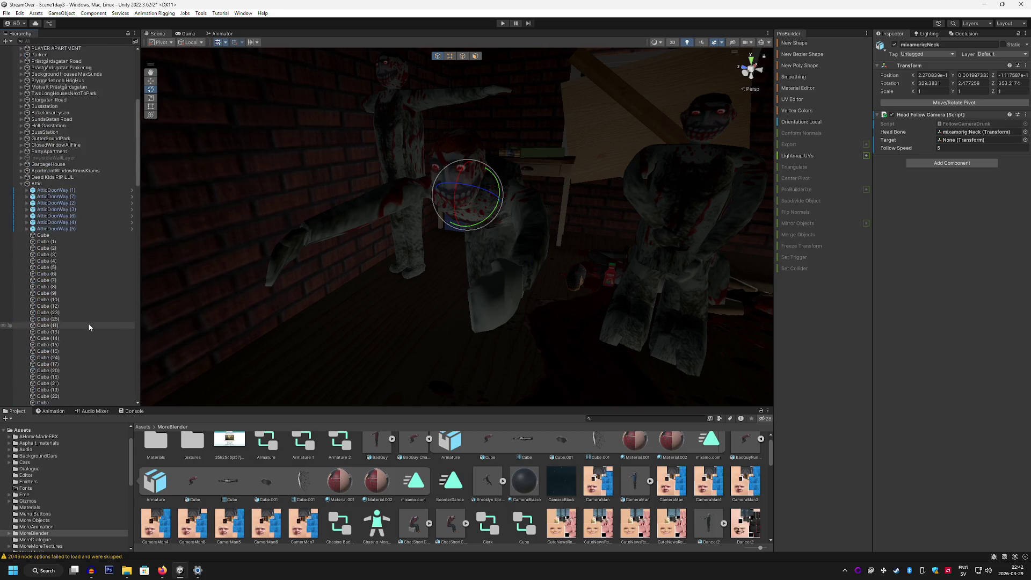
left_click_drag(96, 158, 953, 141)
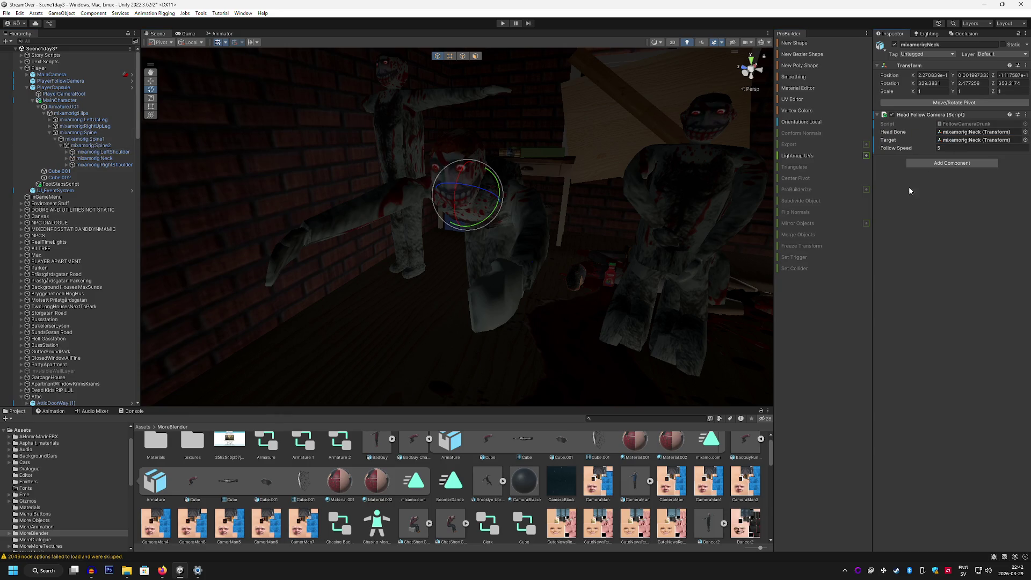
left_click(186, 34)
left_click(503, 23)
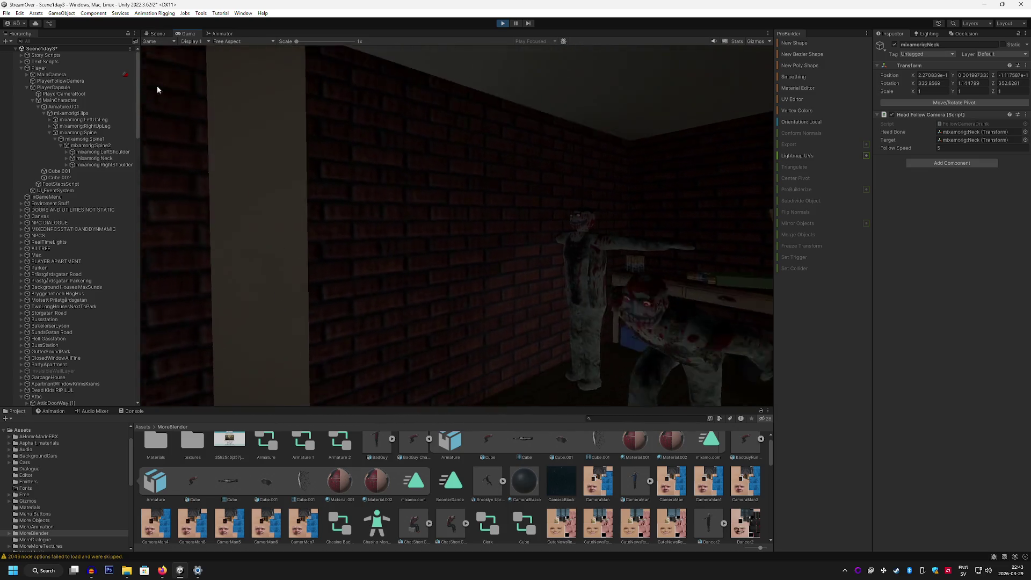
Set the BadGuy Chase monster's Base Layer blending to Additive in the Animator.
scroll(75, 262, "down", 15)
scroll(98, 233, "down", 20)
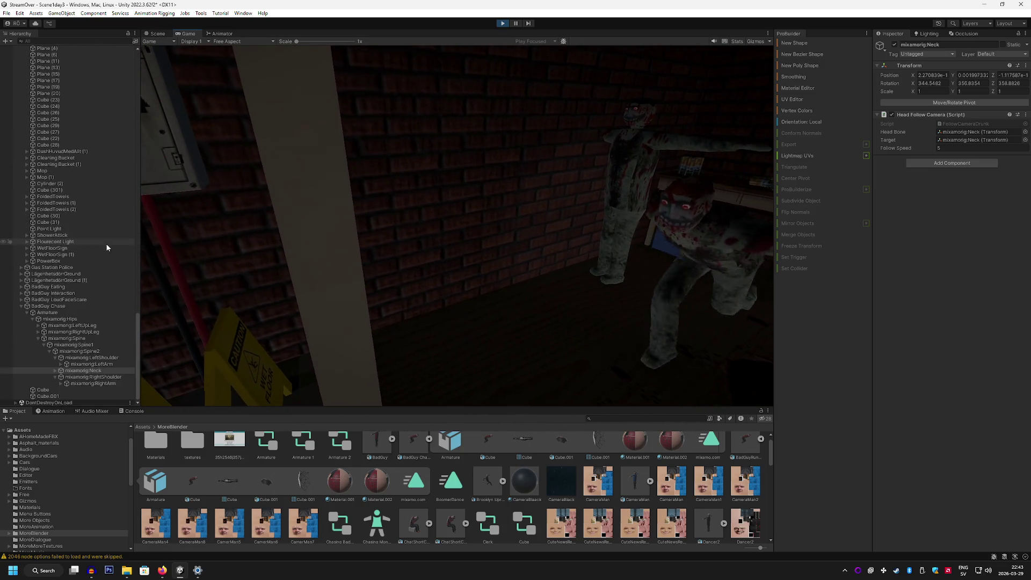
left_click(72, 305)
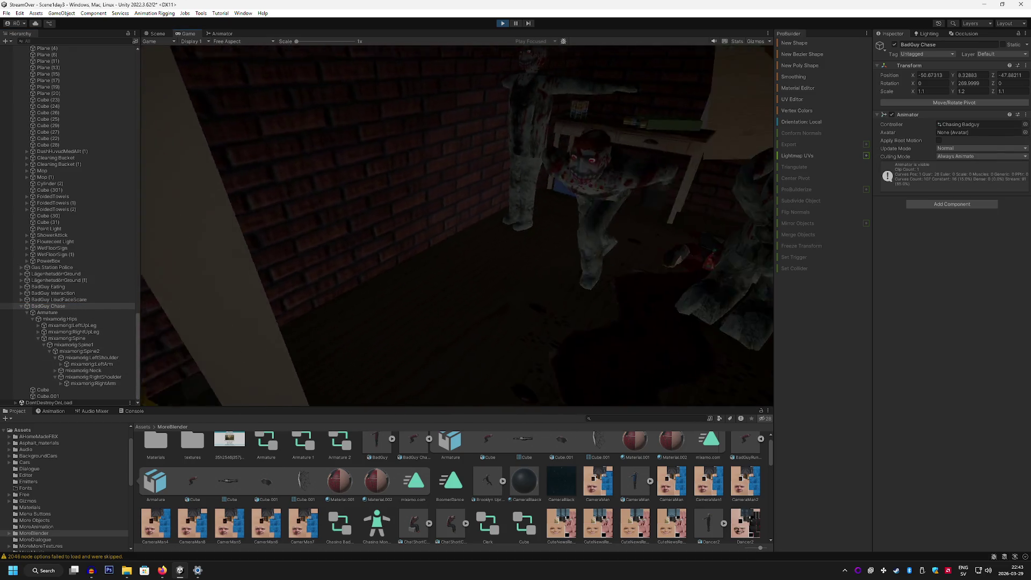
left_click(221, 34)
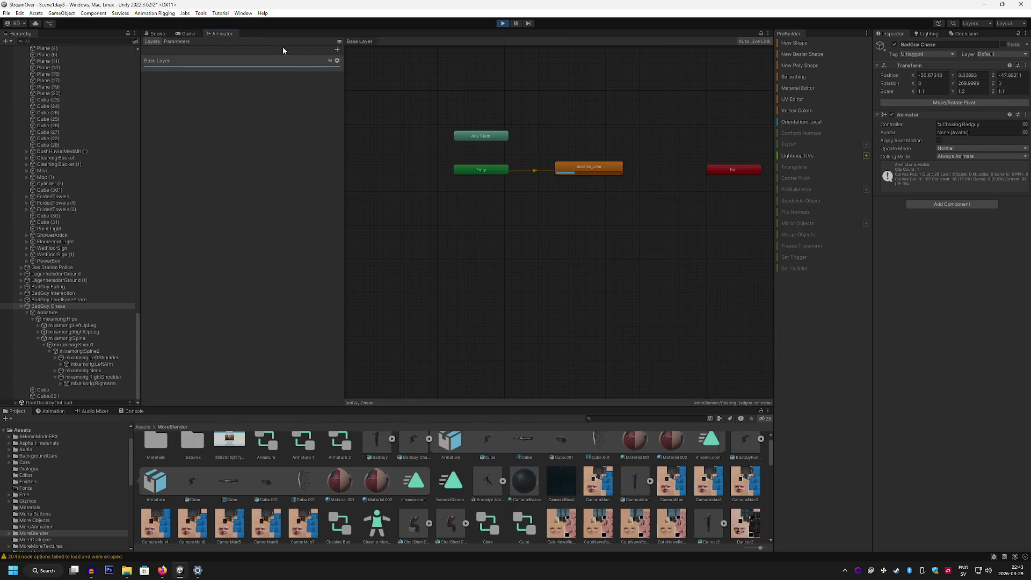
left_click(338, 61)
left_click(395, 78)
left_click(406, 99)
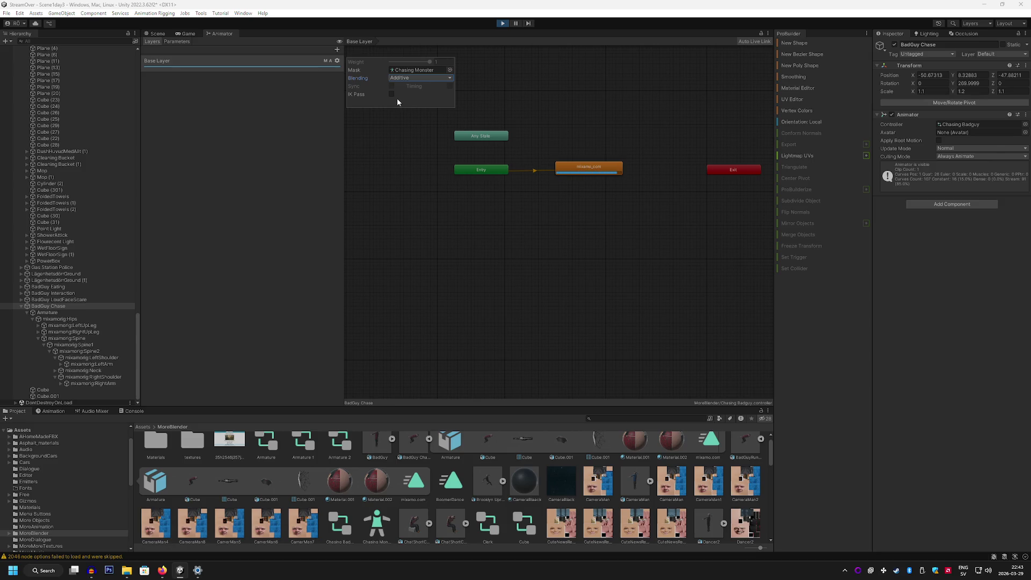
Watch the result in a maximized Game view, then stop play mode.
left_click(186, 33)
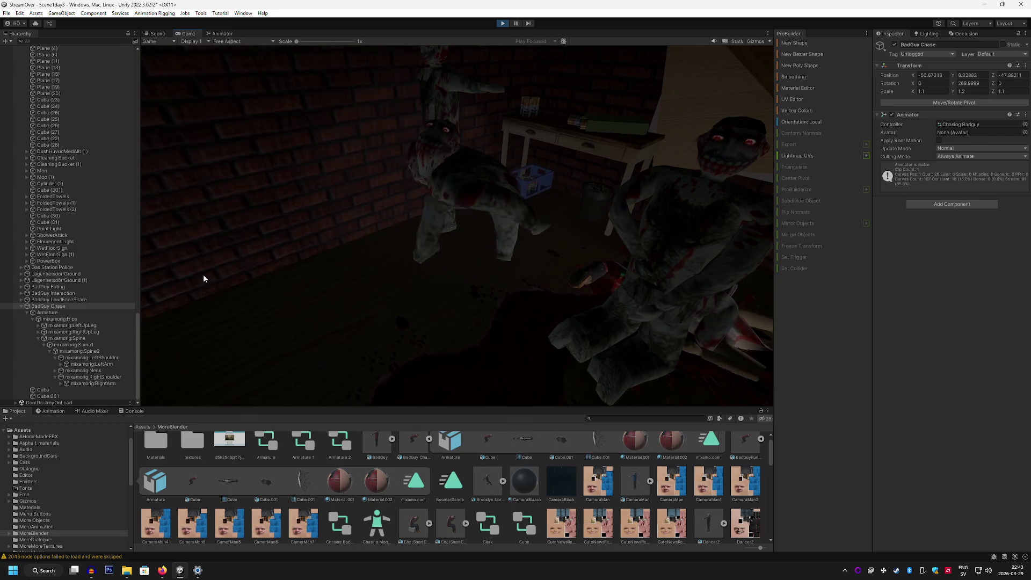
key("shift+space")
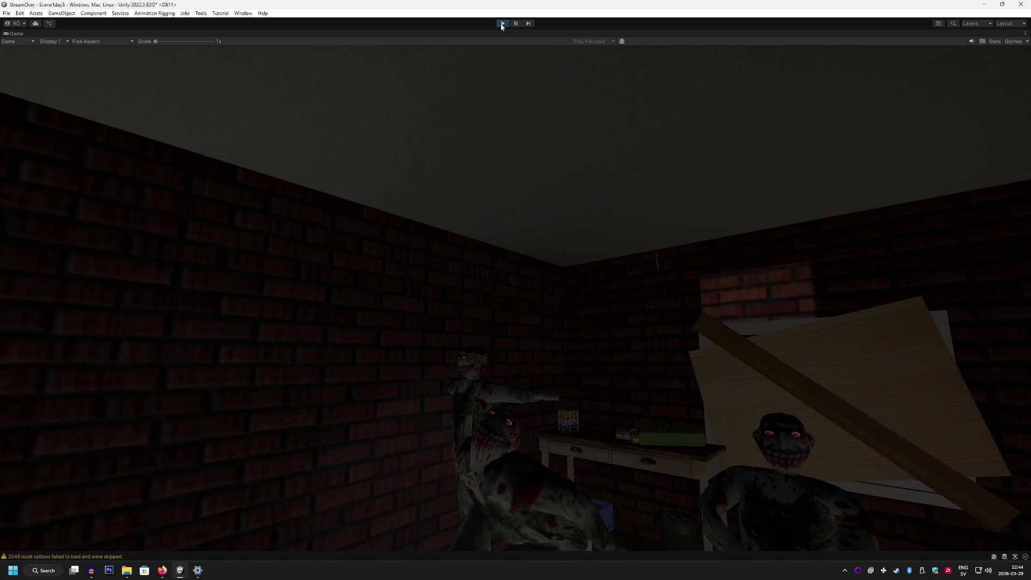
left_click(502, 24)
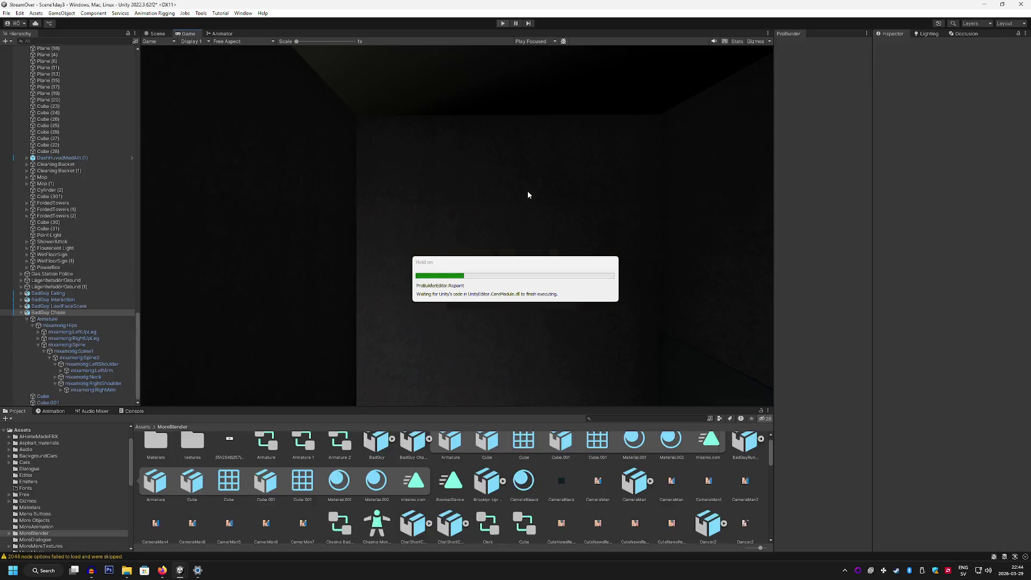
Set the Base Layer blending back to Override.
left_click(230, 36)
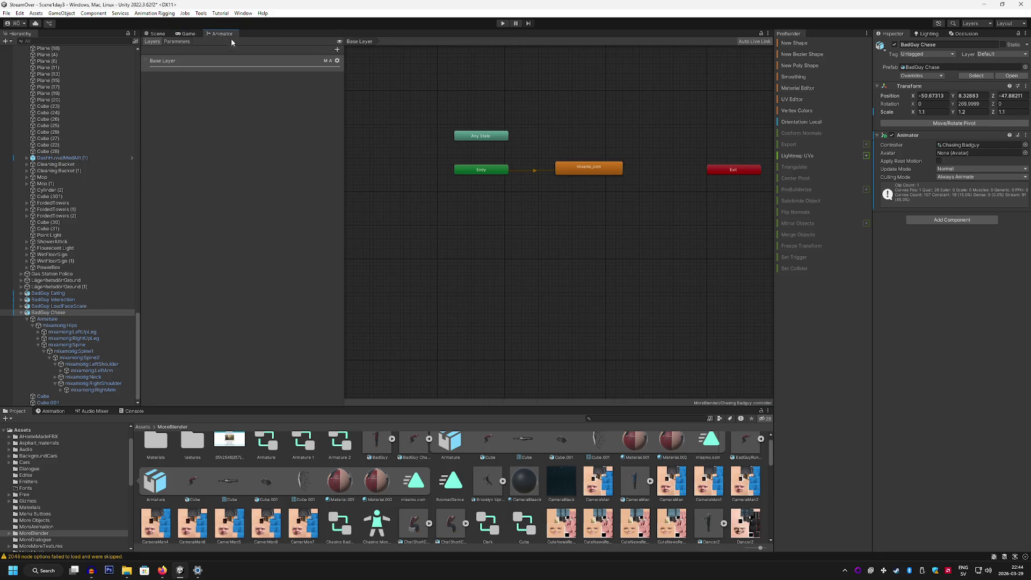
left_click(337, 61)
left_click(412, 79)
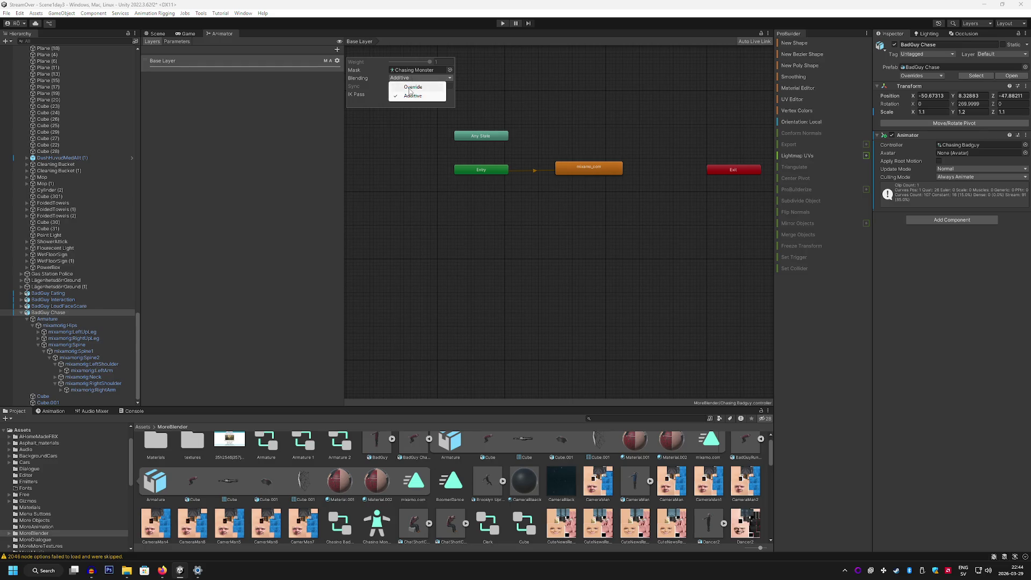
left_click(411, 87)
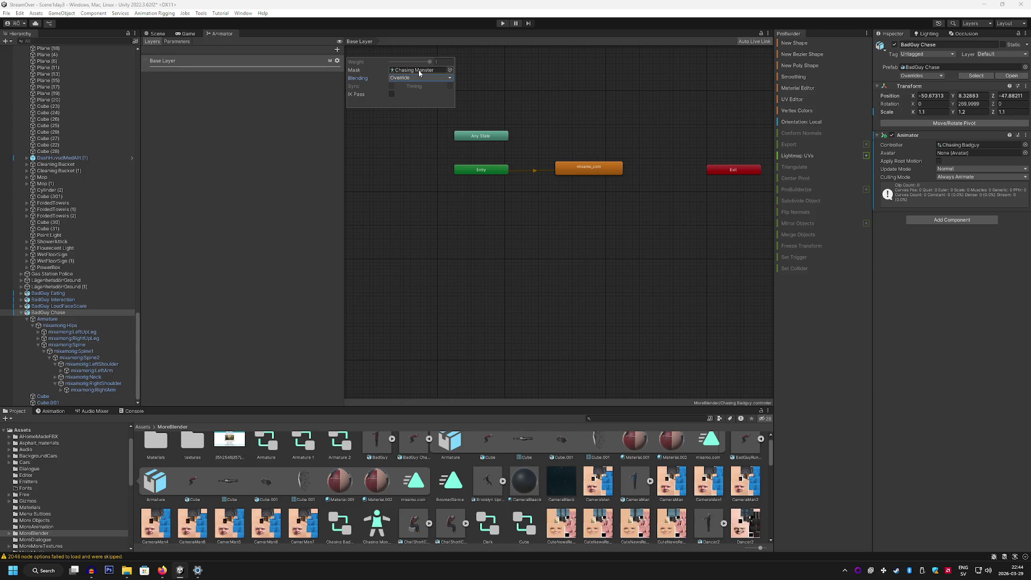
Enable head and arms in the Chasing Monster mask, excluding the torso and both legs.
left_click(420, 72)
left_click(387, 485)
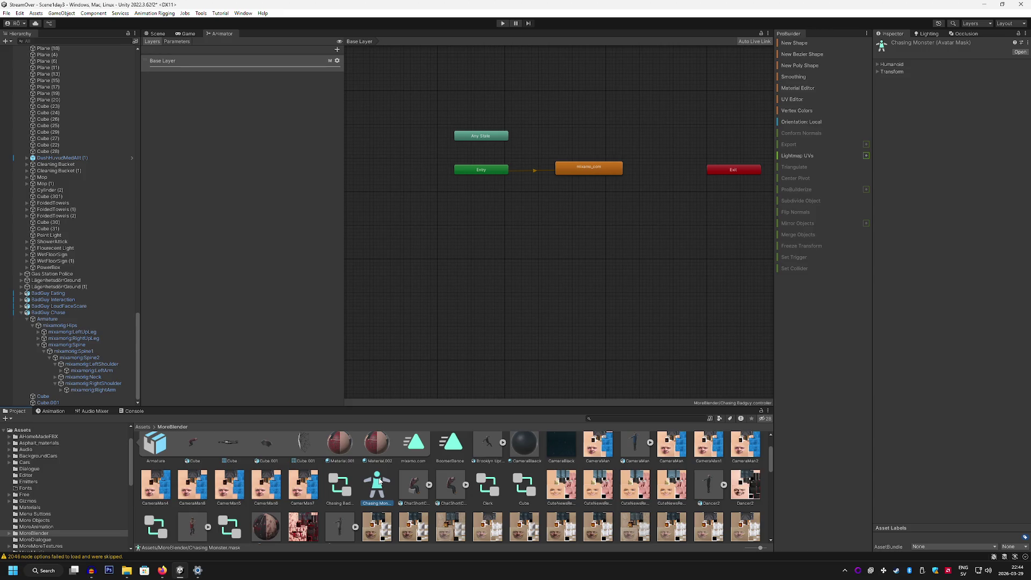
left_click(879, 65)
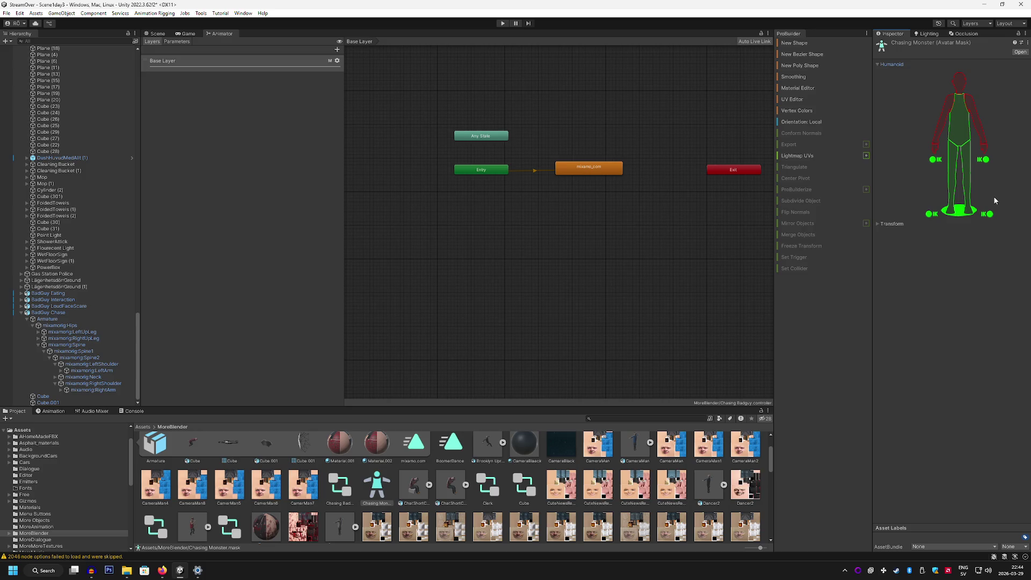
left_click(943, 111)
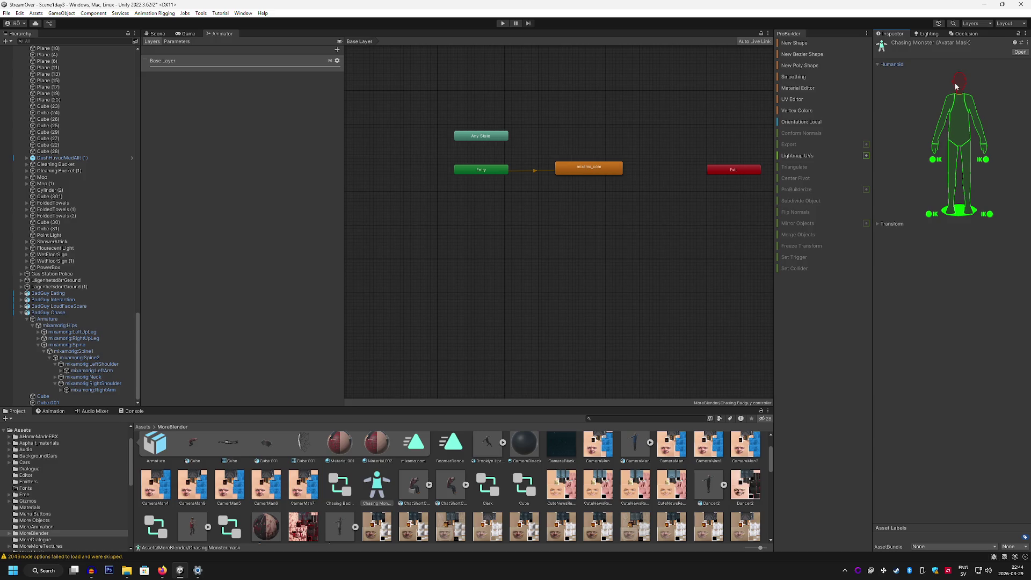
left_click(957, 83)
left_click(960, 115)
left_click(955, 179)
left_click(967, 179)
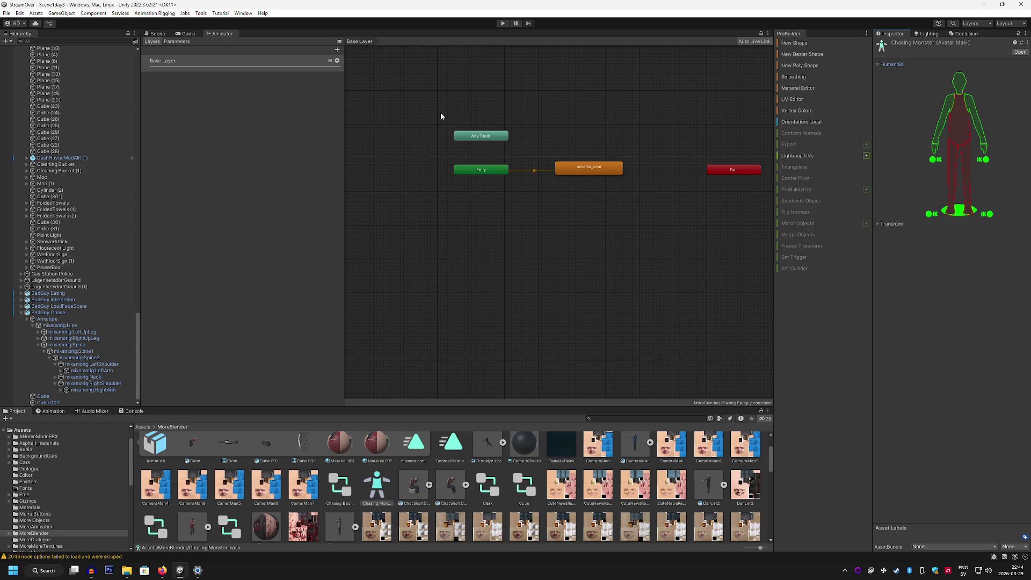
left_click(339, 60)
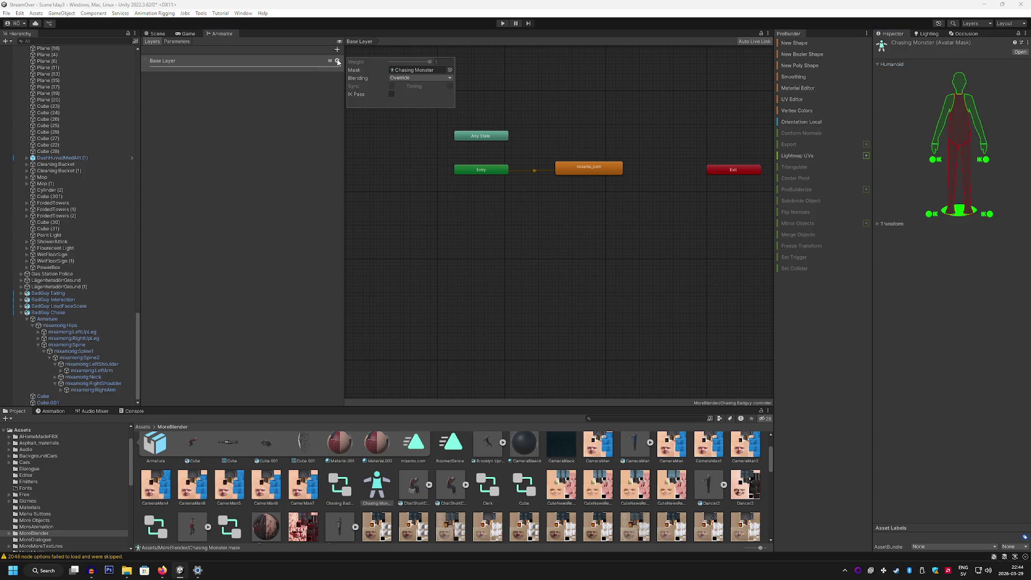
left_click(187, 34)
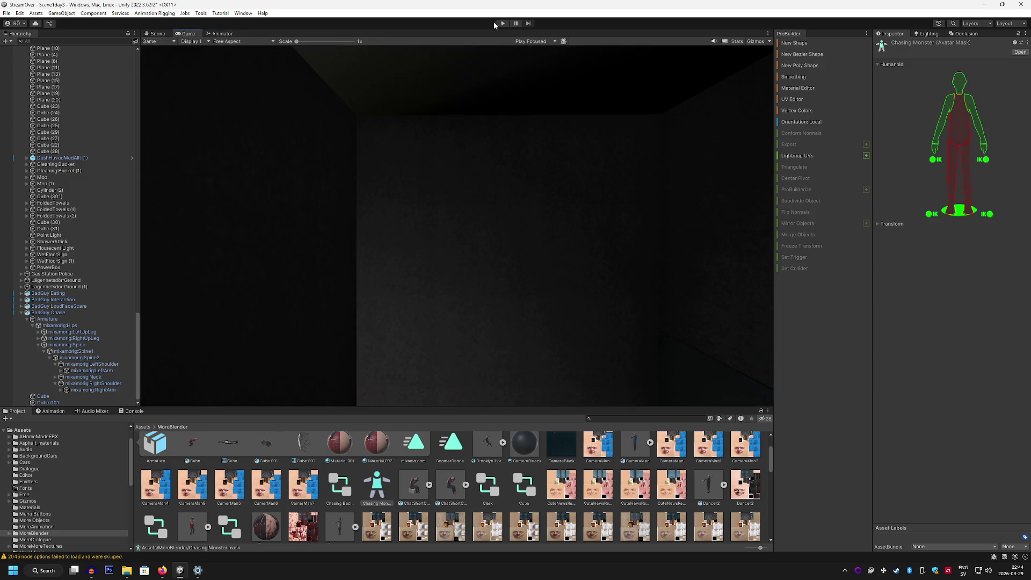
Run the game with the Base Layer blending switched to Additive, then stop play mode.
left_click(501, 23)
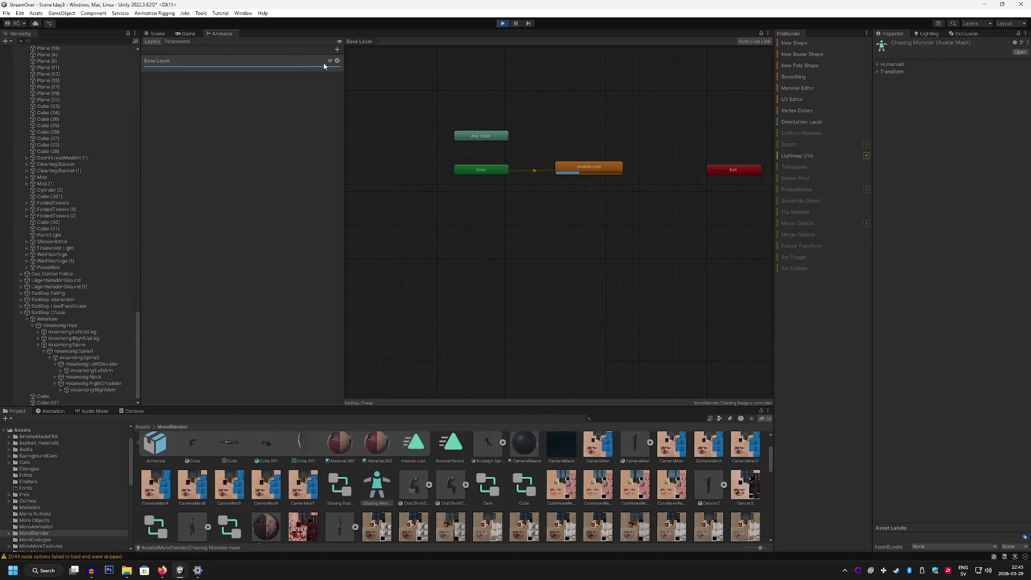
left_click(337, 62)
left_click(408, 79)
left_click(421, 95)
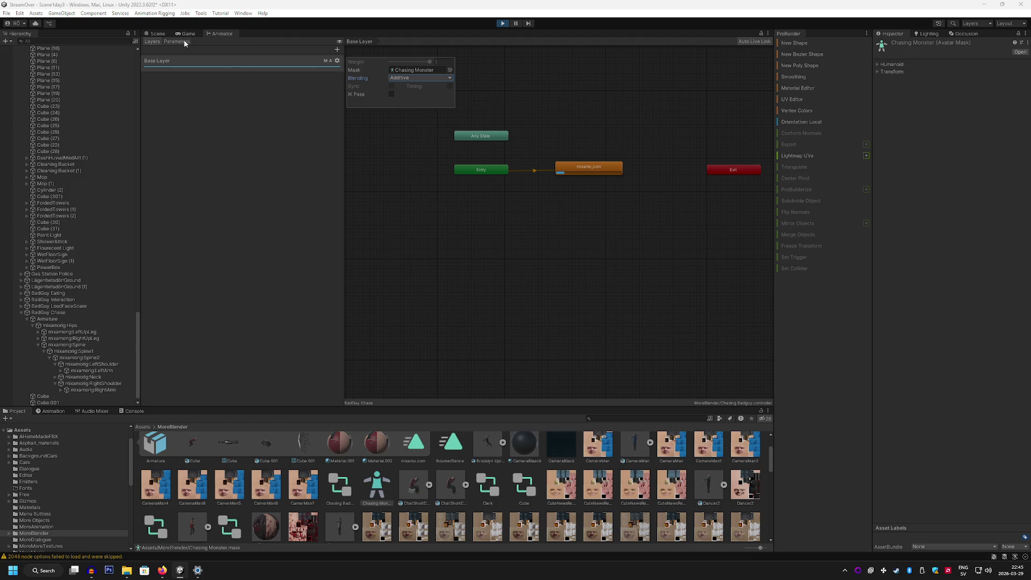
left_click(187, 34)
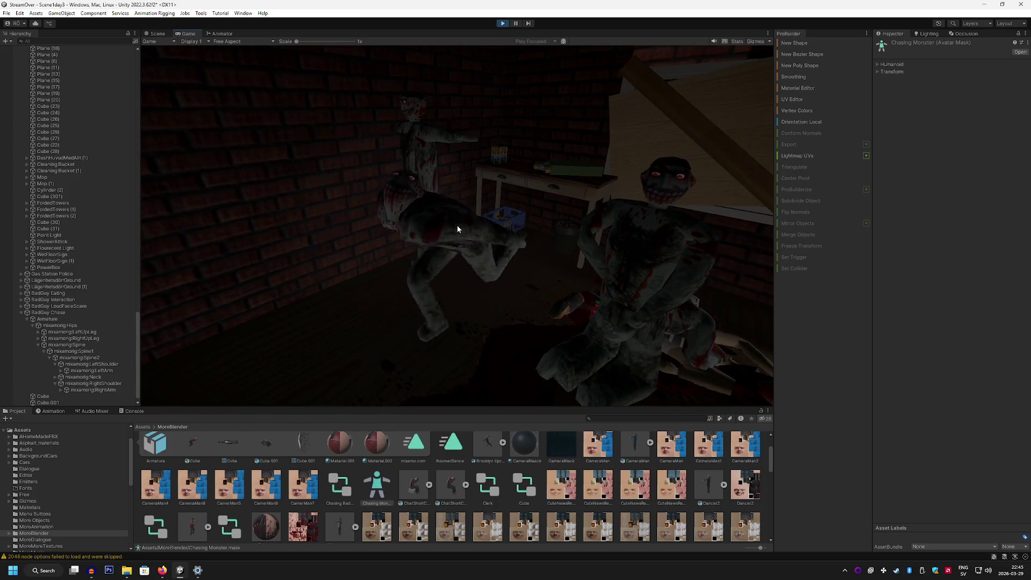
left_click(502, 24)
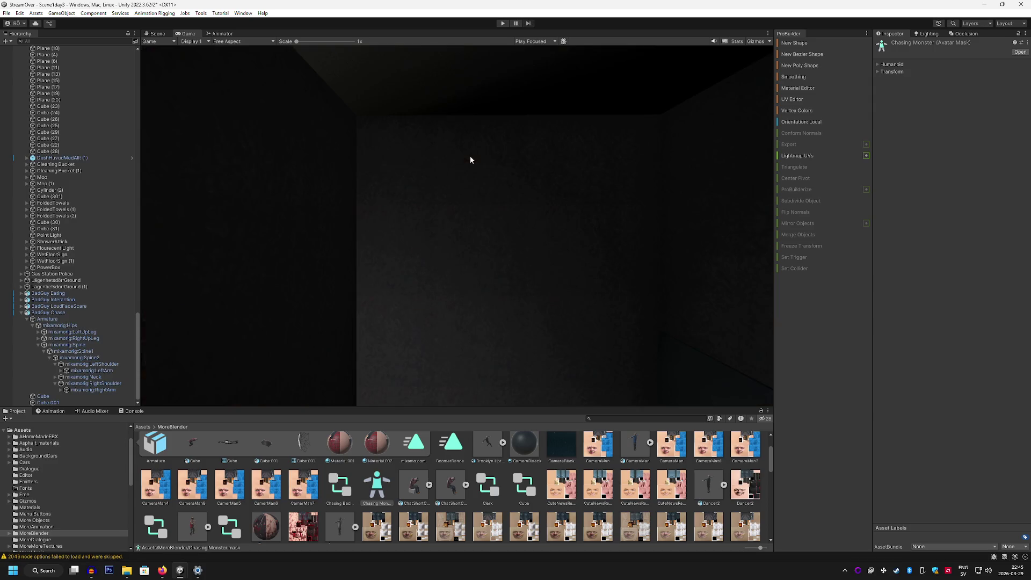
Orbit the Scene view around the monster and reopen the Base Layer settings.
left_click(154, 34)
mouse_move(491, 172)
left_mouse_down()
mouse_move(543, 198)
mouse_move(486, 191)
mouse_move(525, 212)
mouse_move(515, 204)
left_mouse_up()
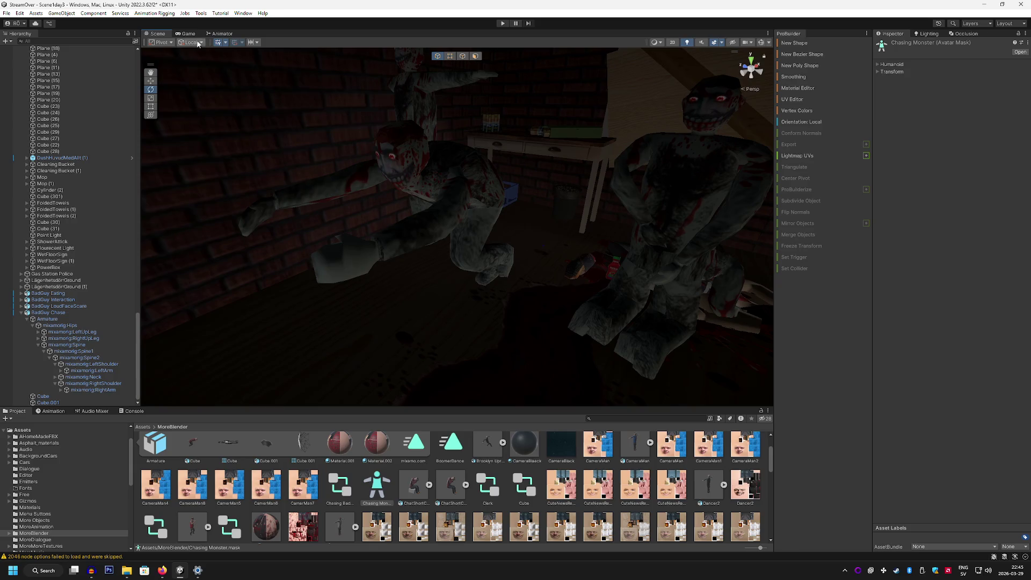
left_click(222, 34)
left_click(338, 62)
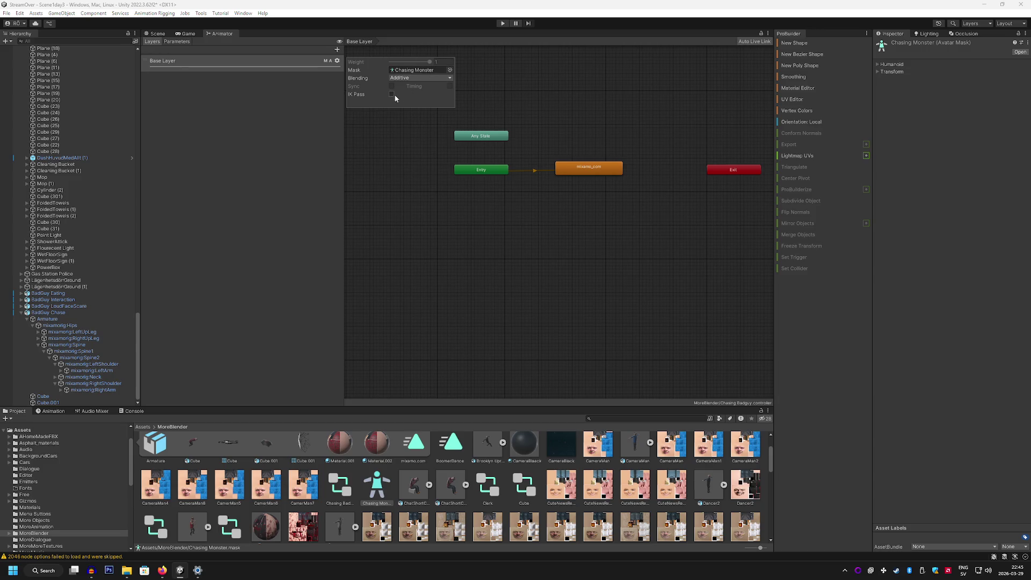
Set Base Layer blending to Override and inspect the Any State, Entry, Exit and mixamo_com nodes.
left_click(412, 87)
left_click(479, 138)
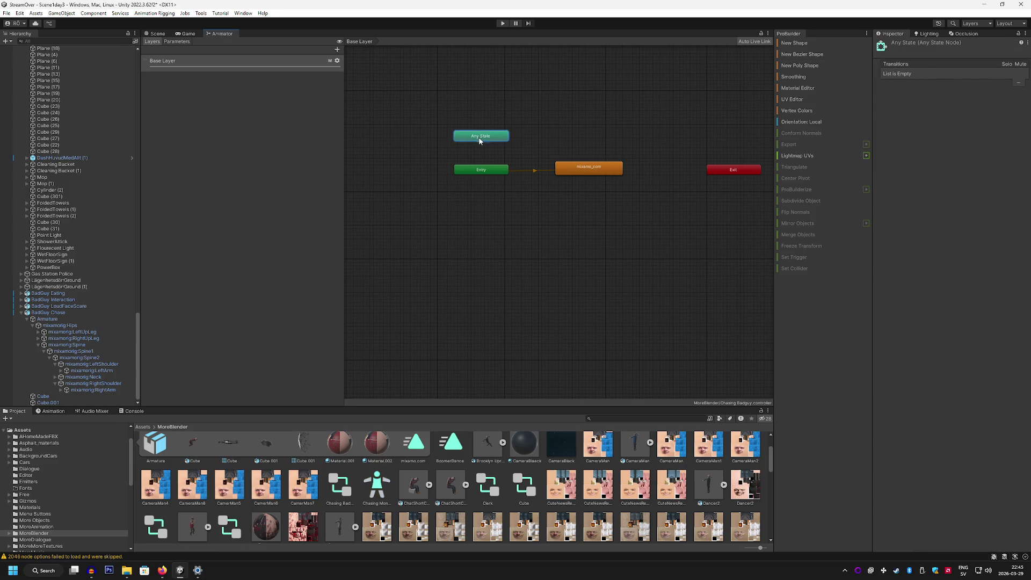
left_click(986, 75)
left_click(591, 167)
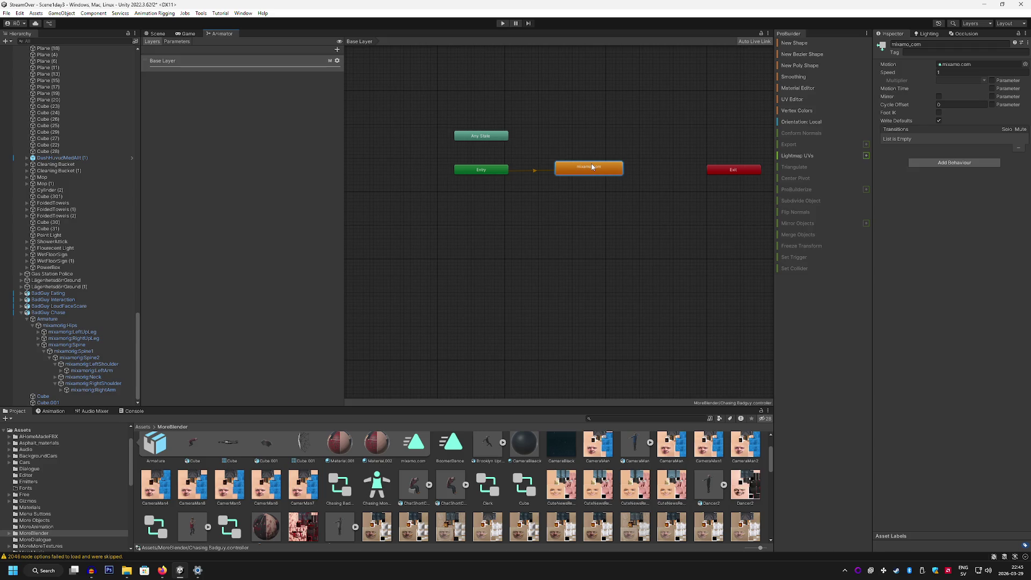
left_click(494, 170)
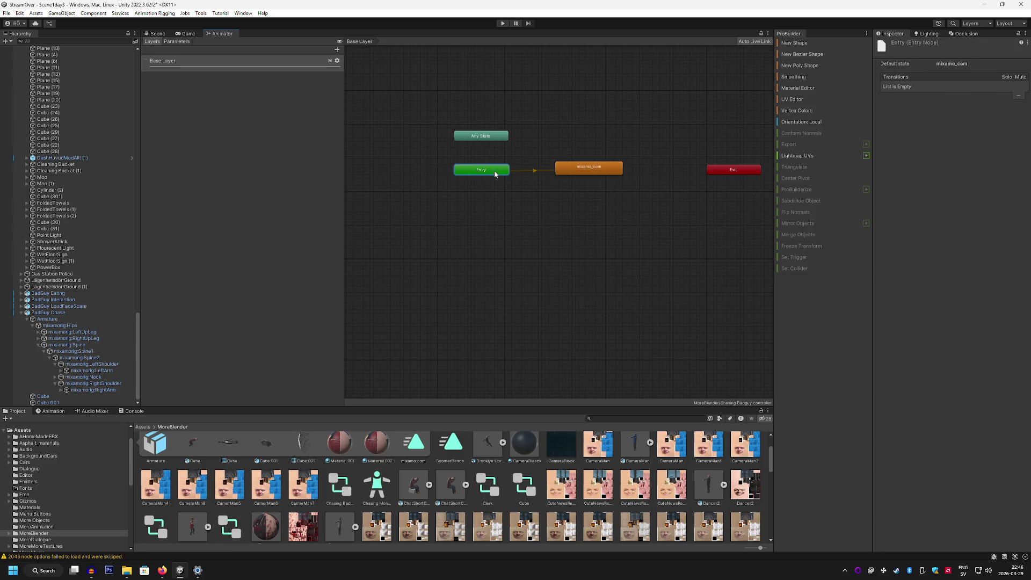
left_click(714, 173)
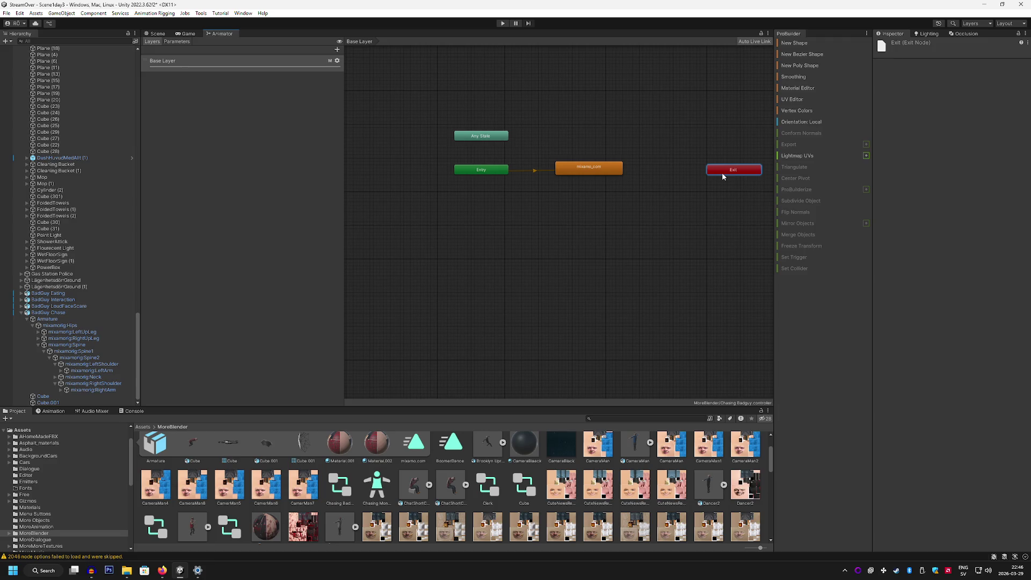
left_click(591, 170)
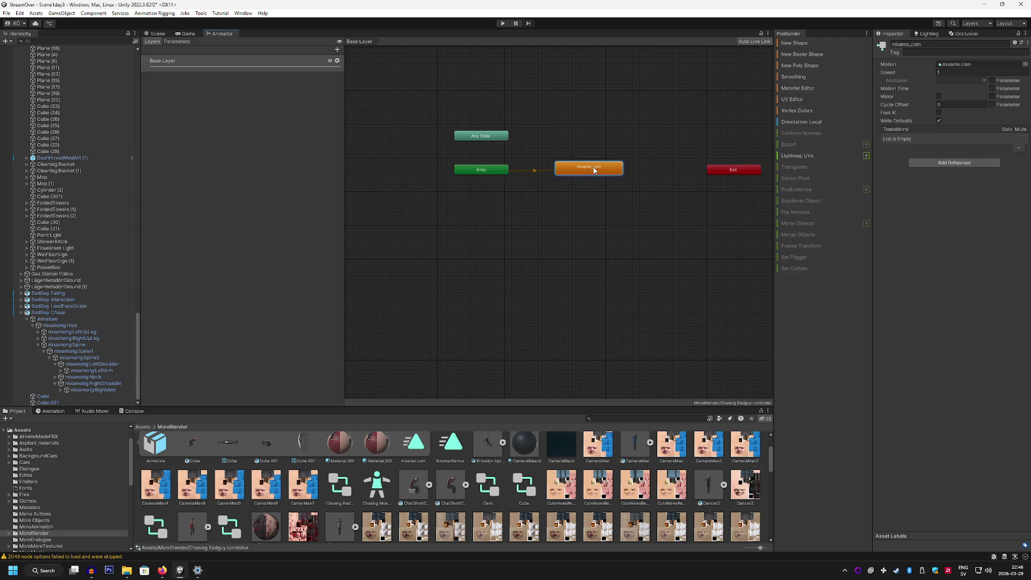
left_click_drag(593, 172, 590, 173)
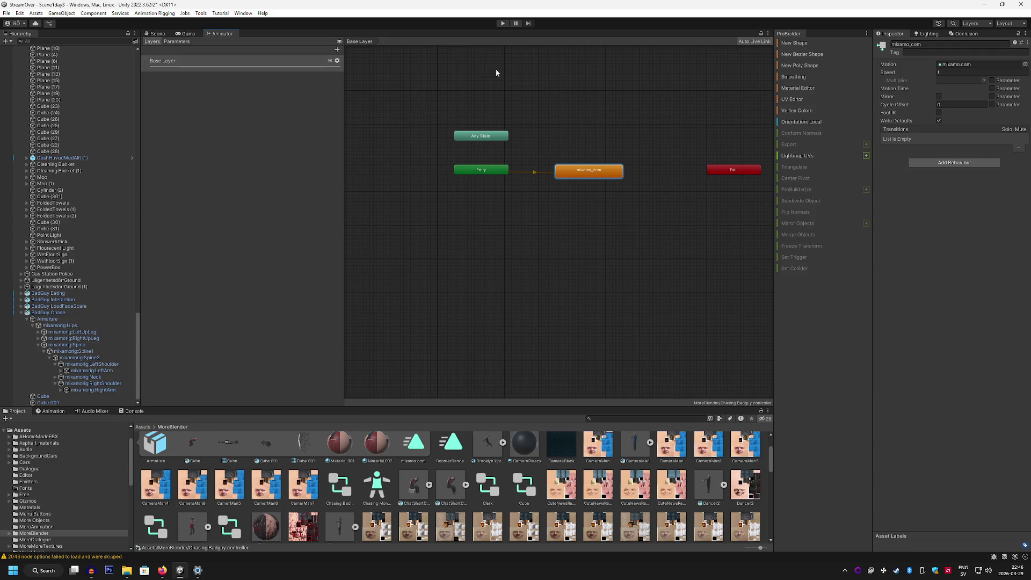
Check the monsters in the Game and Scene views, then bring up the Freesound tab in Firefox.
left_click(188, 34)
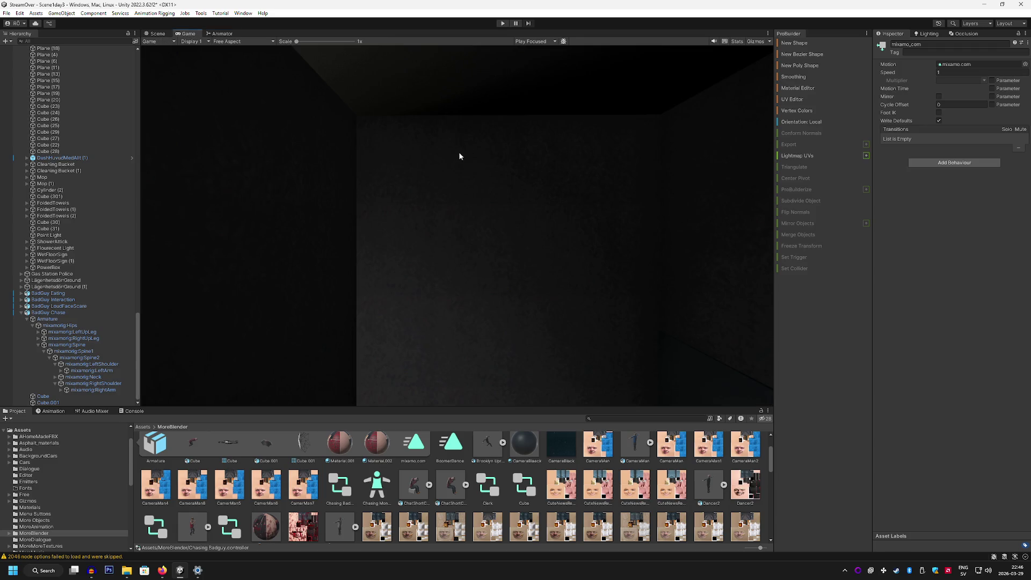
left_click(158, 34)
mouse_move(504, 143)
left_mouse_down()
mouse_move(654, 161)
mouse_move(505, 152)
mouse_move(524, 152)
mouse_move(493, 218)
mouse_move(518, 97)
mouse_move(546, 117)
mouse_move(543, 183)
left_mouse_up()
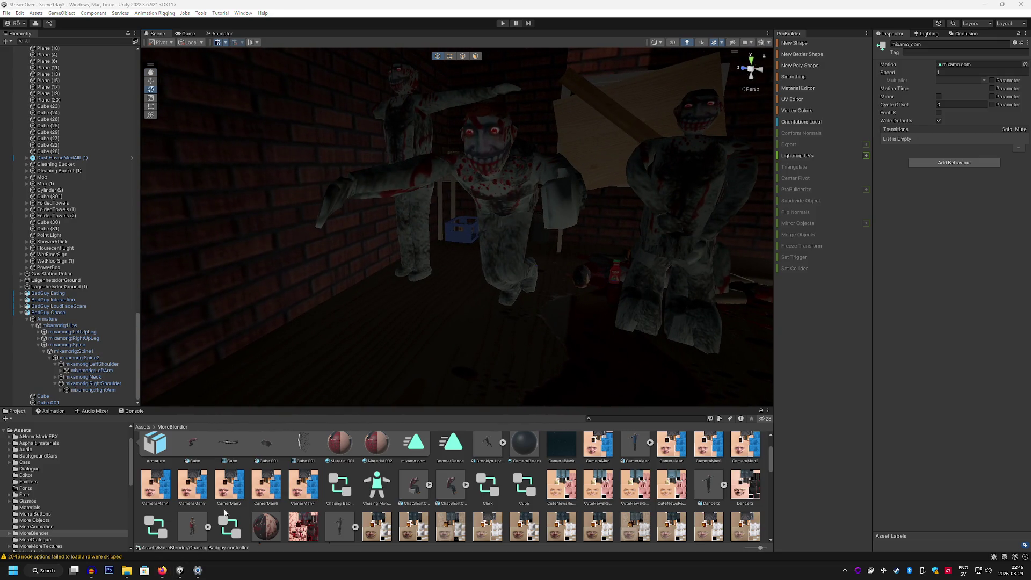
left_click(163, 571)
left_click(489, 9)
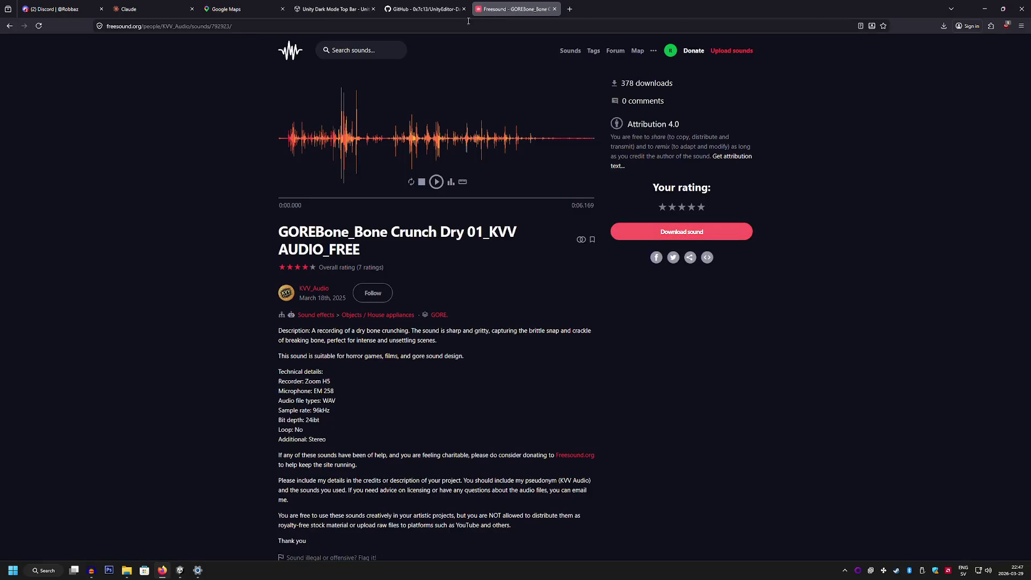
Search YouTube for 'unity make animation ignore limbs'.
left_click(468, 24)
type("y")
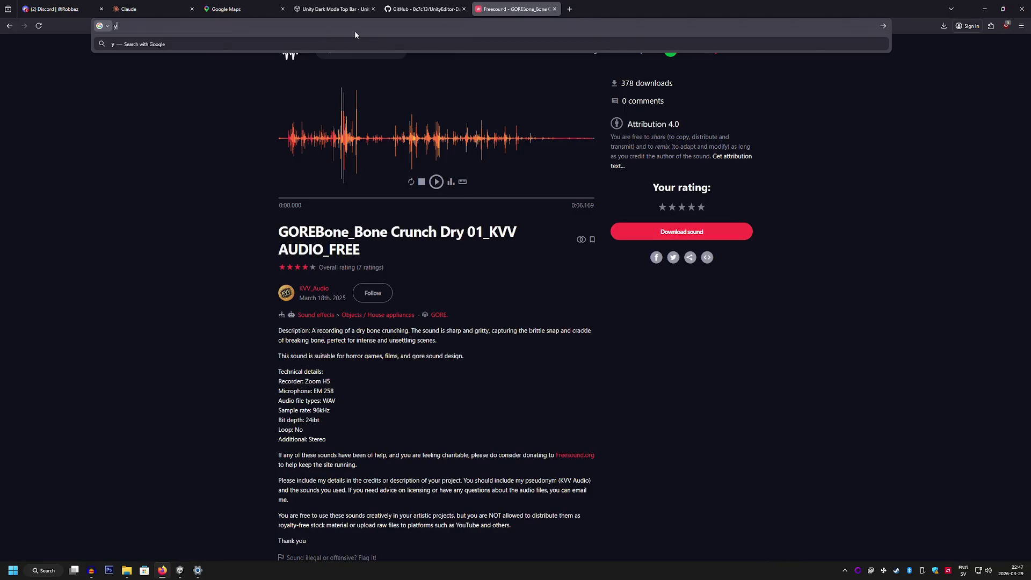
type("outube.co")
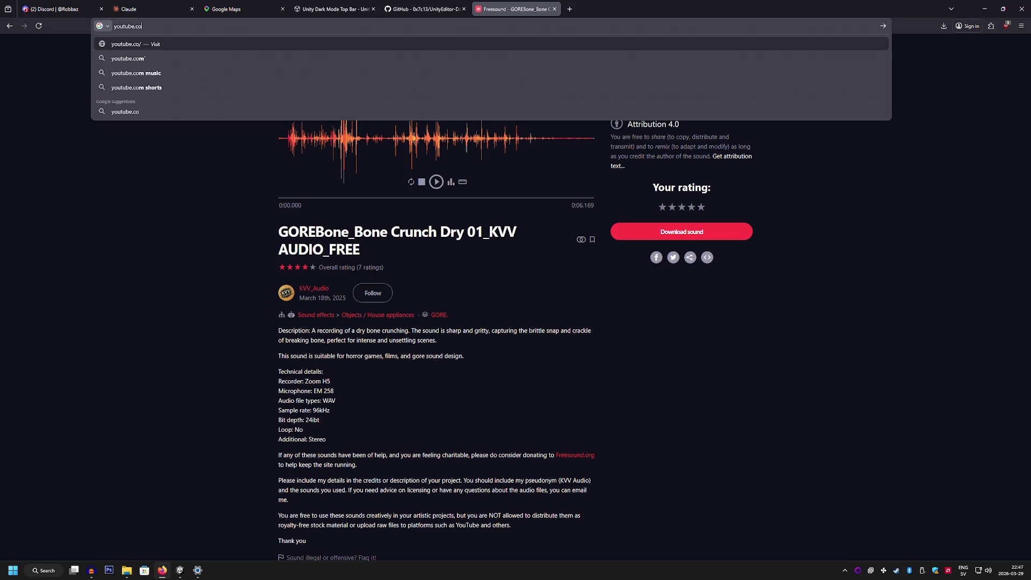
type("m")
key("Return")
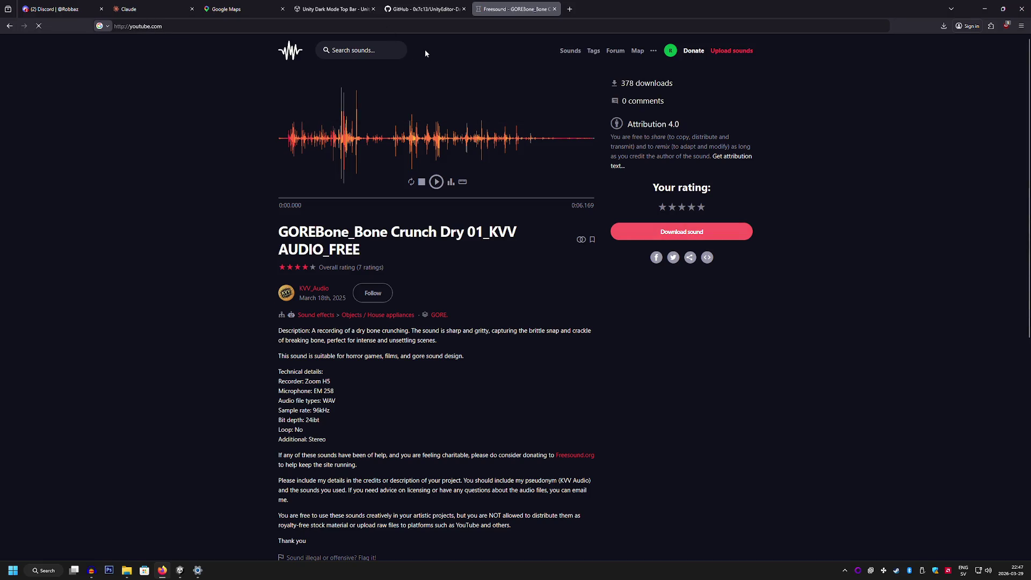
left_click(437, 50)
type("unity make an")
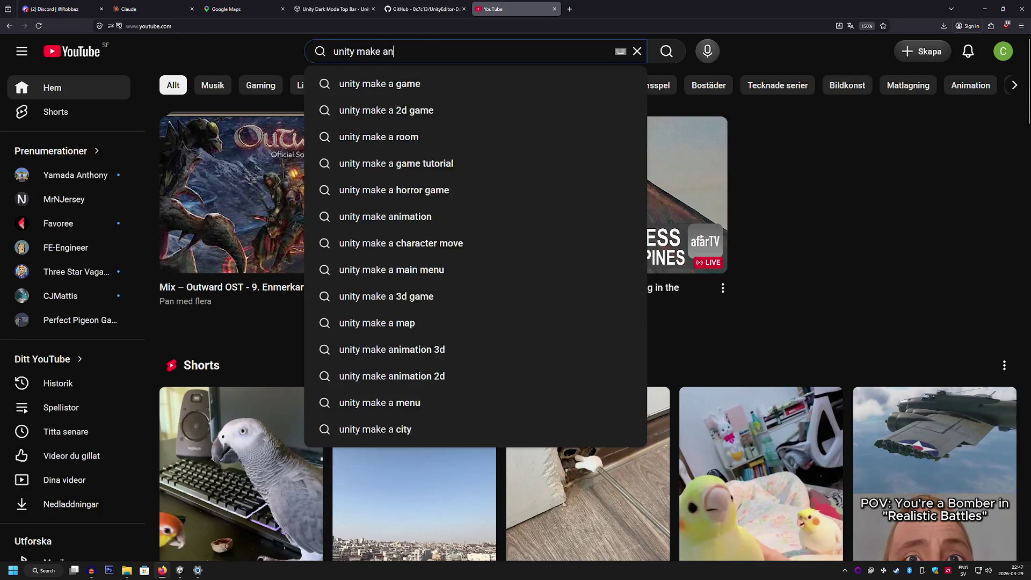
type("imation ignore limbs")
key("Return")
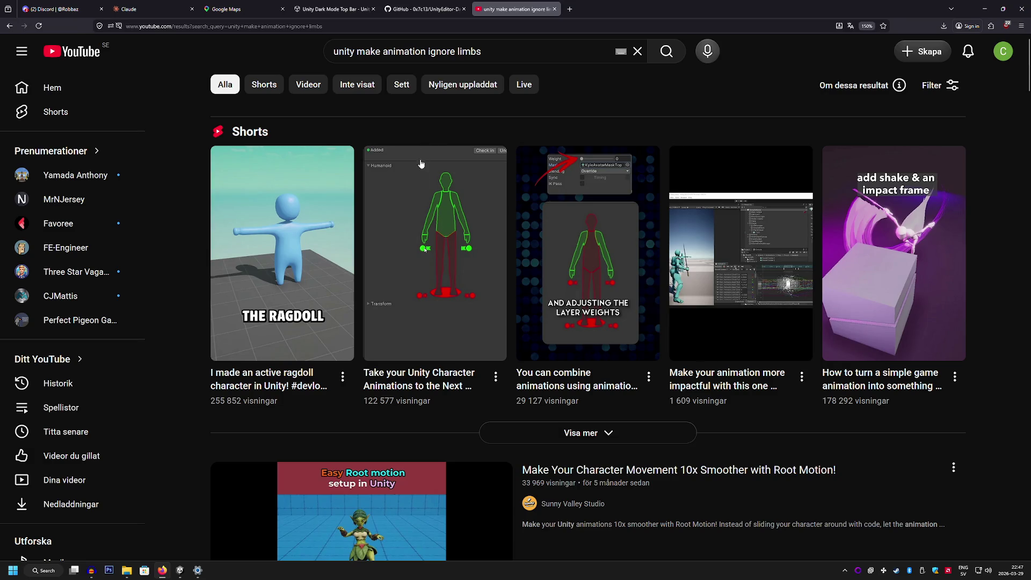
Watch the Short on Unity animation layers, pause at the blending step, and return to Unity.
left_click(425, 206)
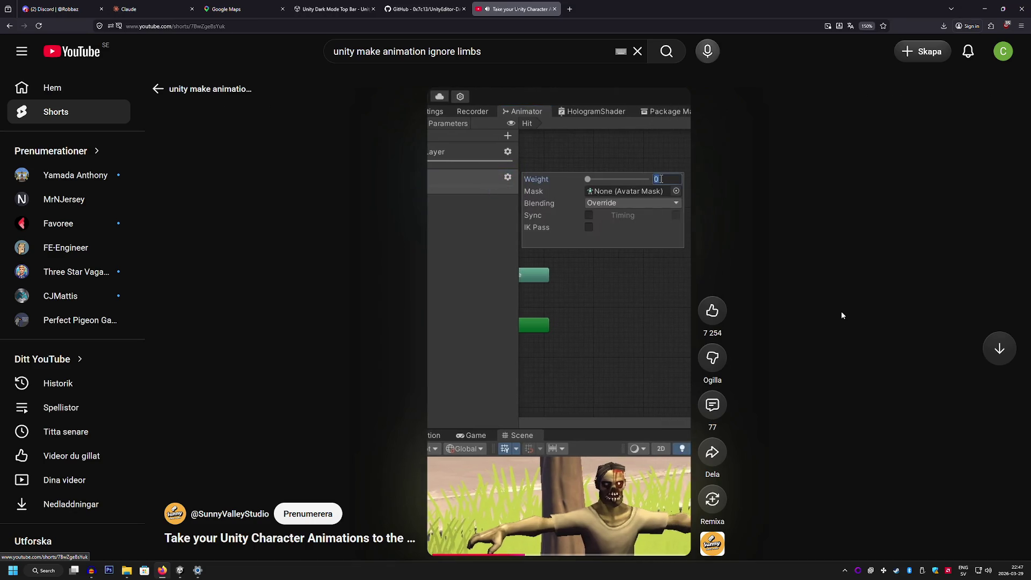
mouse_move(531, 302)
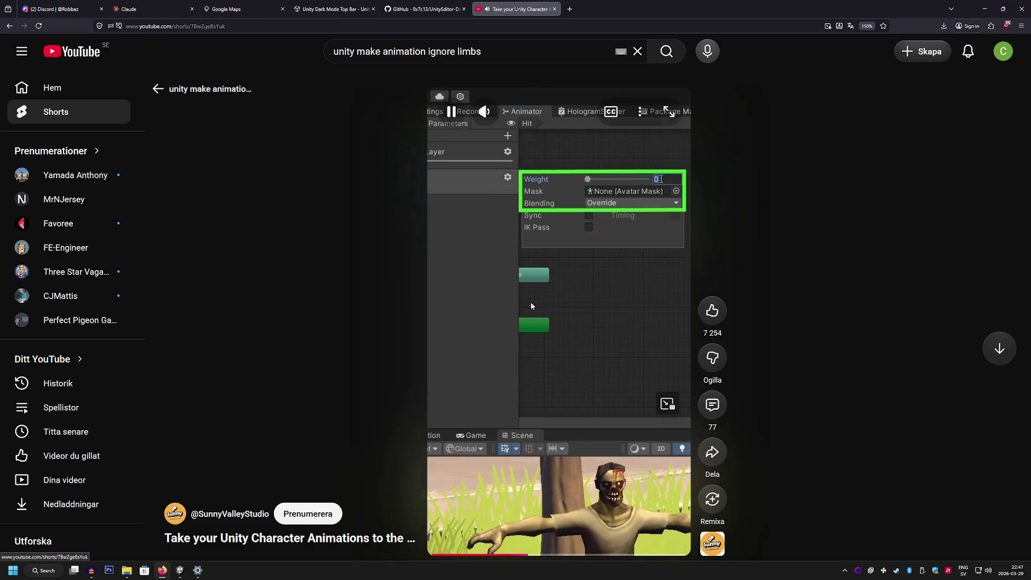
left_click(510, 326)
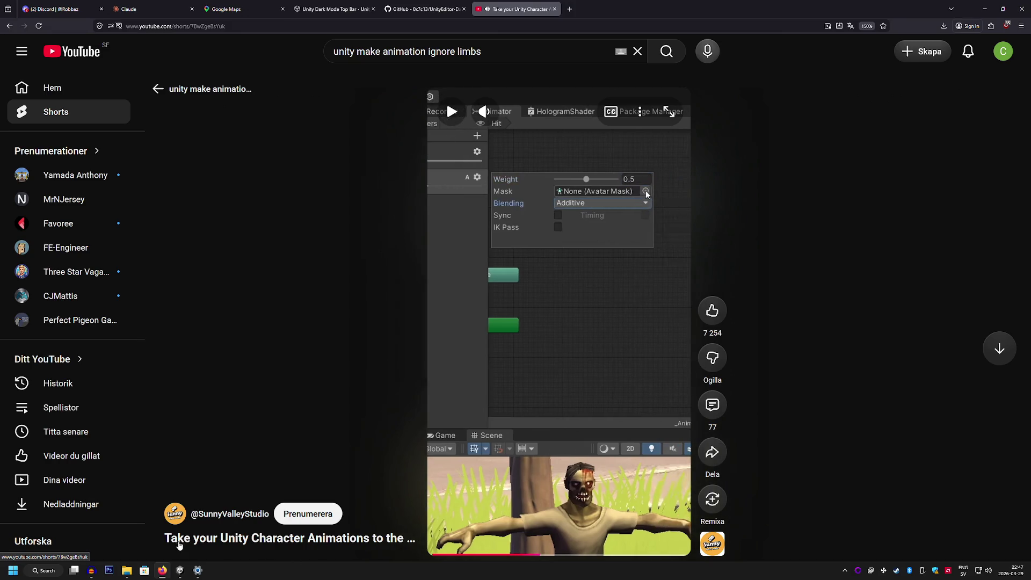
left_click(180, 571)
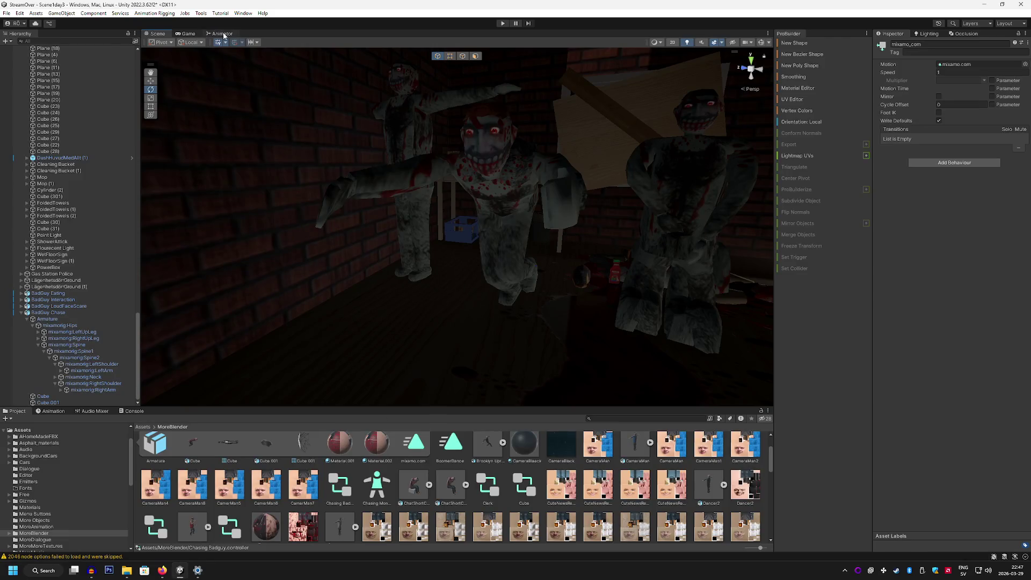
Add a new Animator layer and clear the Base Layer's mask to none.
left_click(219, 33)
left_click(337, 51)
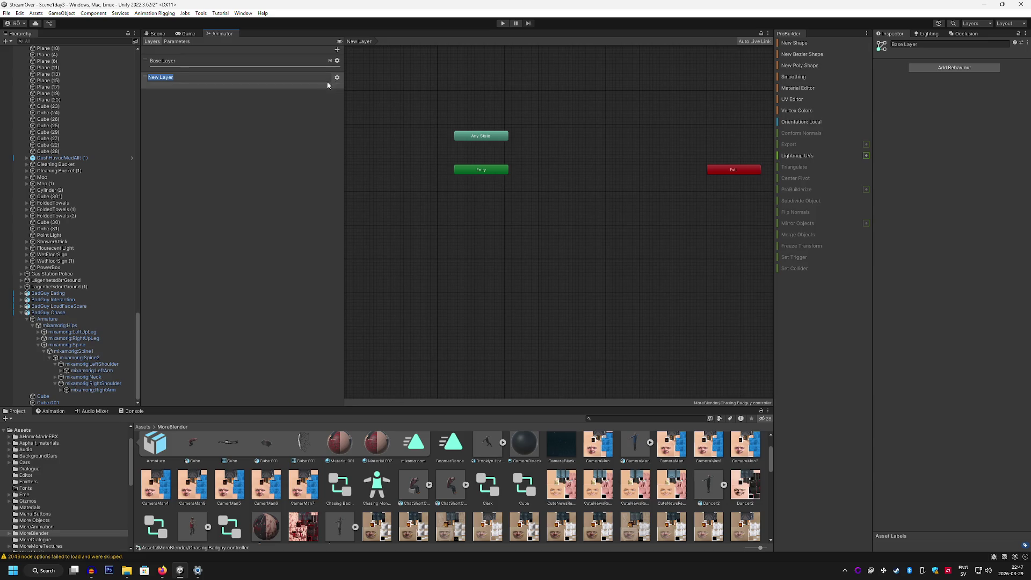
key("Return")
left_click(336, 61)
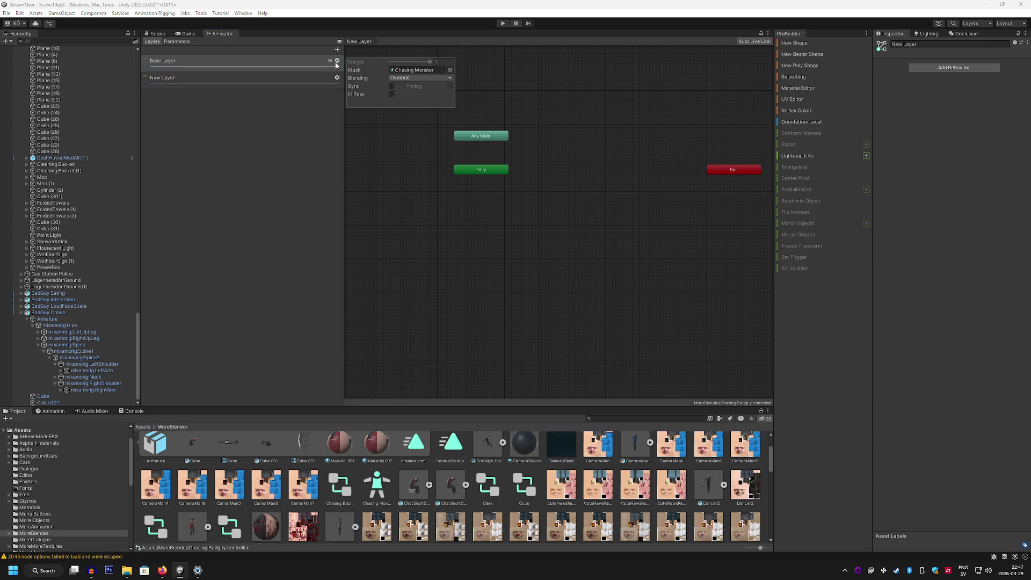
left_click(448, 70)
left_click(464, 105)
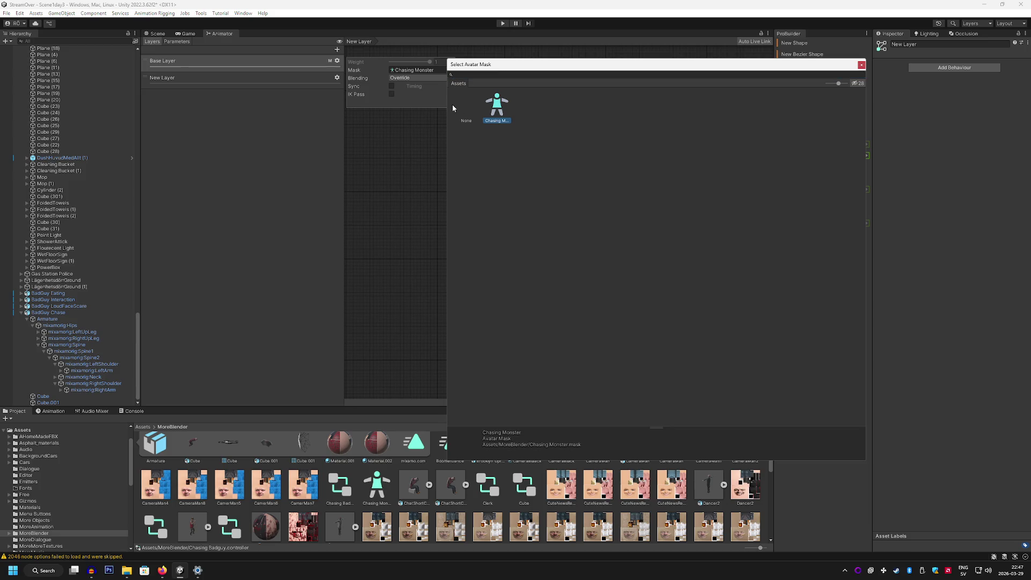
left_click(861, 65)
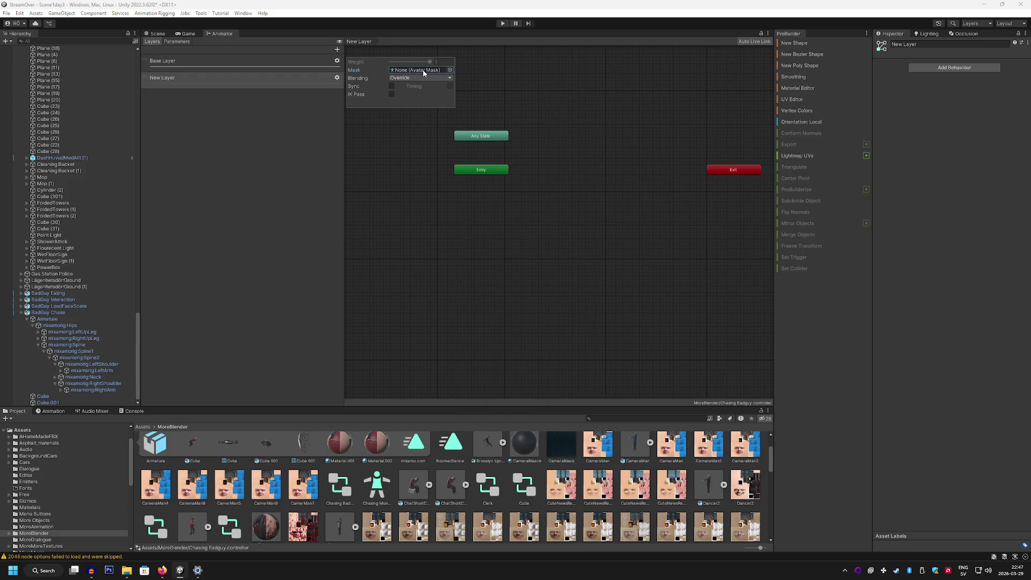
Assign the Chasing Monster mask to the new layer.
left_click(265, 80)
left_click(337, 78)
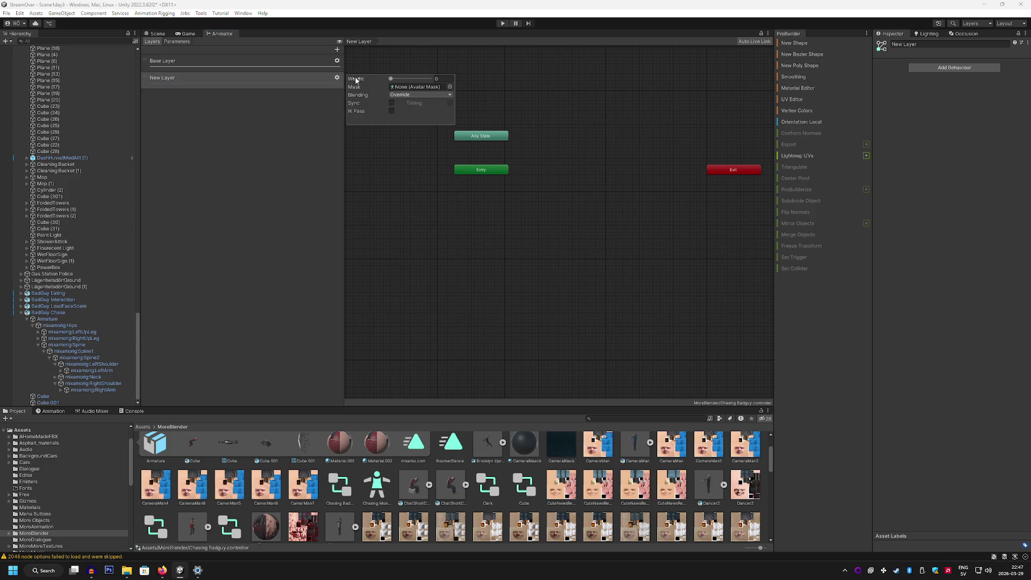
left_click(448, 87)
left_click(497, 119)
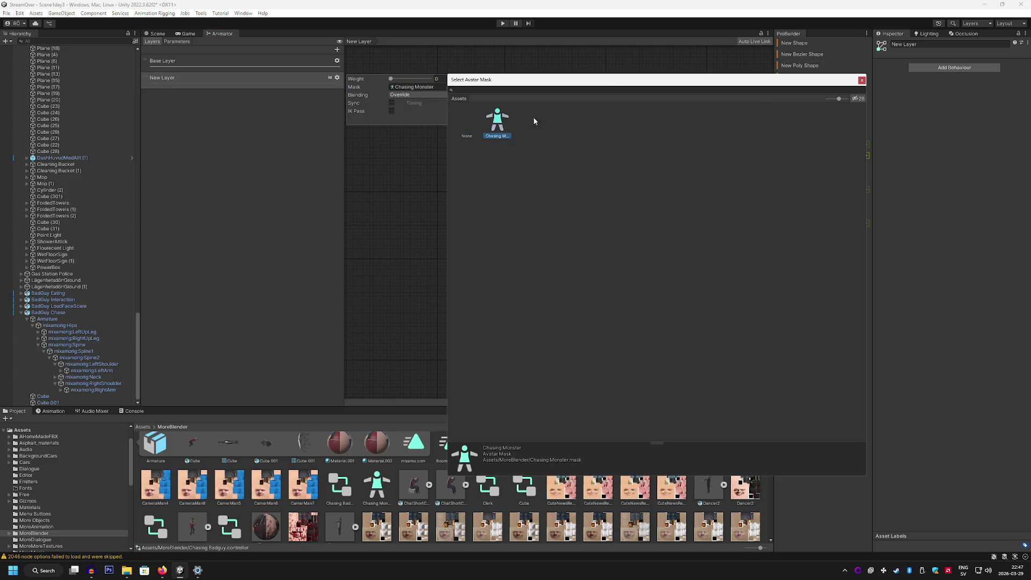
key("Return")
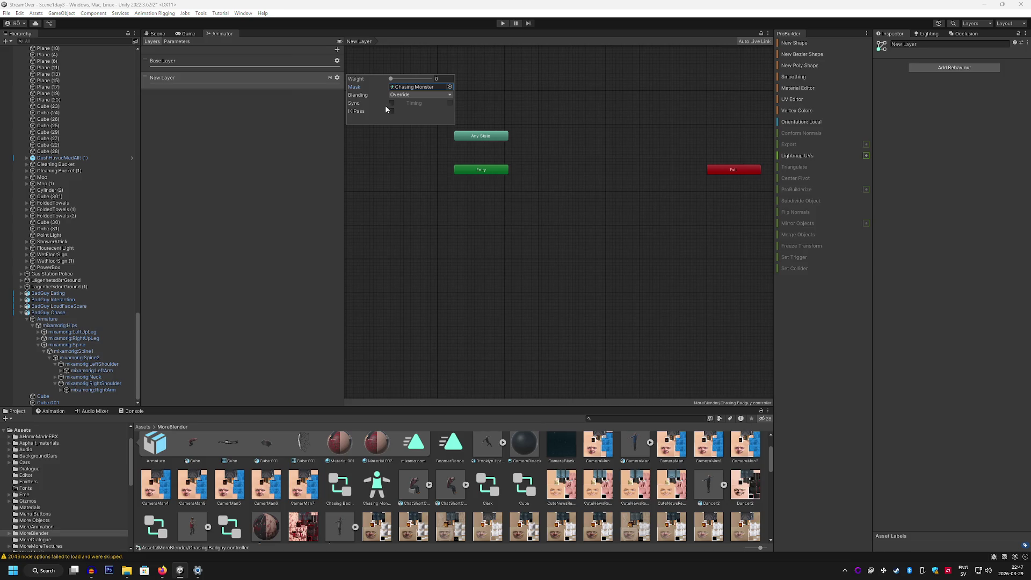
left_click(275, 108)
left_click(278, 60)
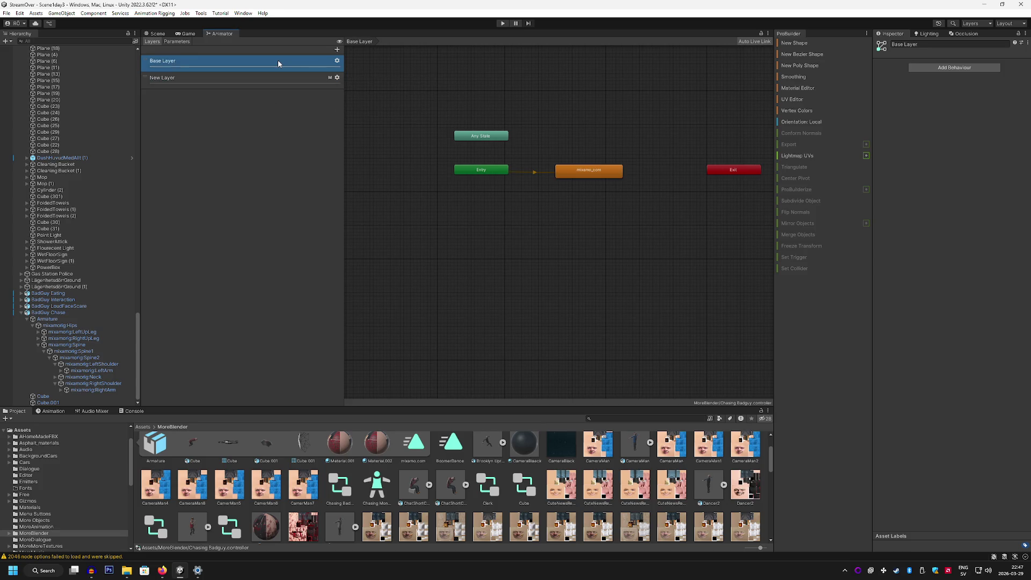
left_click(281, 79)
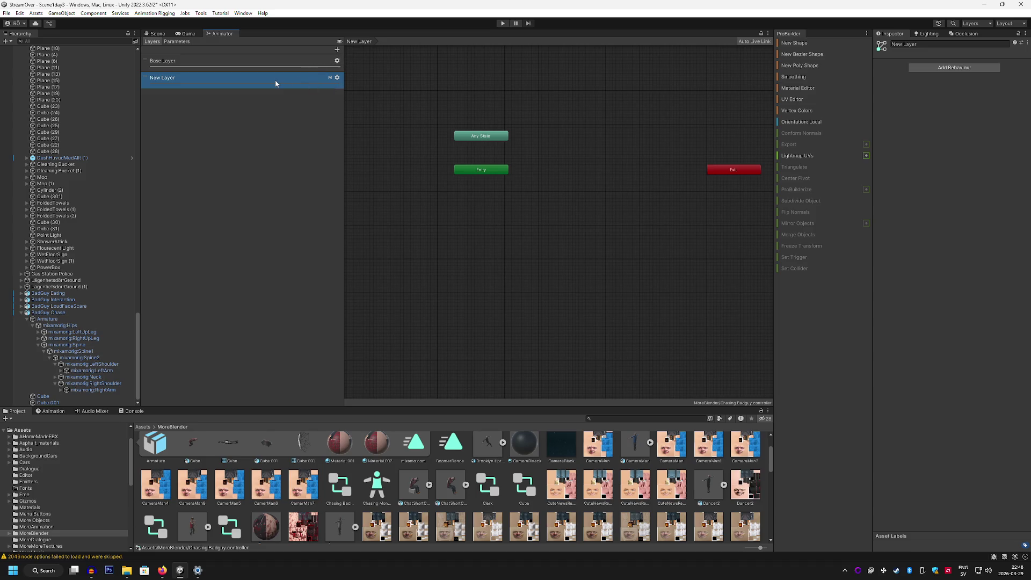
key("Up")
Rename the new layer to 'Head and Arms'.
left_click(185, 78)
left_click(185, 79)
type("Head and Arms")
key("Return")
Keep Head and Arms blending on Override and set its weight to 1.
left_click(338, 78)
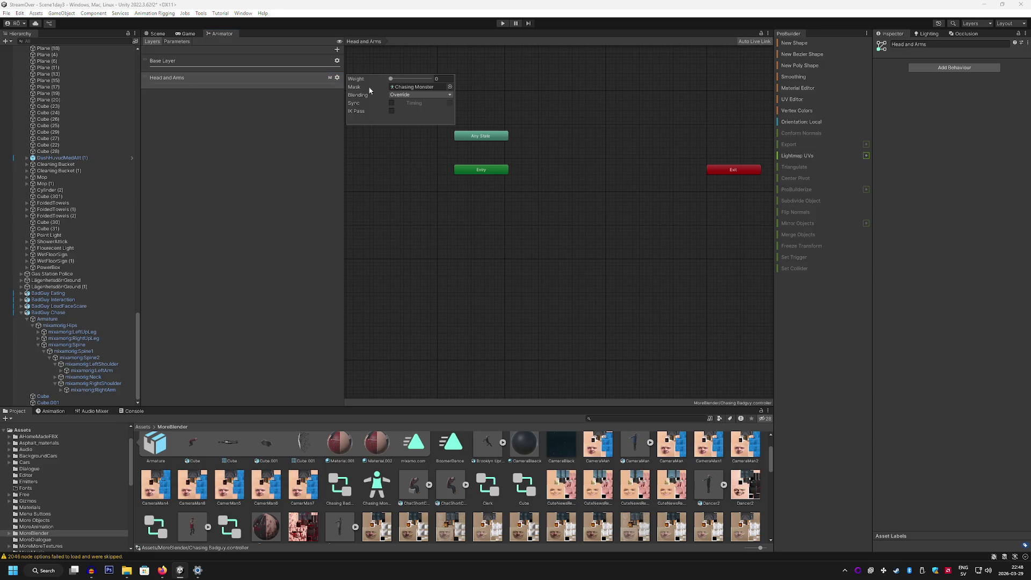
left_click(423, 95)
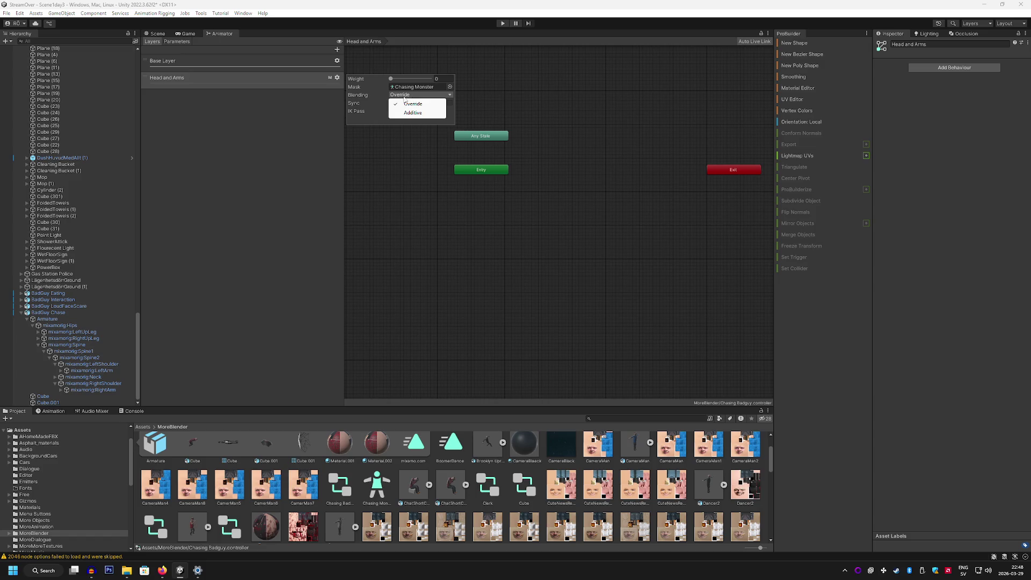
left_click(413, 103)
left_click_drag(391, 79, 449, 78)
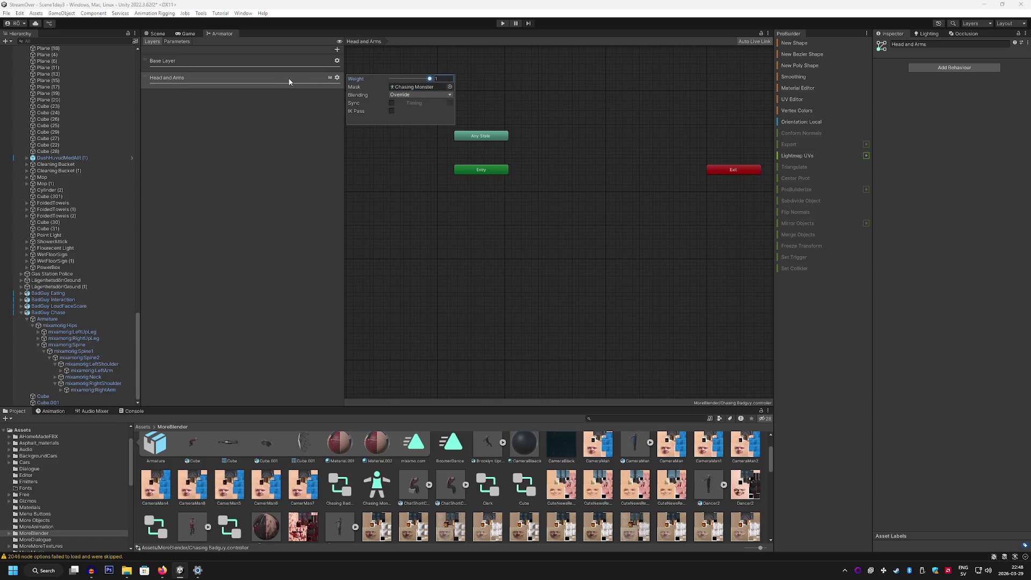
Review the Chasing Monster mask's body diagram, check the views, and start the game.
double_click(414, 87)
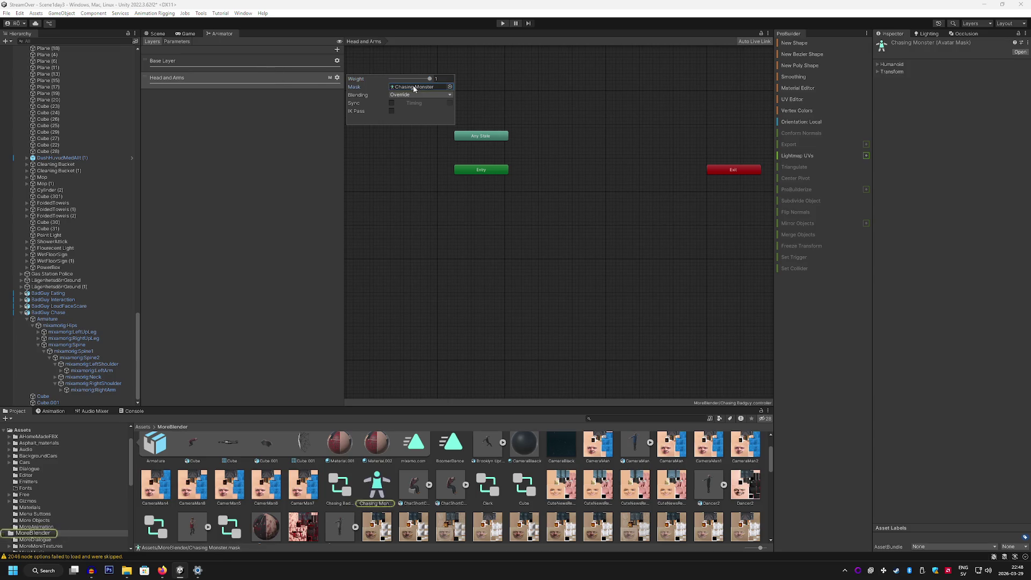
left_click(881, 65)
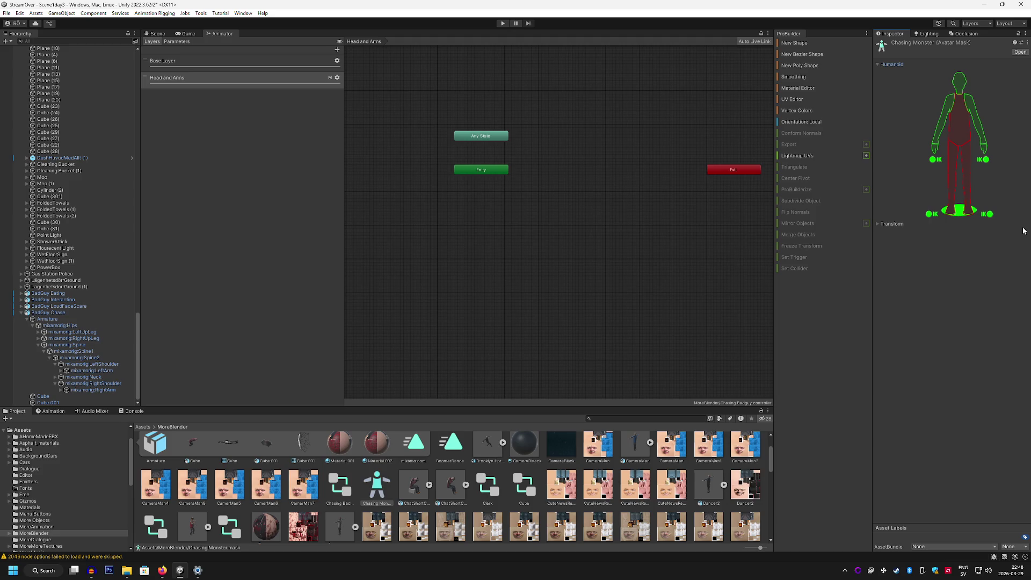
left_click(181, 34)
left_click(158, 34)
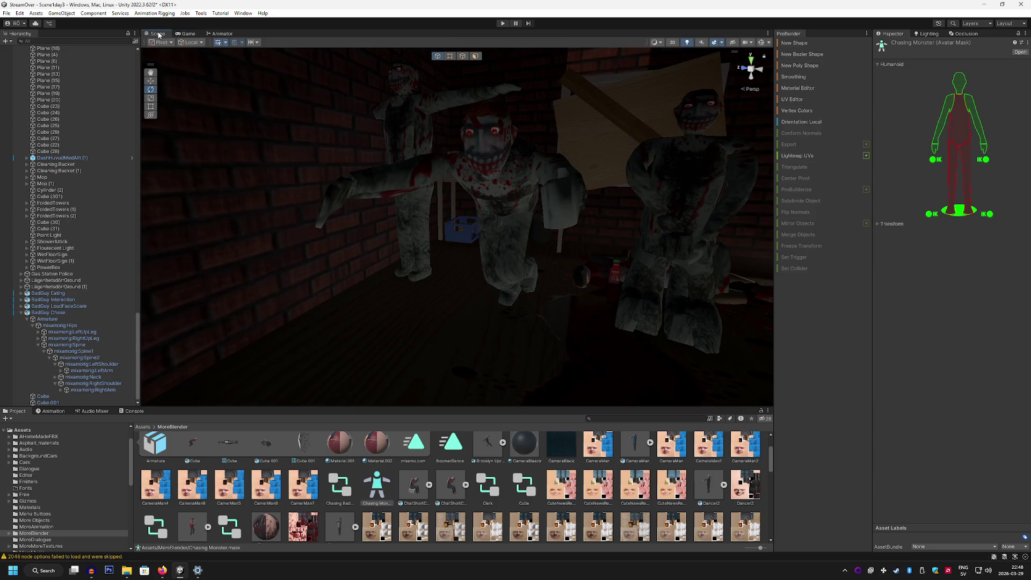
left_click(503, 24)
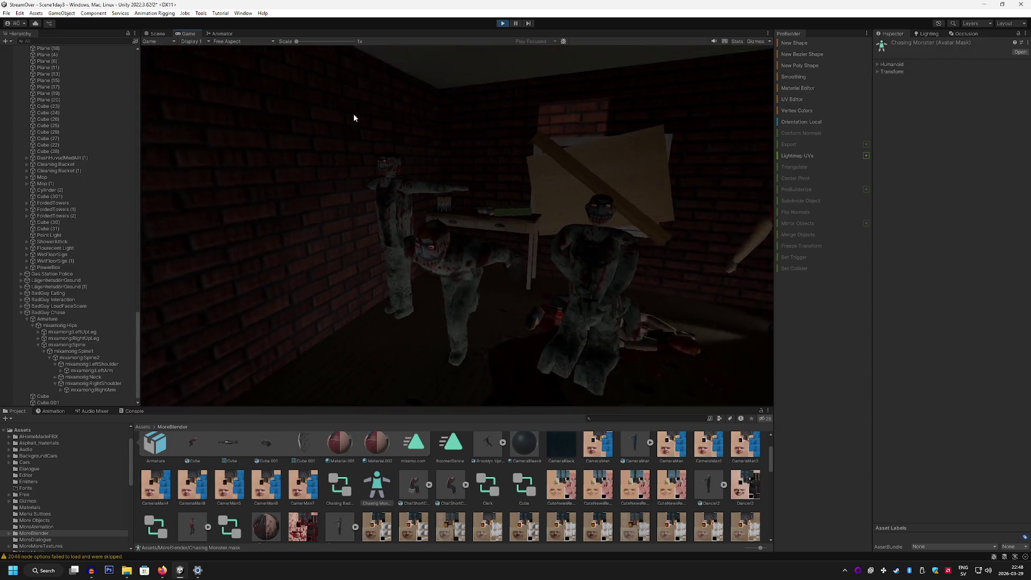
Switch the Head and Arms layer blending to Additive.
left_click(229, 34)
left_click(272, 81)
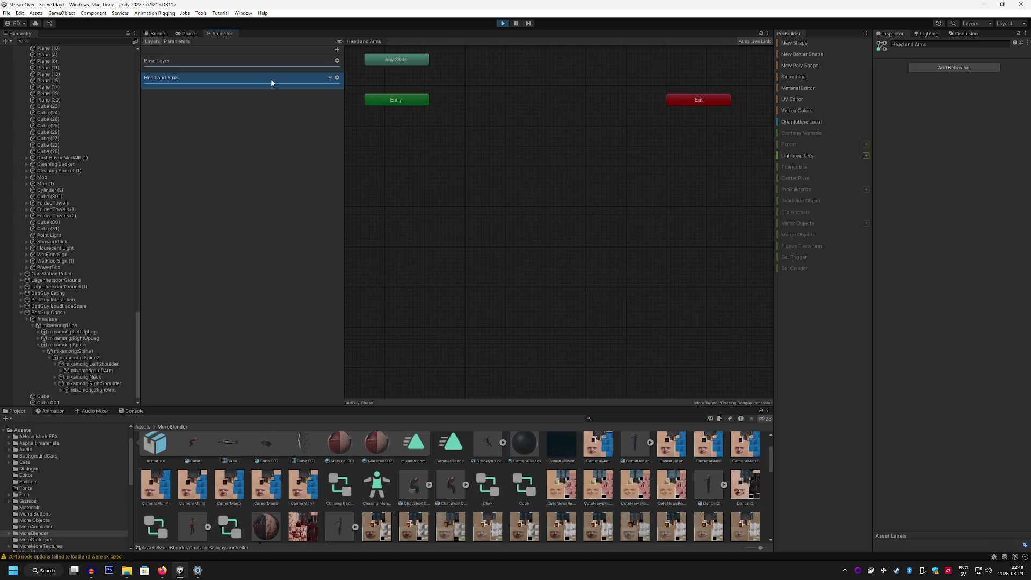
left_click(266, 62)
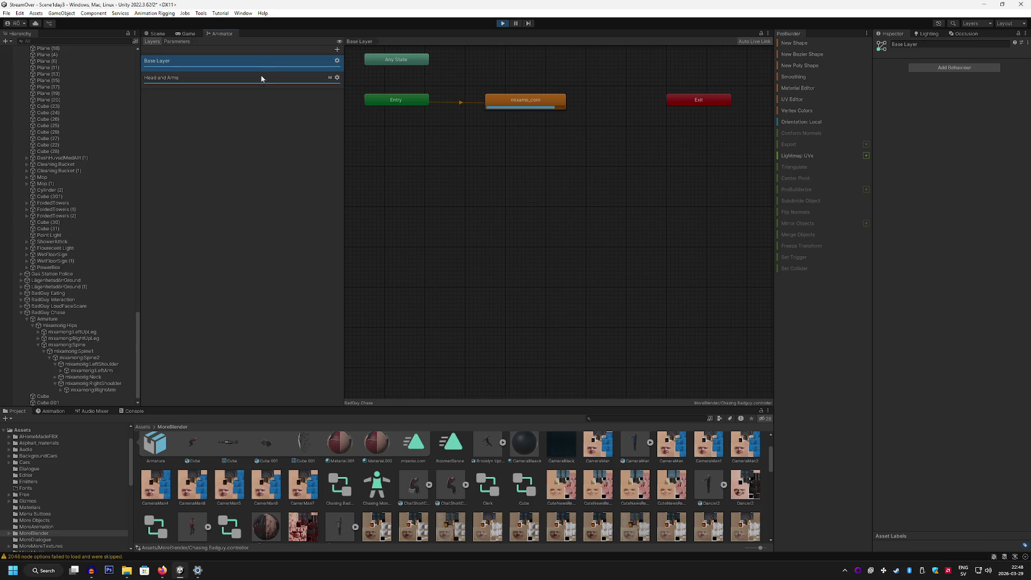
left_click(260, 81)
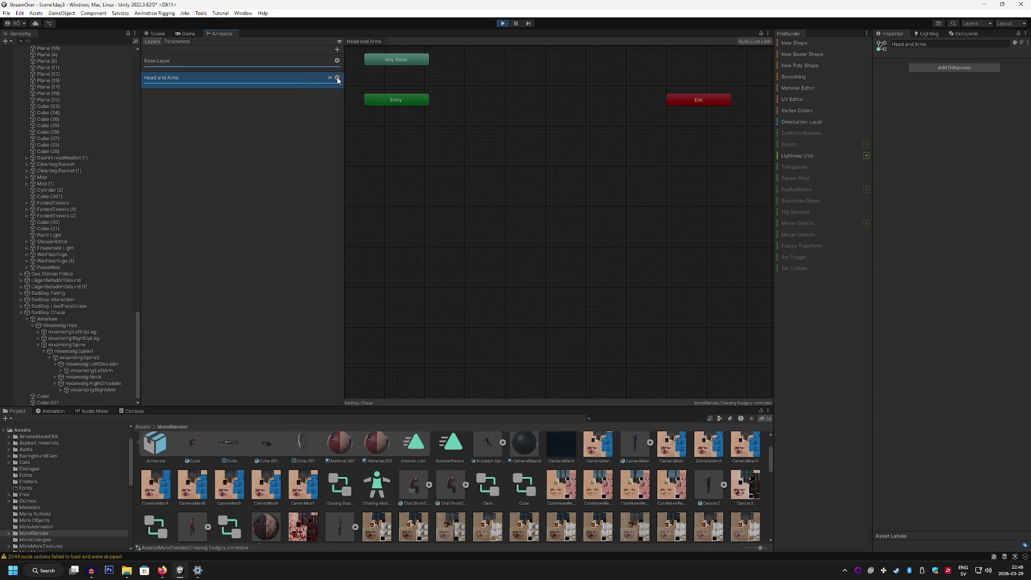
left_click(338, 78)
left_click(406, 94)
left_click(407, 114)
Compare the monster's motion in the running game, then begin renaming the Head and Arms layer.
left_click(178, 34)
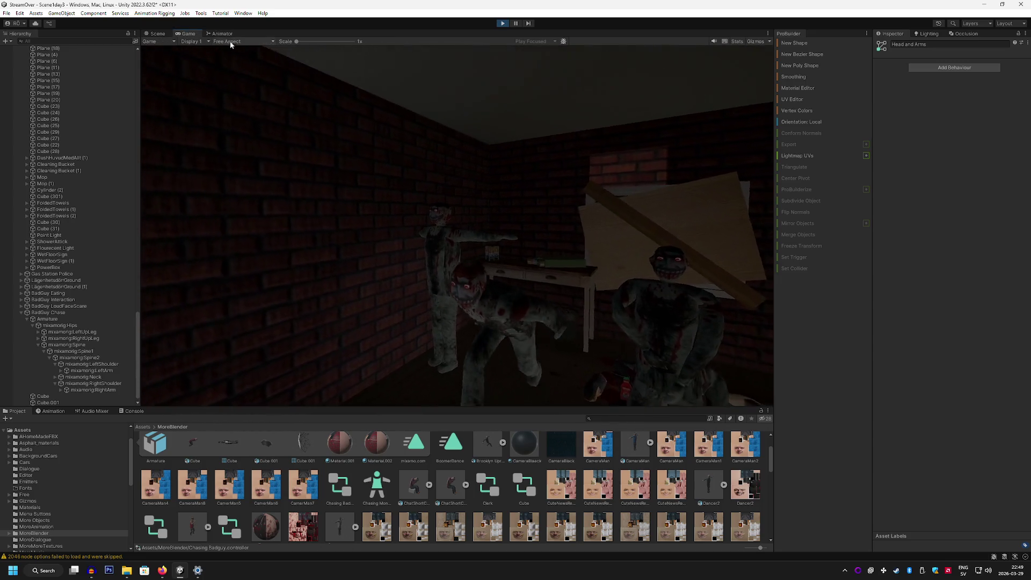
left_click(231, 34)
left_click(298, 82)
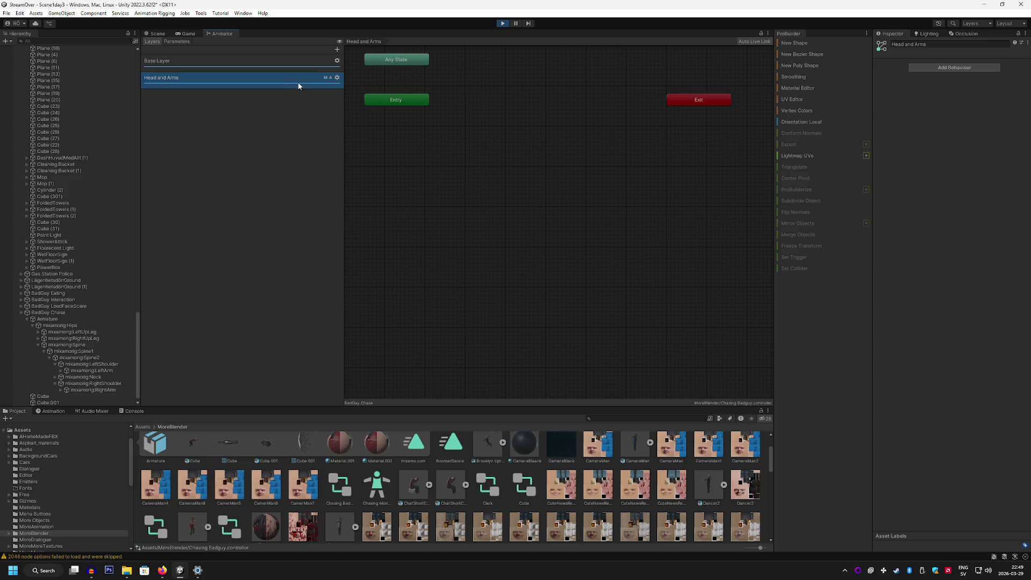
double_click(326, 80)
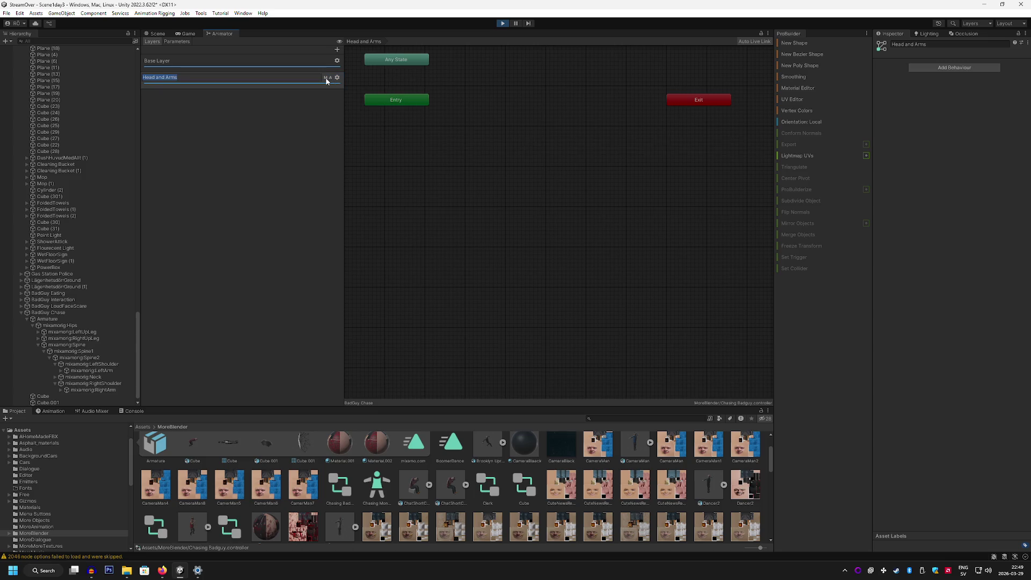
Keep the Head and Arms layer name and set its blending to Override.
left_click(303, 107)
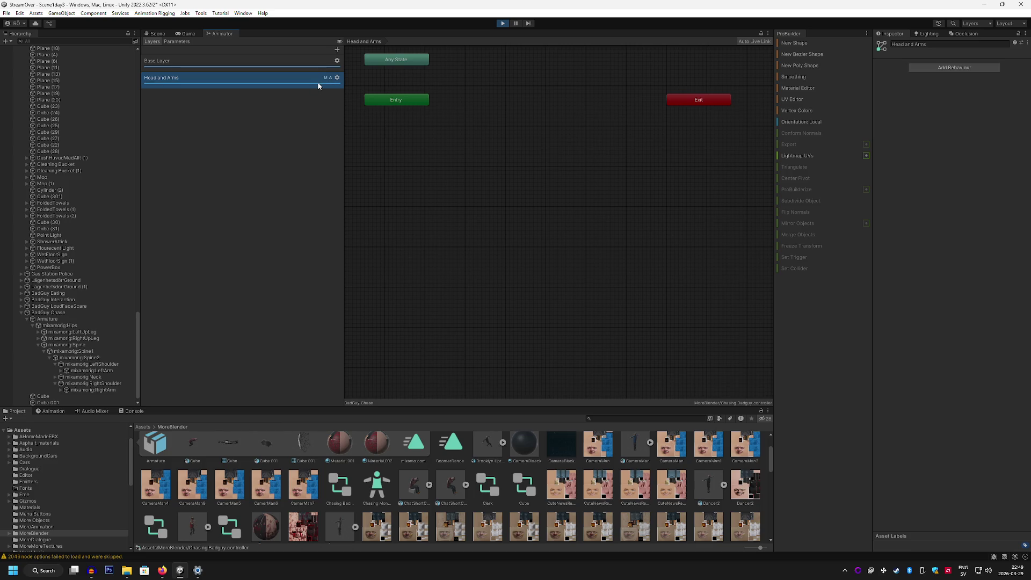
left_click(337, 78)
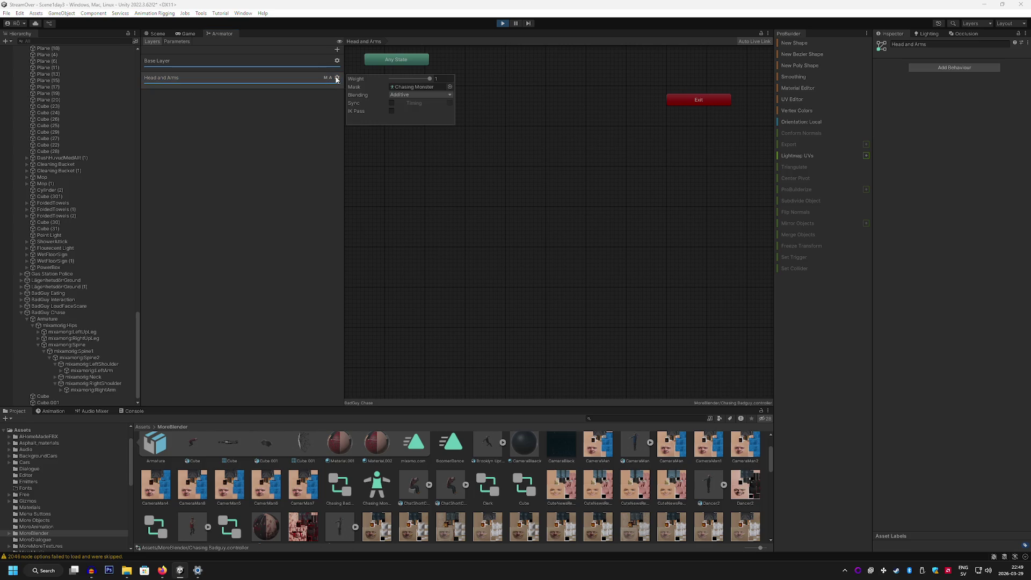
left_click(410, 96)
left_click(411, 101)
left_click(547, 151)
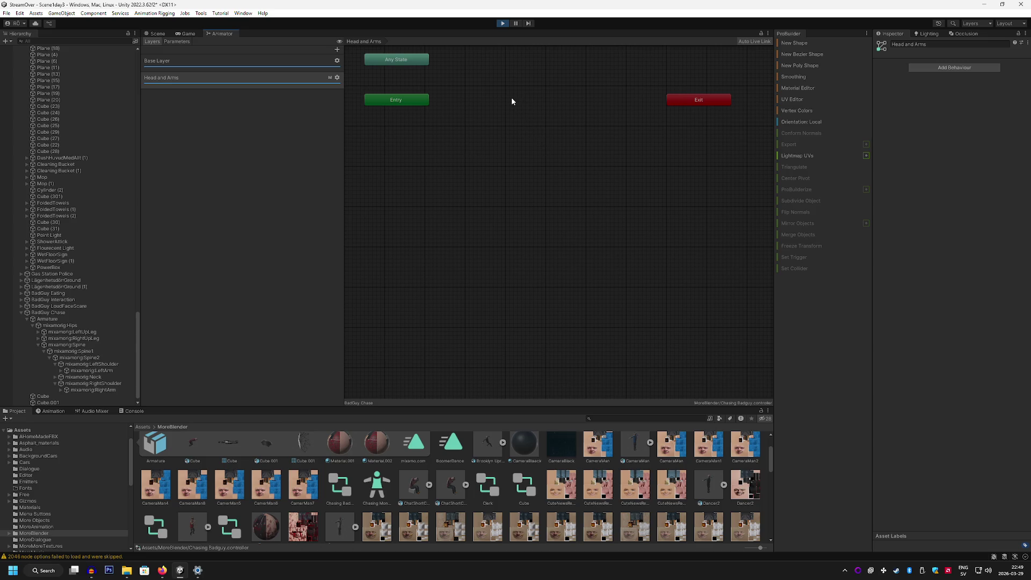
Add an empty New State to the Head and Arms layer and move it beside Entry.
right_click(539, 102)
mouse_move(558, 105)
left_click(653, 105)
left_click_drag(591, 111, 526, 99)
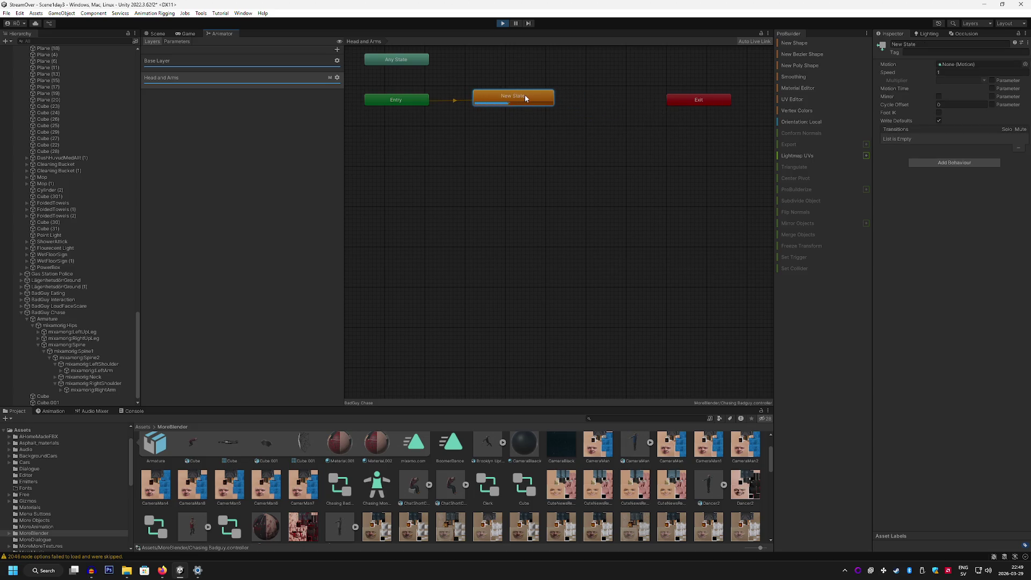
left_click(187, 34)
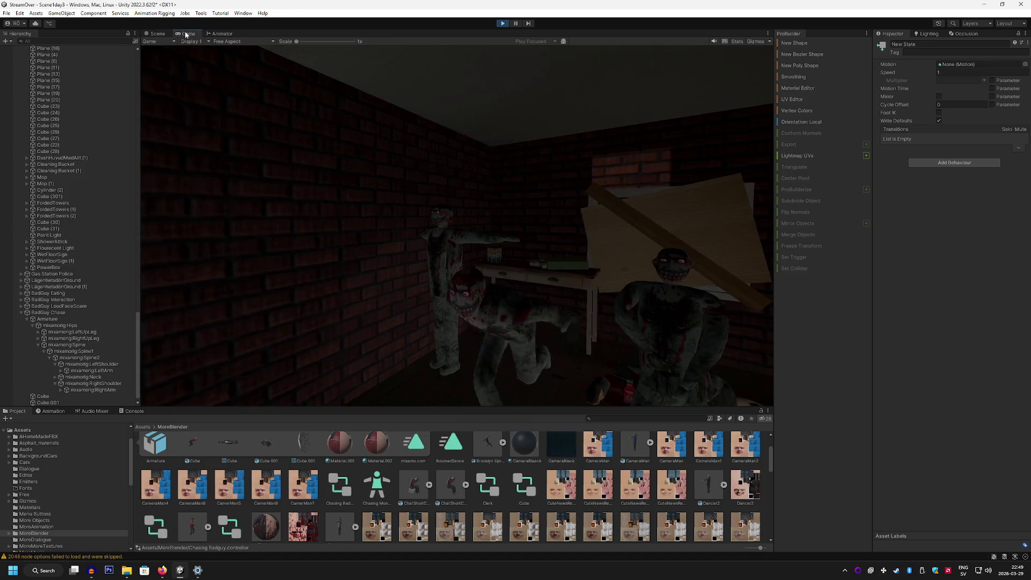
left_click(220, 36)
Try Additive blending on the Head and Arms layer and check the running game.
left_click(337, 78)
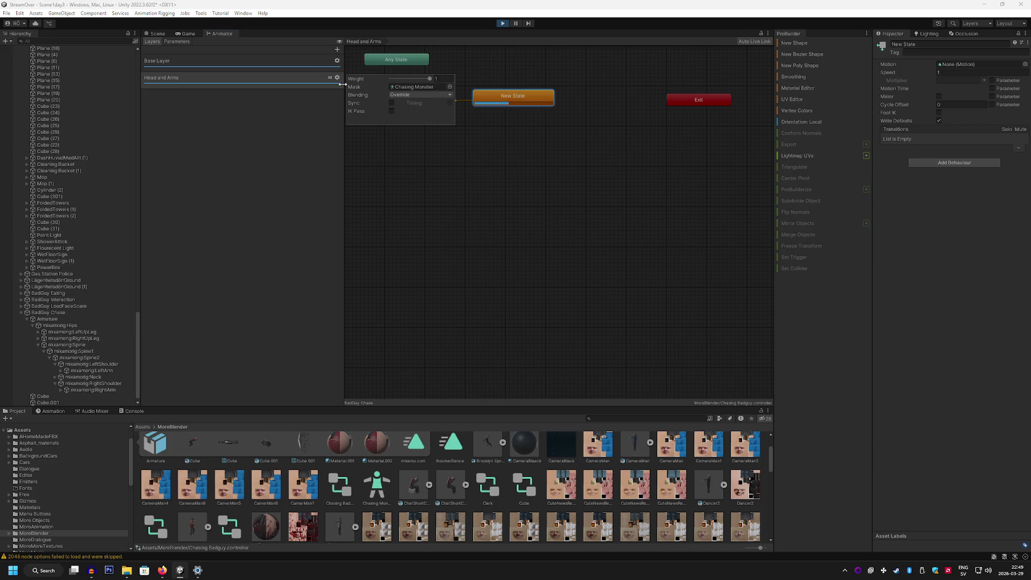
left_click(418, 94)
left_click(413, 112)
left_click(186, 34)
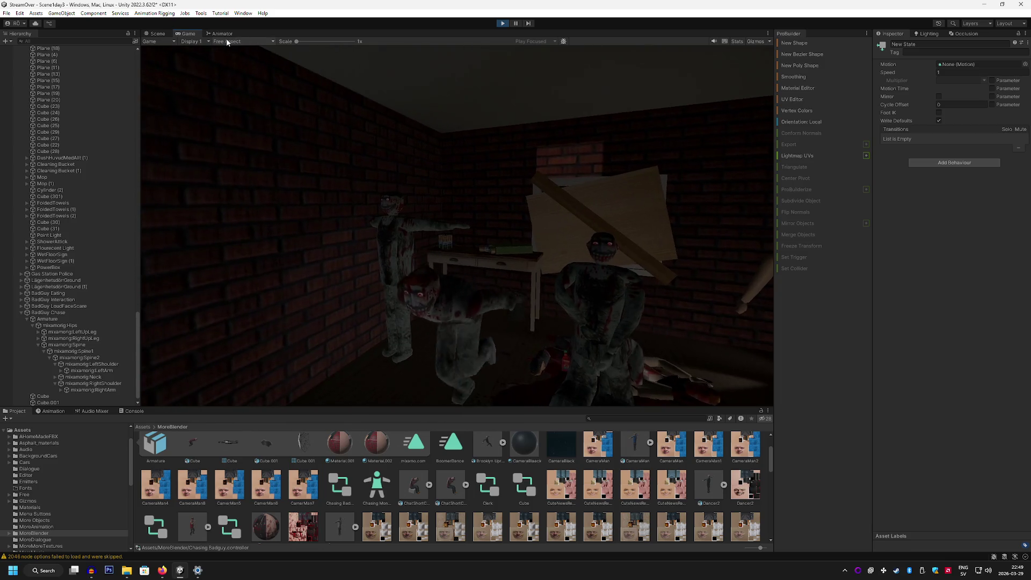
left_click(222, 34)
left_click_drag(523, 102, 511, 96)
Switch the Head and Arms layer's blending back to Override.
left_click(277, 62)
left_click(271, 81)
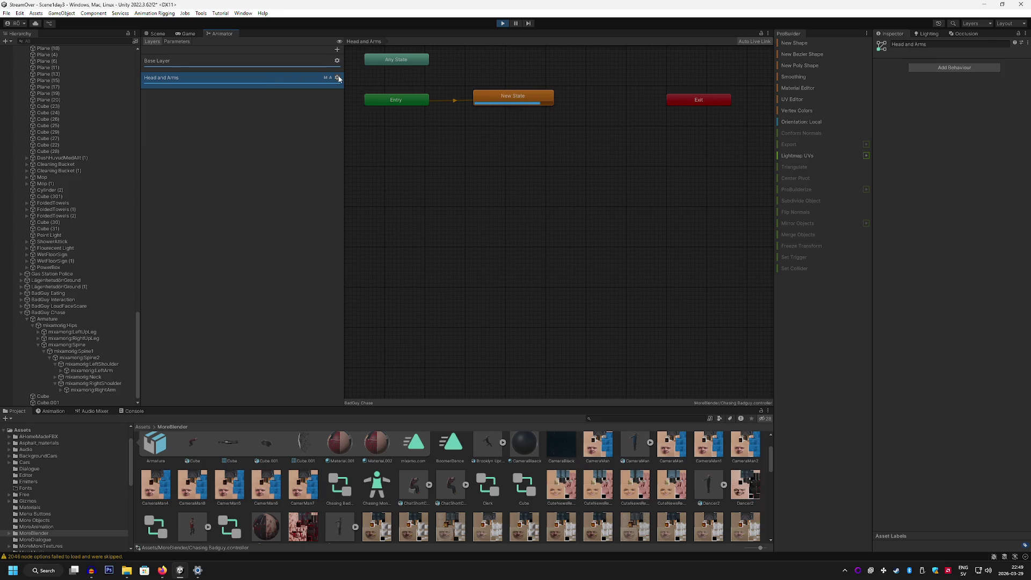
left_click(338, 78)
left_click(404, 97)
left_click(405, 103)
In the Chasing Monster mask, exclude head, both arms and hands; include torso and both legs.
double_click(408, 87)
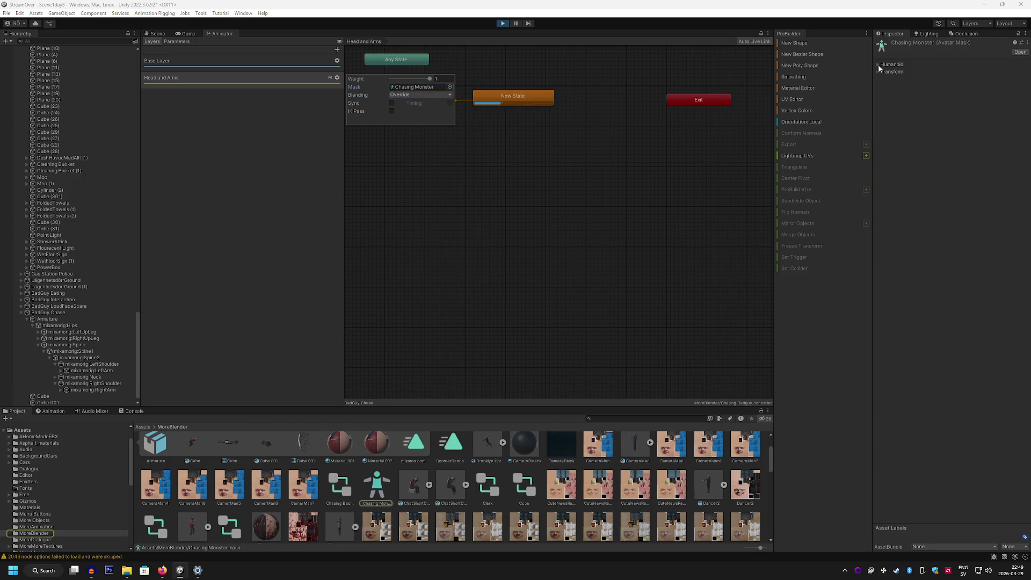
left_click(878, 65)
left_click(940, 110)
left_click(971, 113)
left_click(961, 81)
left_click(984, 148)
left_click(938, 148)
left_click(951, 143)
left_click(954, 161)
left_click(967, 160)
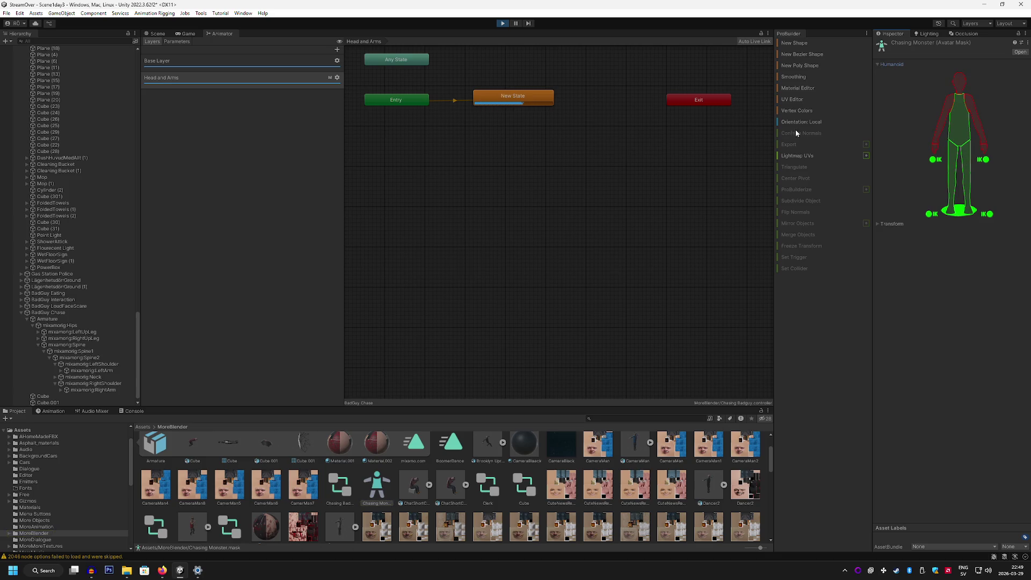
Check the masked motion in the running game, then select the New State node.
left_click(185, 34)
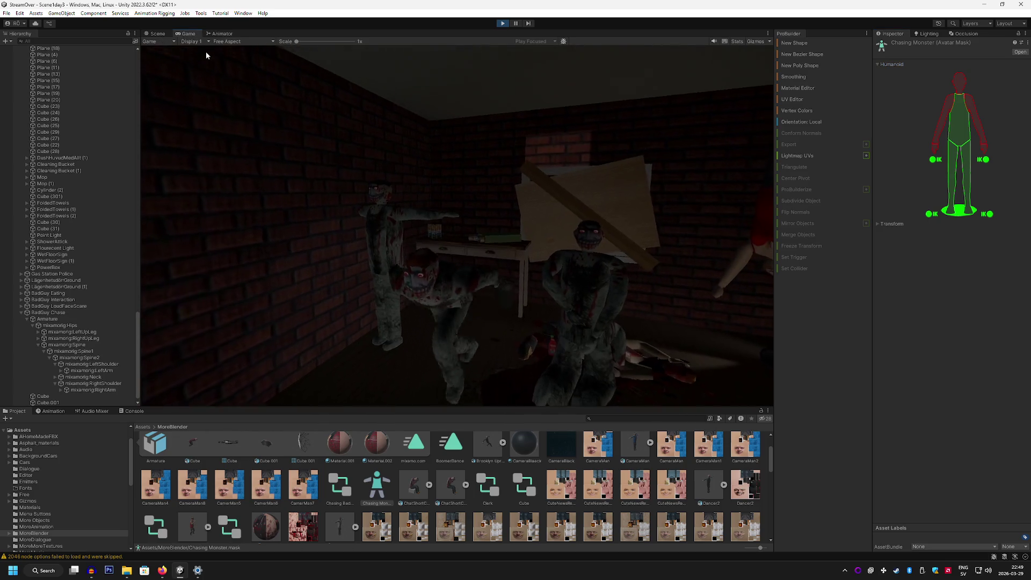
left_click(222, 34)
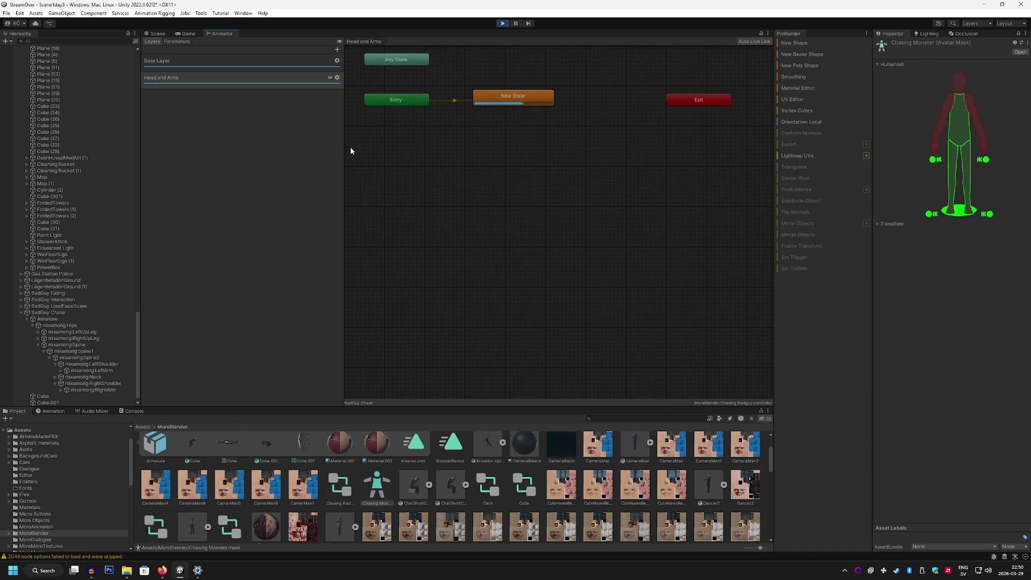
left_click(337, 78)
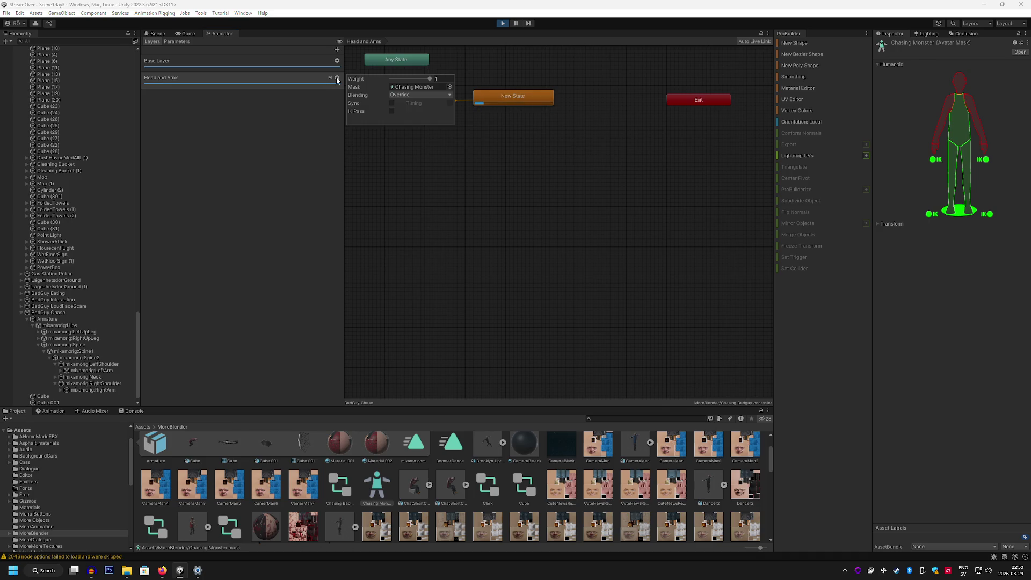
left_click(290, 135)
left_click_drag(504, 100, 499, 101)
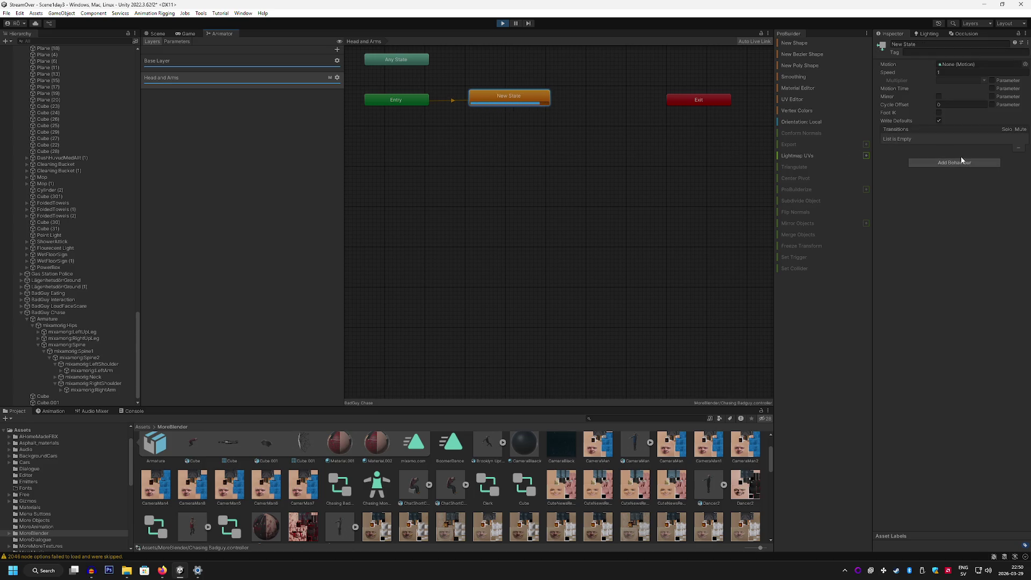
Assign the BoomerDance clip as the New State's motion and preview it in the game.
left_click(991, 64)
left_click(1025, 64)
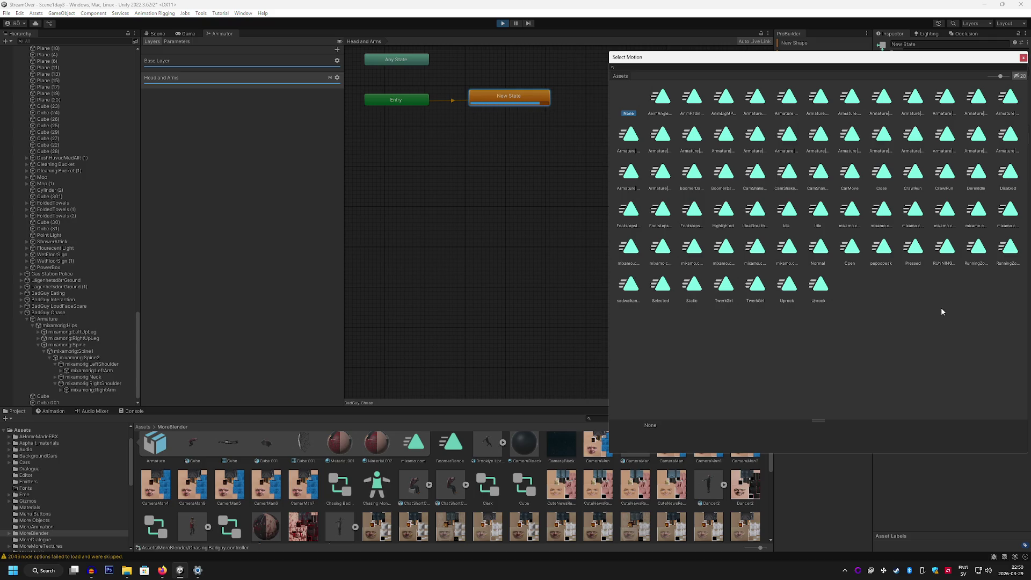
double_click(725, 173)
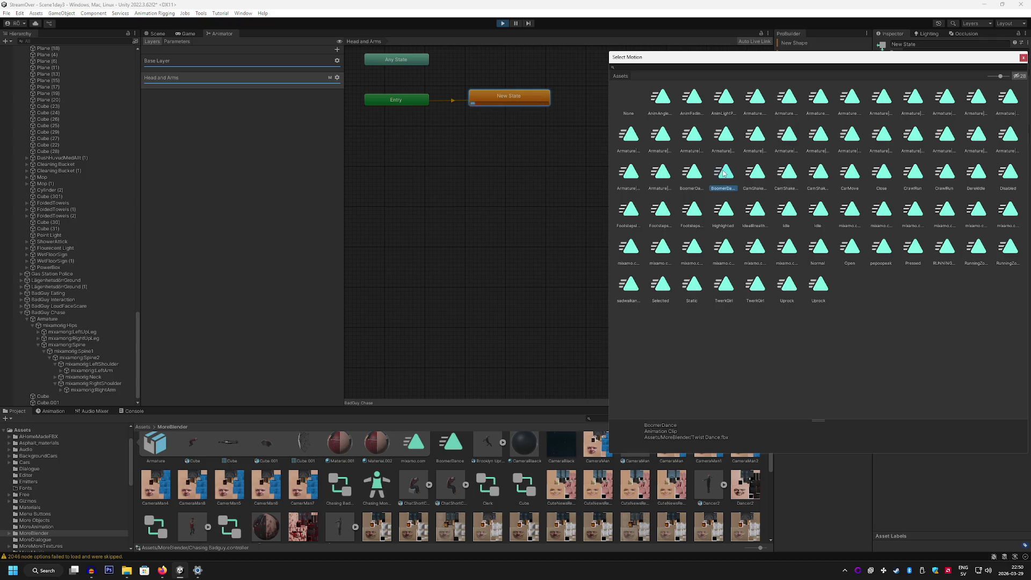
left_click(191, 36)
left_click(220, 33)
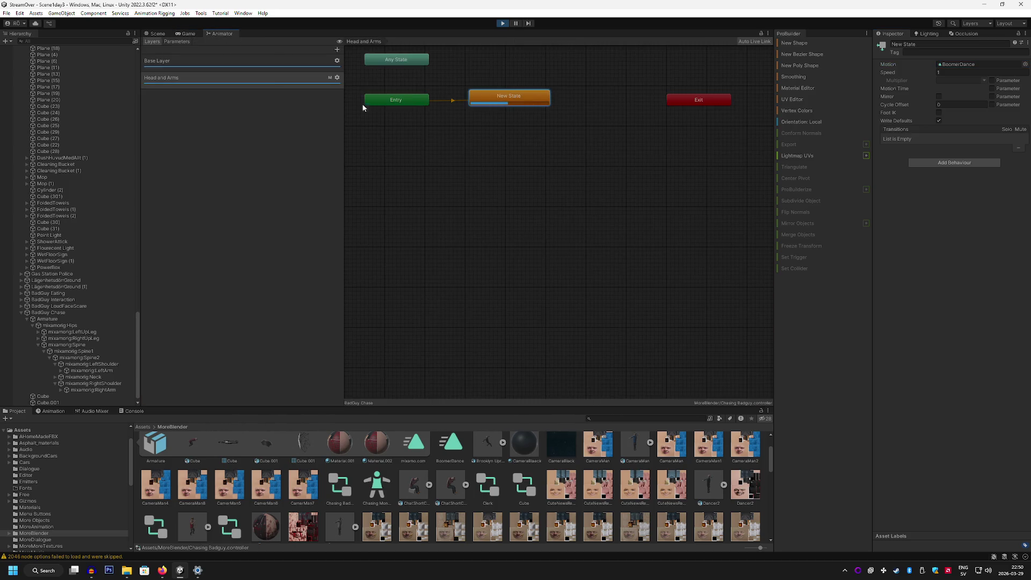
left_click_drag(520, 99, 518, 97)
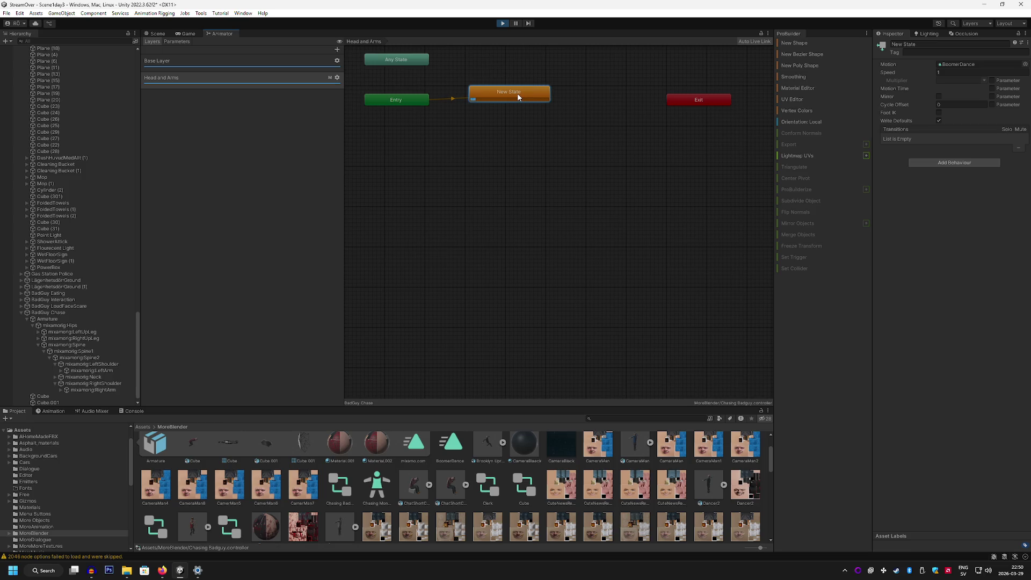
scroll(601, 481, "up", 2)
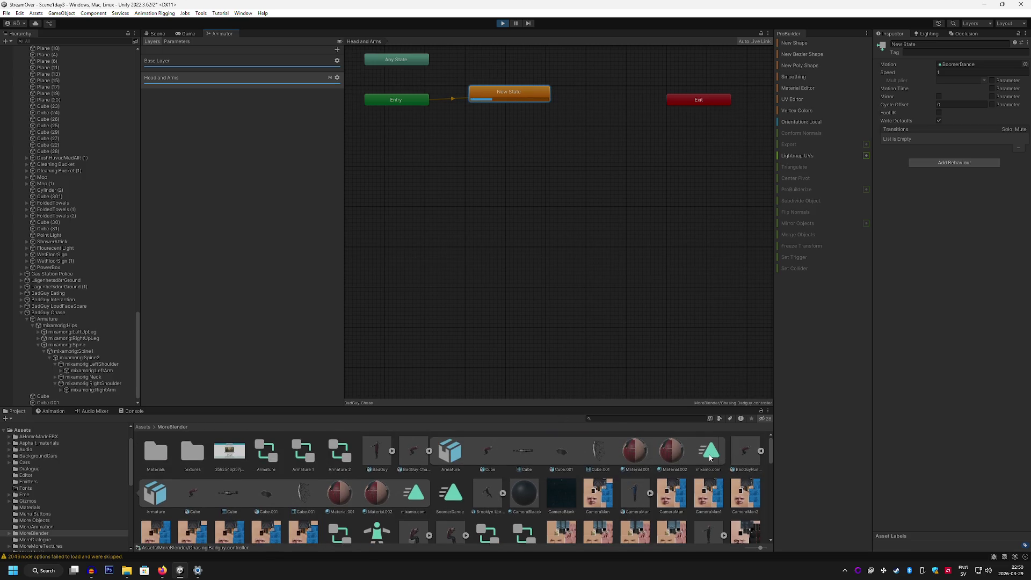
left_click_drag(500, 95, 498, 97)
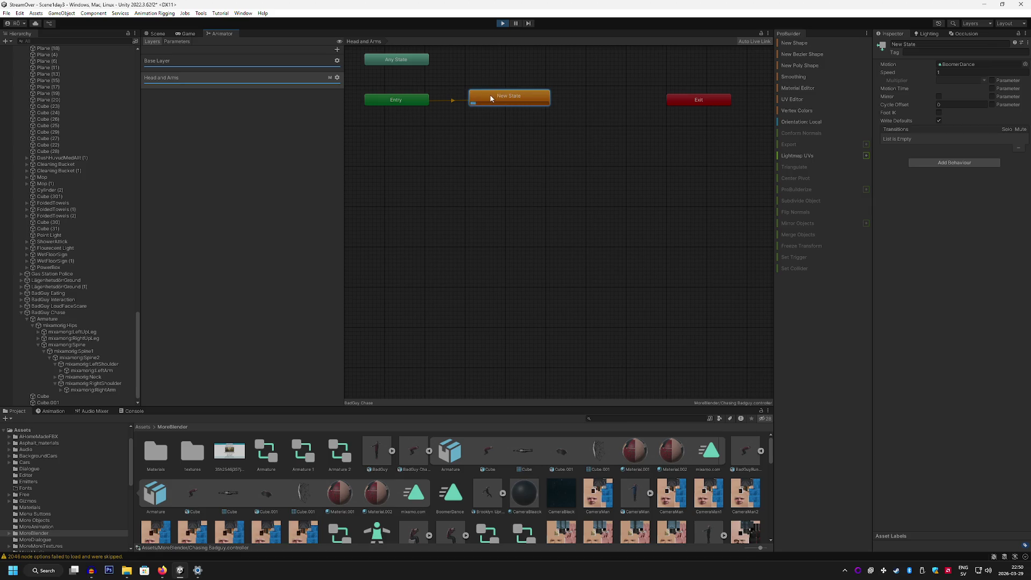
Drop the Head and Arms layer weight to 0 and check the running game.
left_click(337, 78)
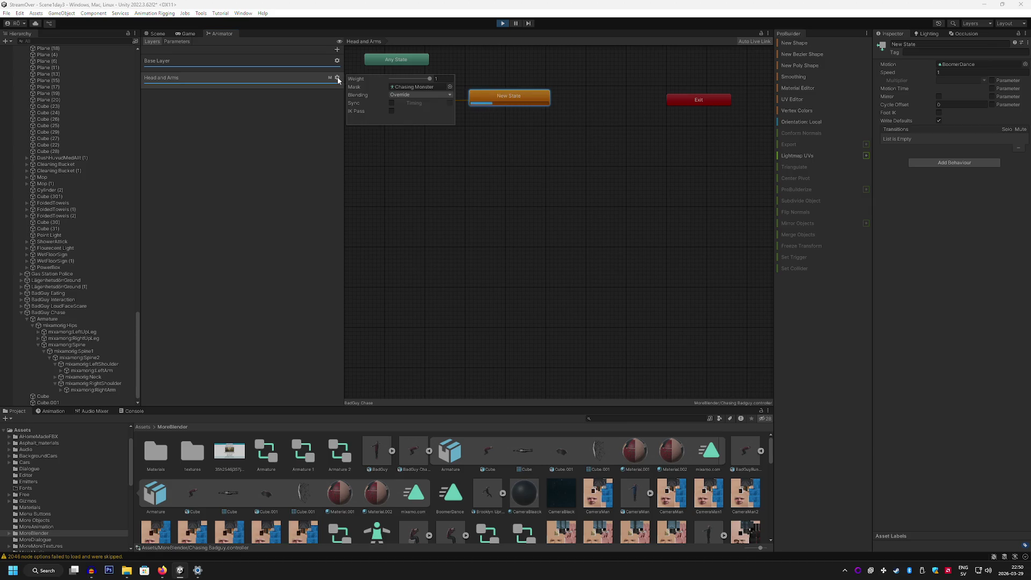
left_click_drag(429, 78, 376, 80)
left_click(185, 33)
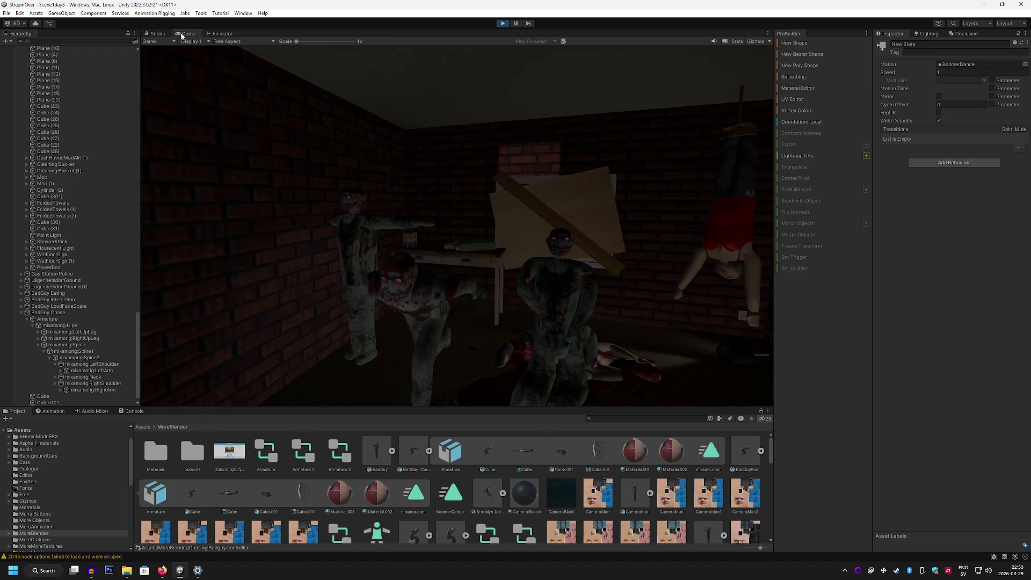
left_click(219, 34)
Keep Override blending and sync the Head and Arms layer to the Base Layer, checking the game.
left_click(312, 78)
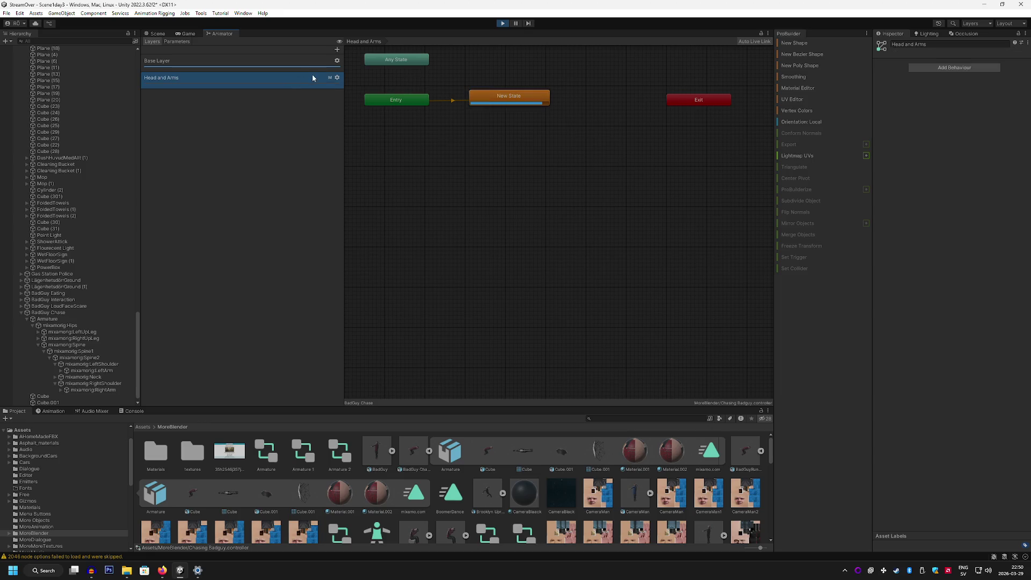
left_click(338, 77)
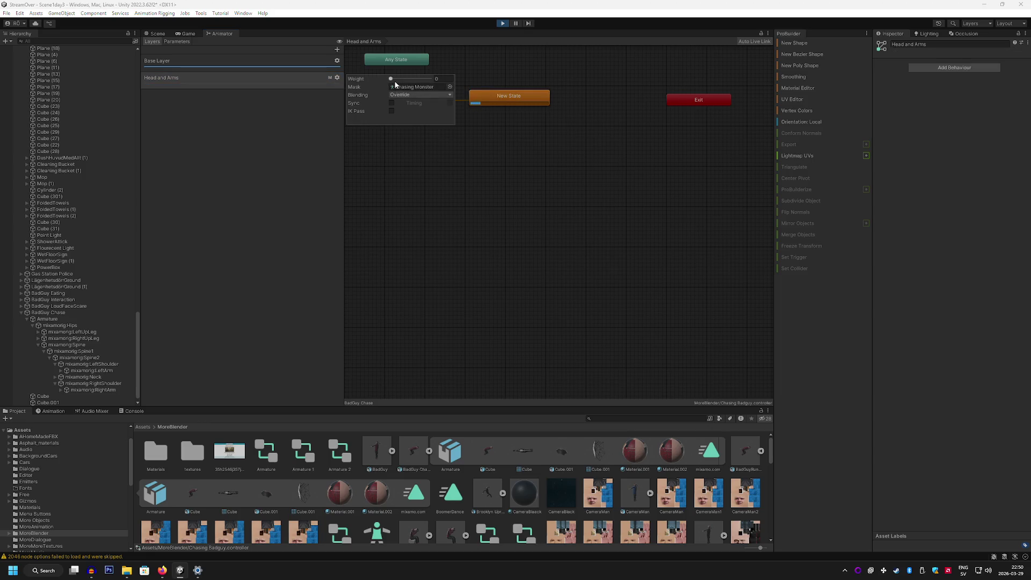
left_click(424, 95)
left_click(452, 120)
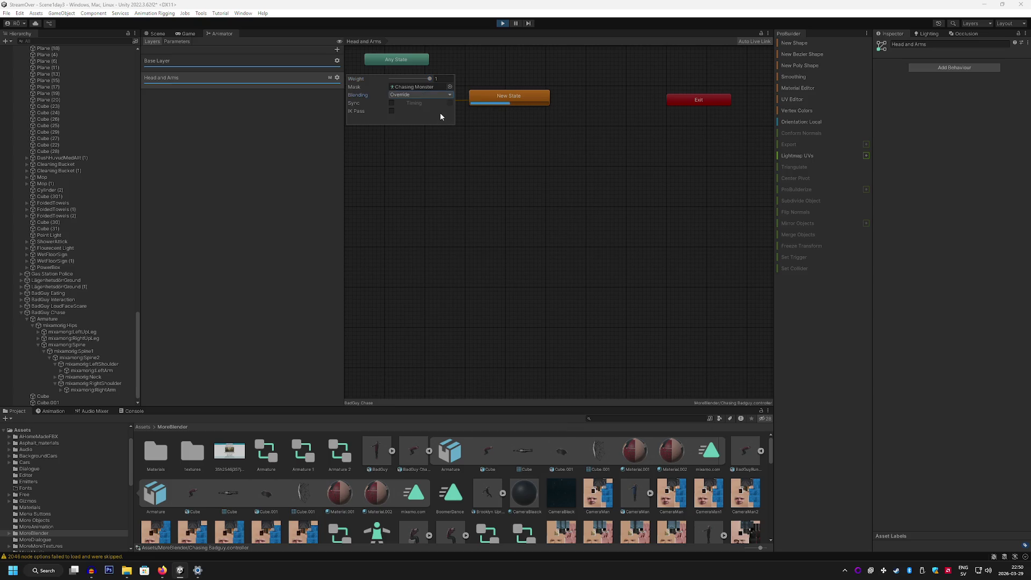
left_click(392, 103)
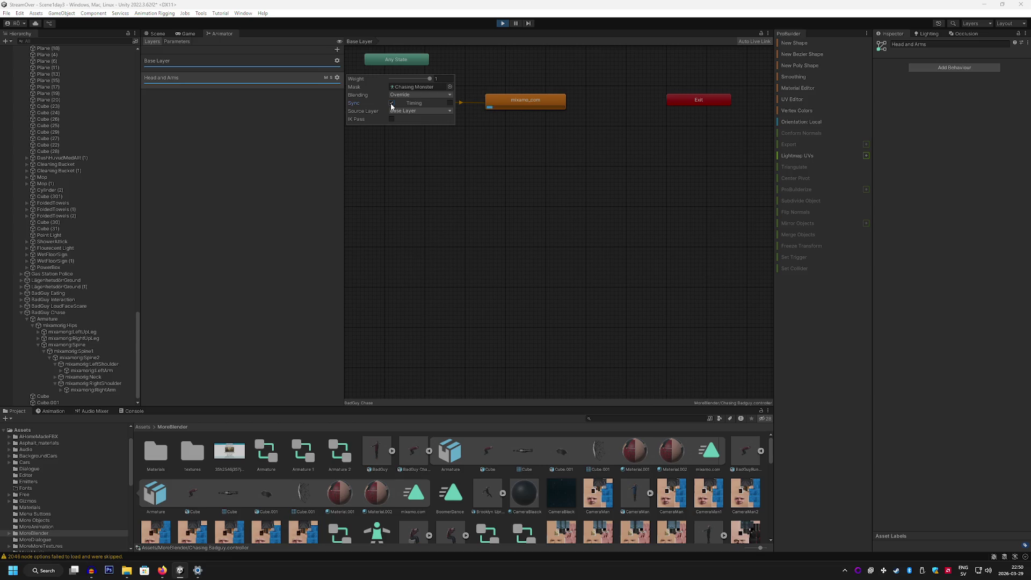
left_click(187, 33)
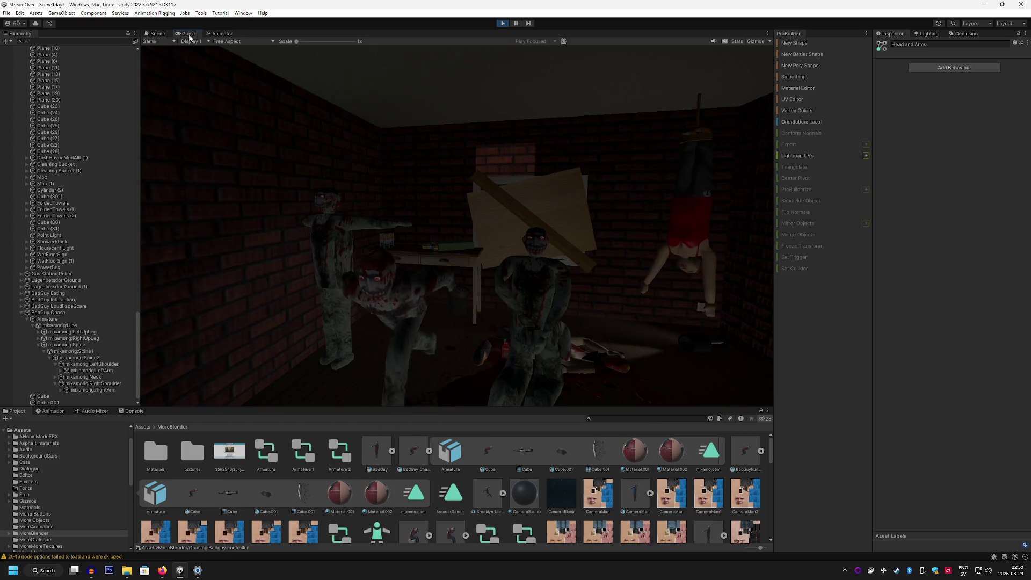
left_click(229, 35)
left_click(288, 79)
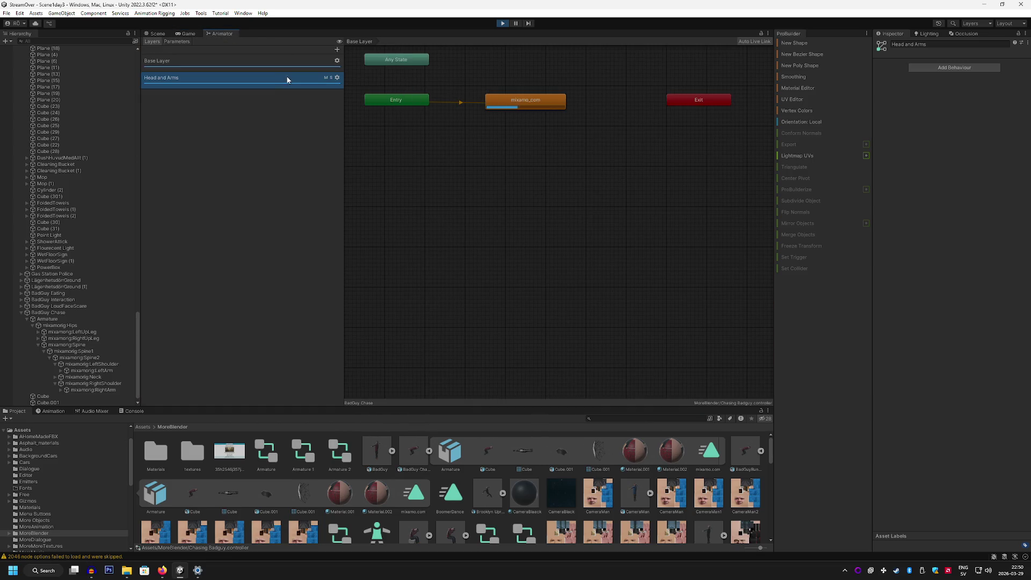
Nudge the mixamo_com state, select its Entry transition, and exit Play mode.
left_click_drag(510, 98, 511, 94)
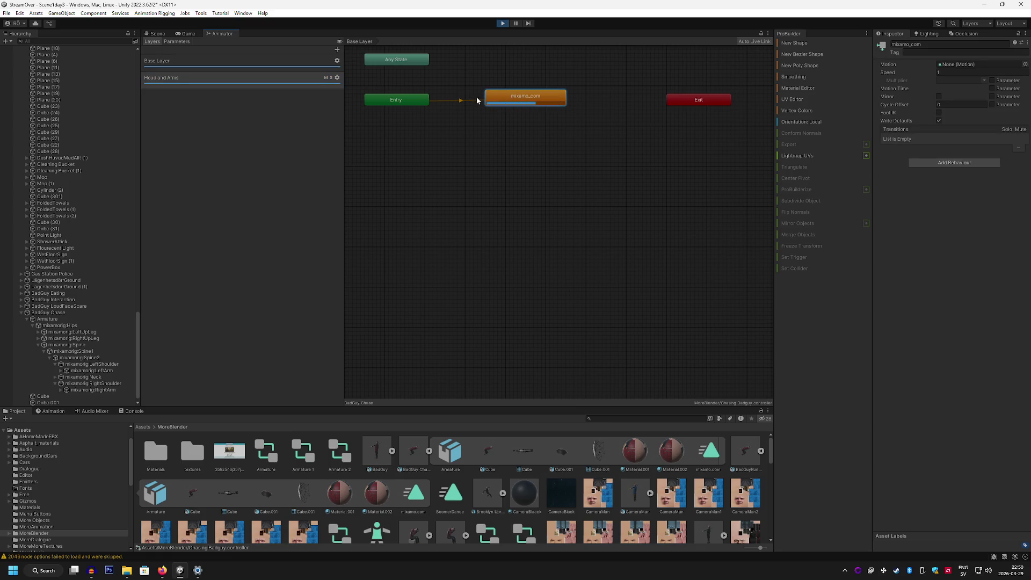
left_click(461, 102)
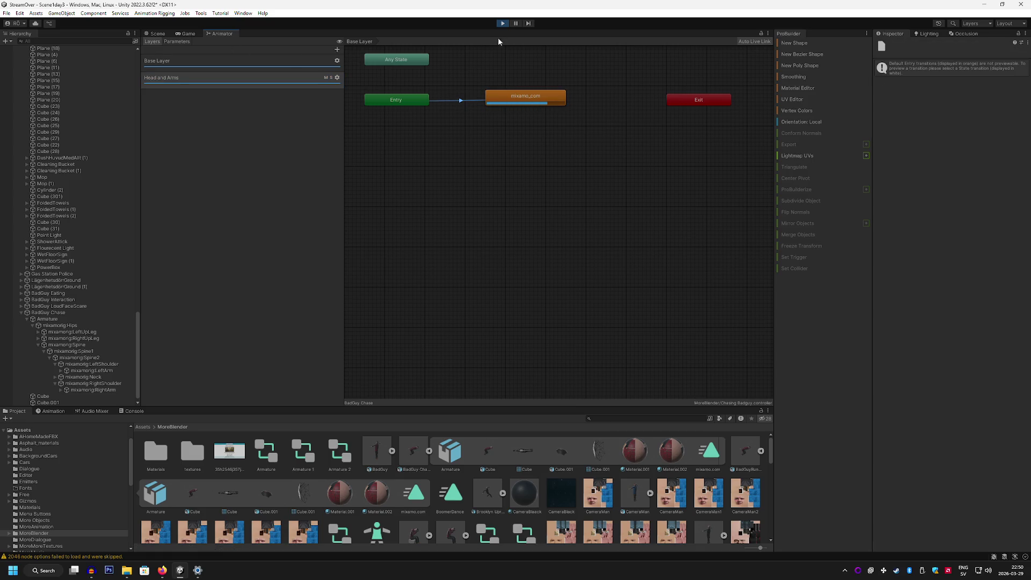
left_click(500, 24)
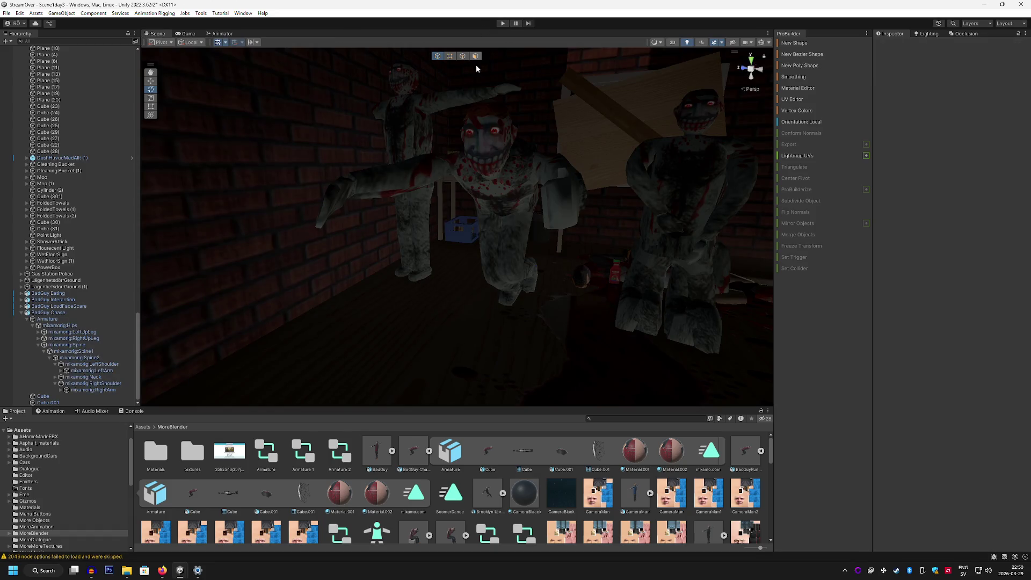
Orbit around the monsters, inspect the Armature options, then resume the YouTube Short on character animations.
mouse_move(520, 159)
left_mouse_down()
mouse_move(451, 144)
mouse_move(454, 115)
mouse_move(445, 224)
mouse_move(445, 169)
left_mouse_up()
right_click(48, 320)
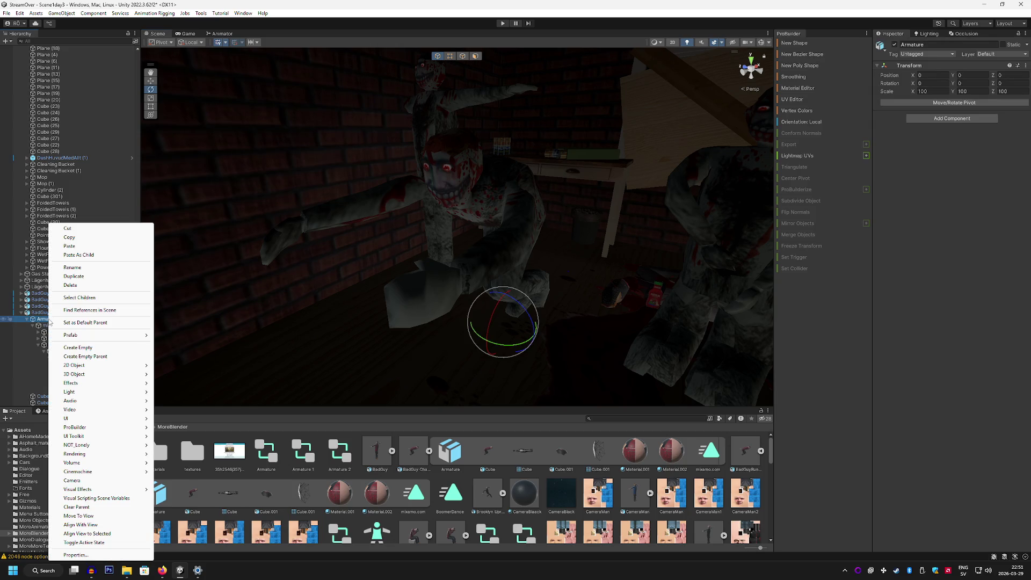
left_click(885, 364)
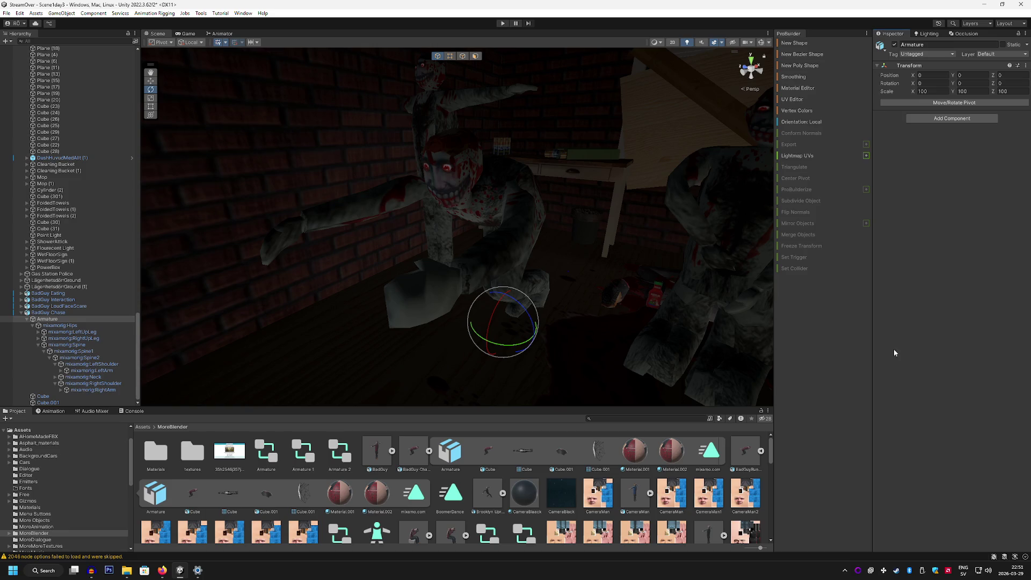
left_click(163, 571)
left_click(510, 316)
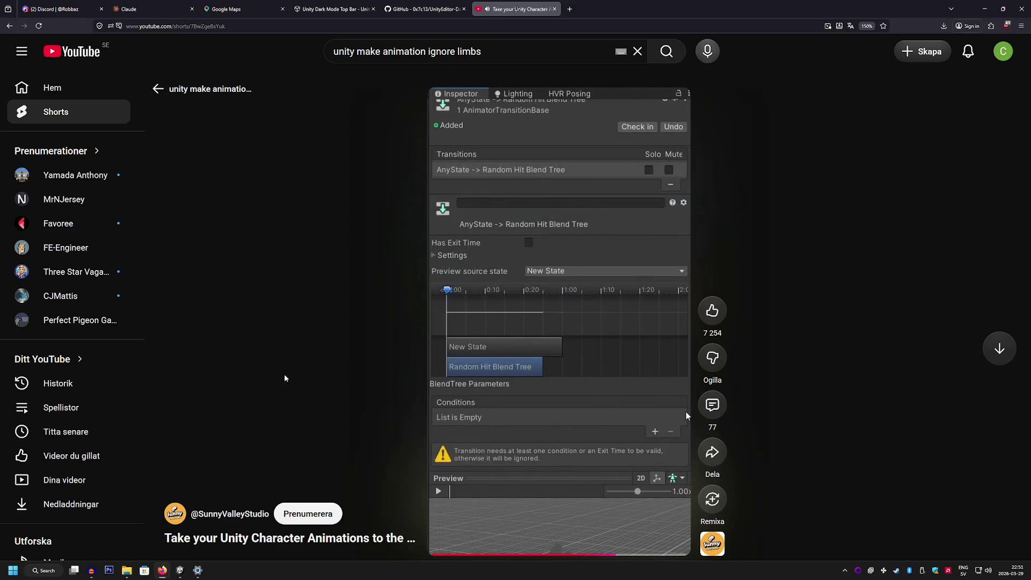
Seek the Short back to about 0:28 and pause on the Any State blend tree.
left_click(585, 510)
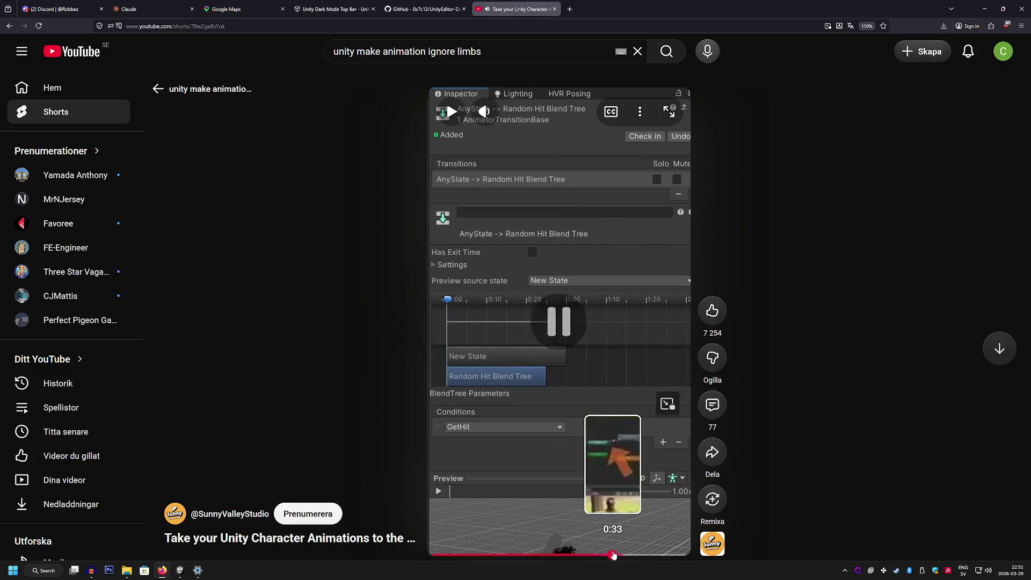
left_click(602, 555)
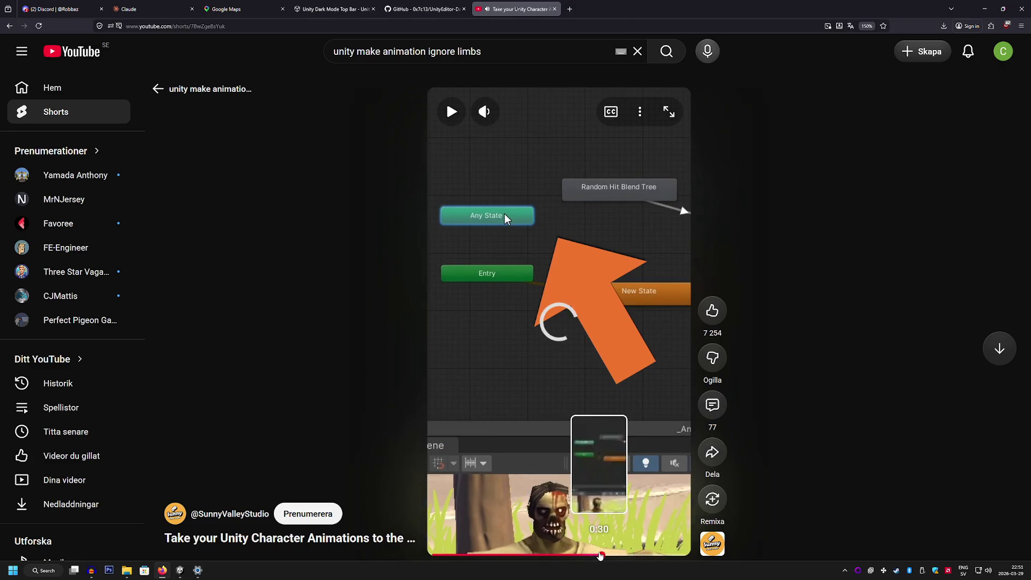
left_click(590, 555)
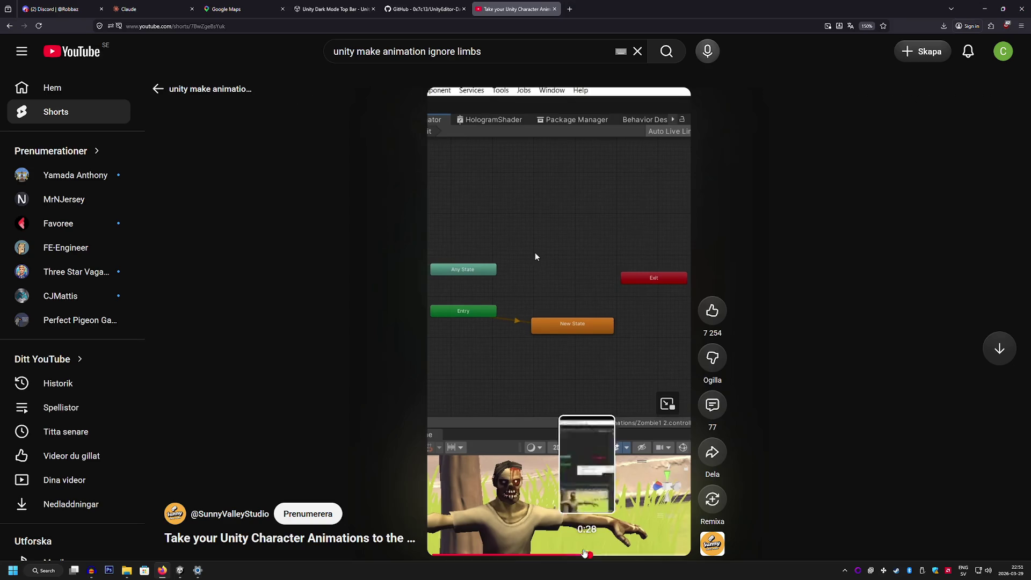
left_click(520, 394)
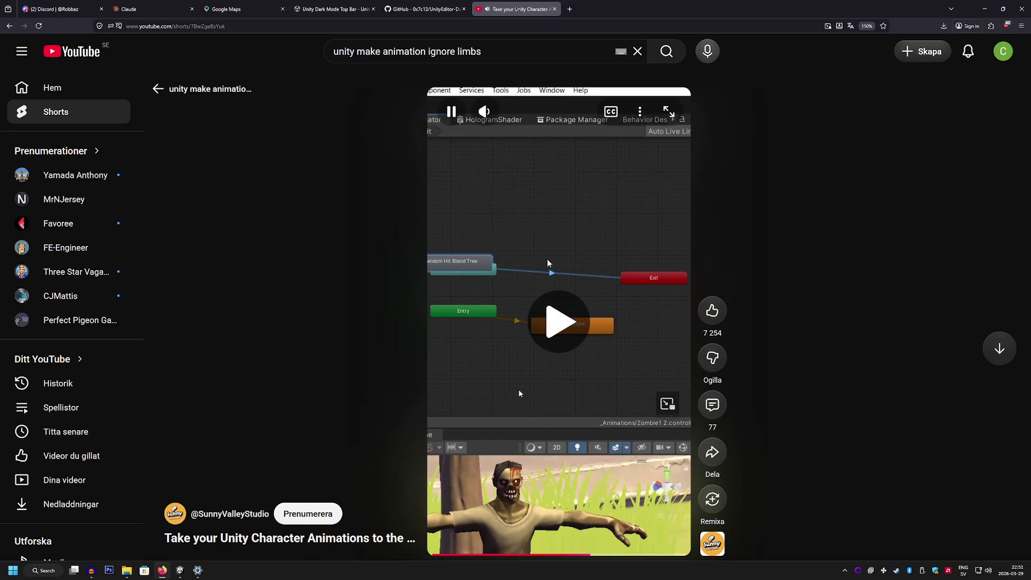
left_click(501, 361)
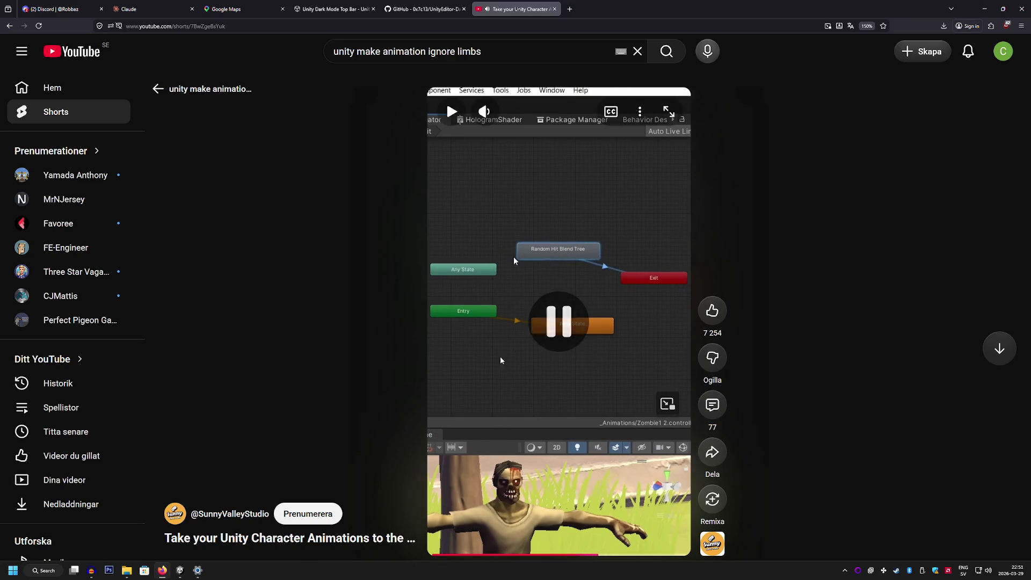
Check the system volume and bring the Unity editor back to the front.
left_click(195, 571)
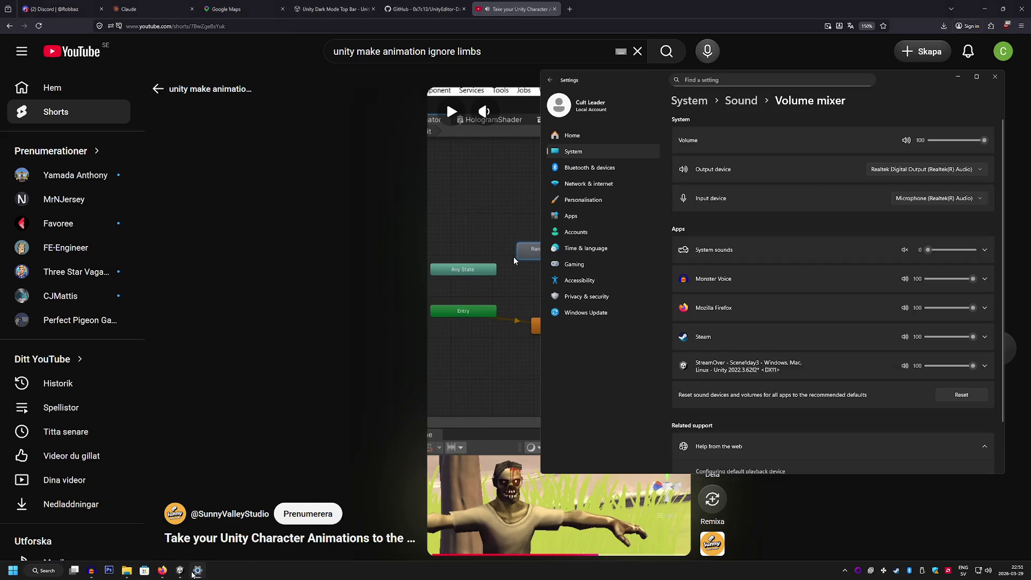
left_click(194, 571)
right_click(196, 571)
left_click(161, 556)
left_click(180, 571)
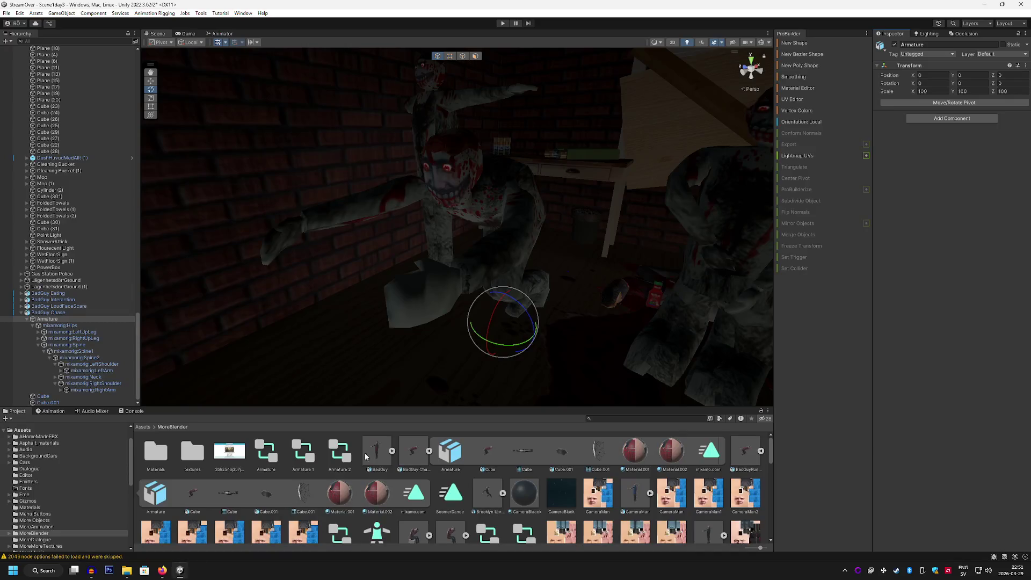
Delete the mixamo_com state from Head and Arms and re-add the mixamo_com animation as a state.
left_click(221, 34)
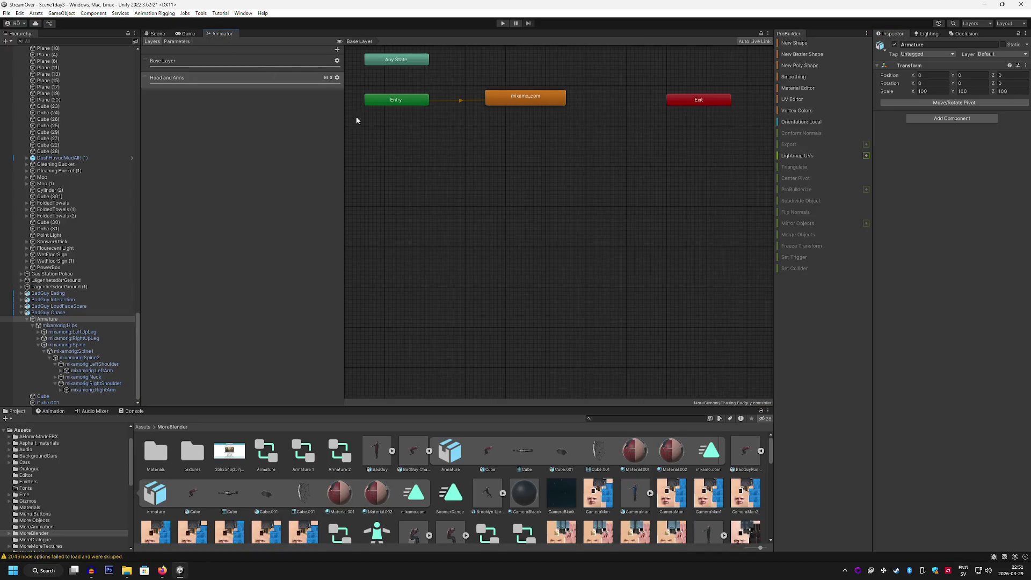
left_click(264, 78)
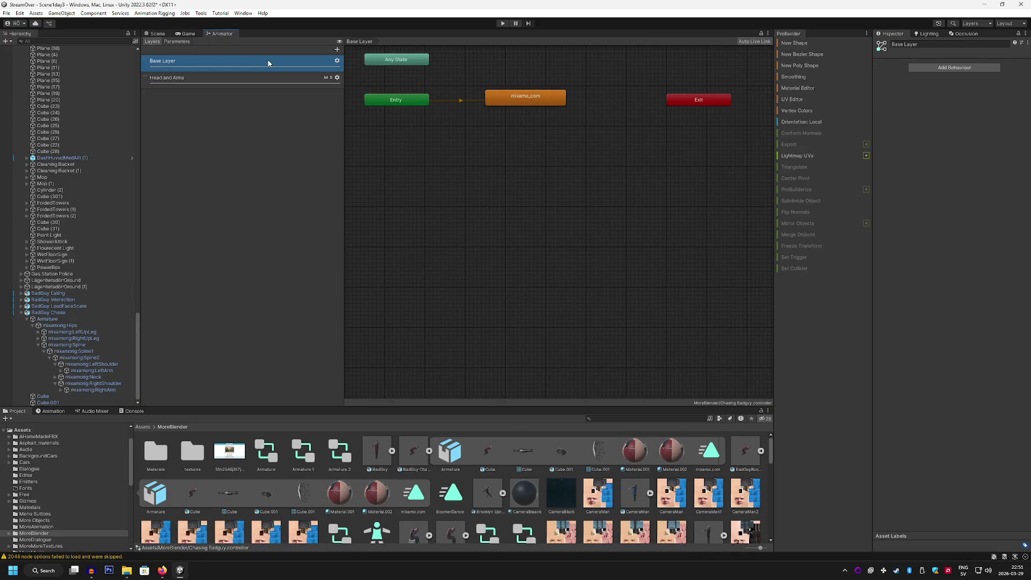
left_click(525, 101)
right_click(523, 102)
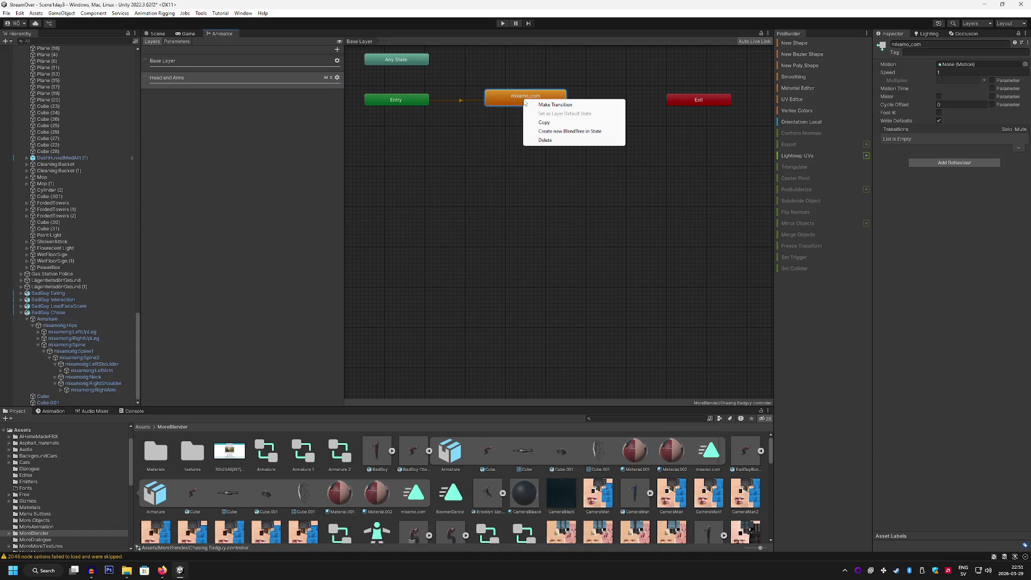
left_click(549, 143)
left_click(272, 61)
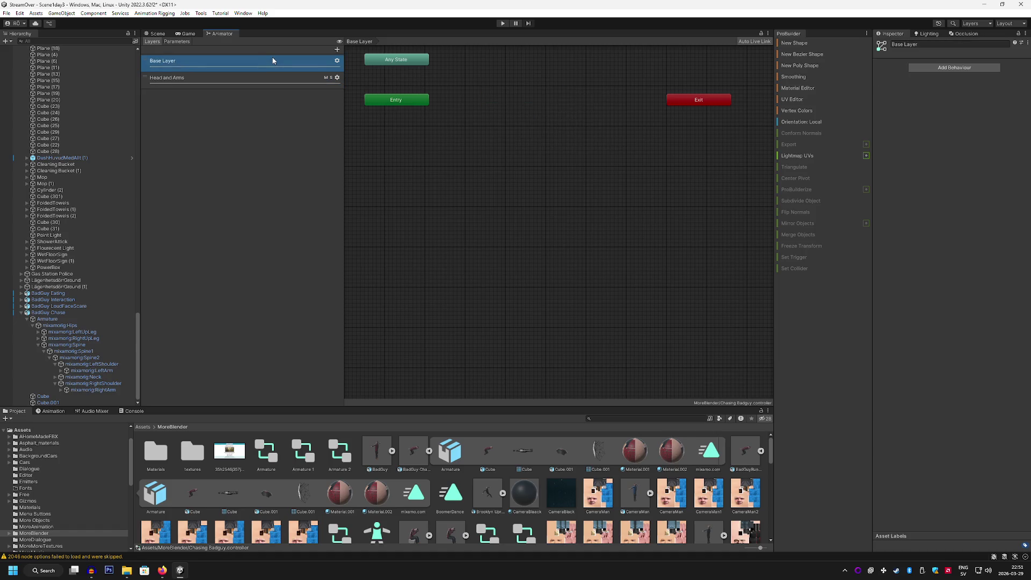
left_click(271, 80)
left_click(281, 61)
mouse_move(688, 454)
left_mouse_down()
mouse_move(548, 80)
mouse_move(528, 101)
left_mouse_up()
Keep Override blending with Base Layer as source, turn off Sync, and start Play mode.
left_click(295, 78)
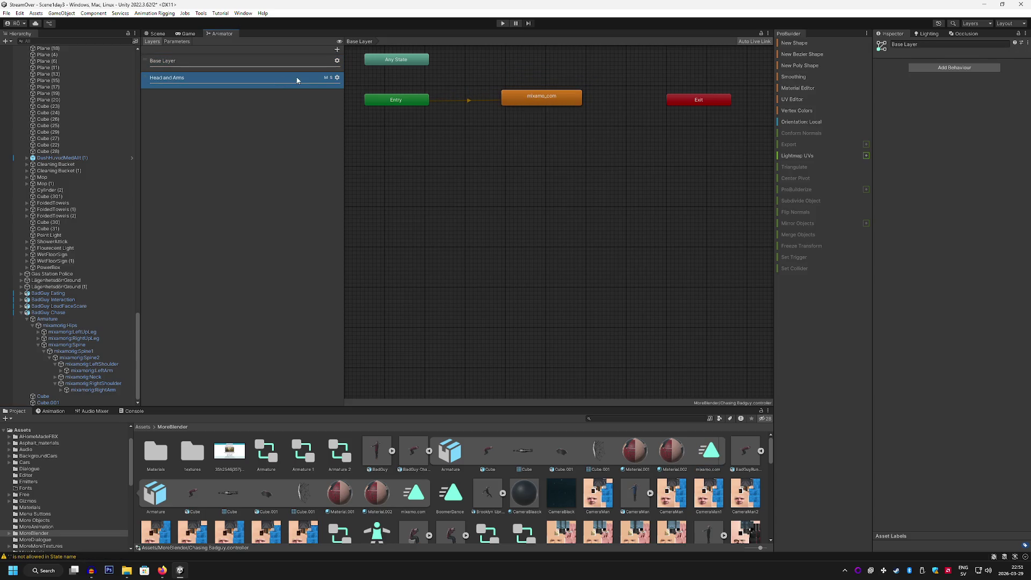
left_click(337, 78)
left_click(412, 95)
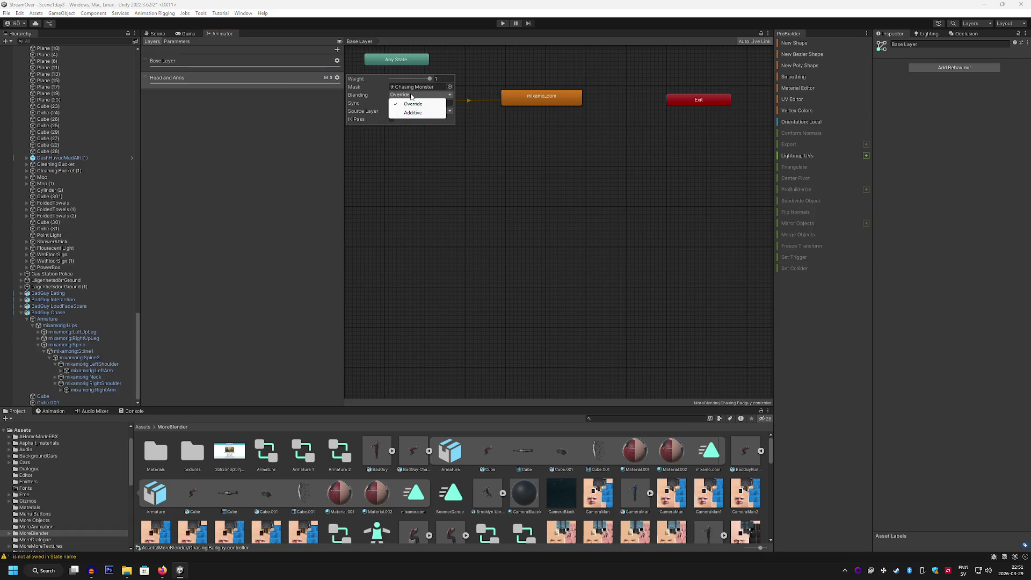
left_click(363, 94)
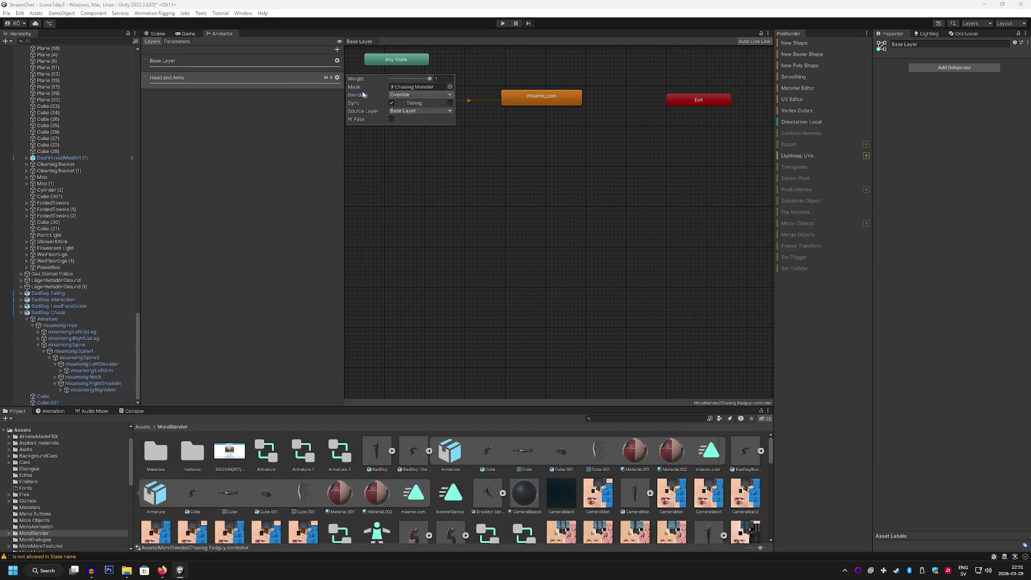
left_click(414, 112)
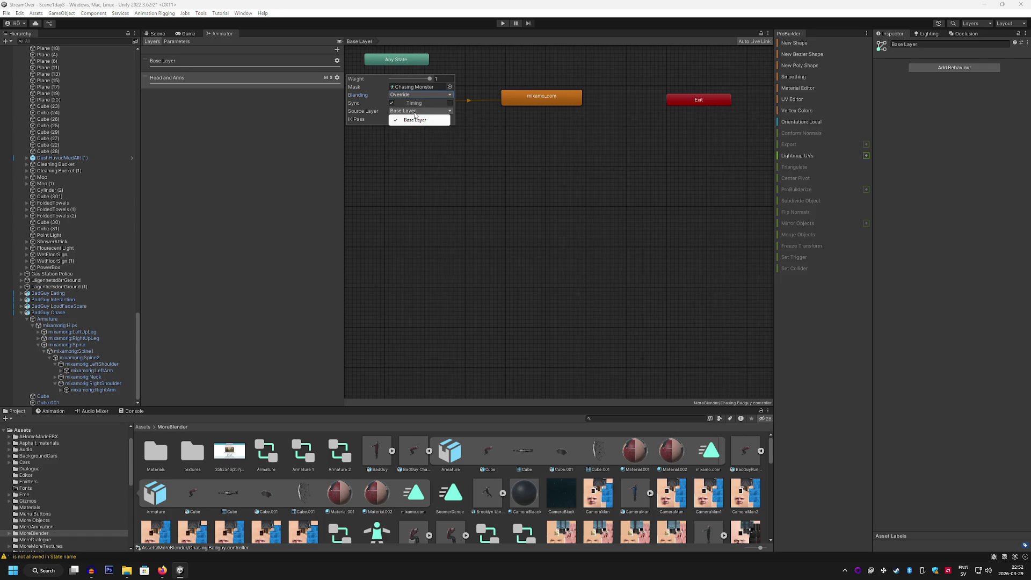
left_click(415, 118)
left_click(391, 104)
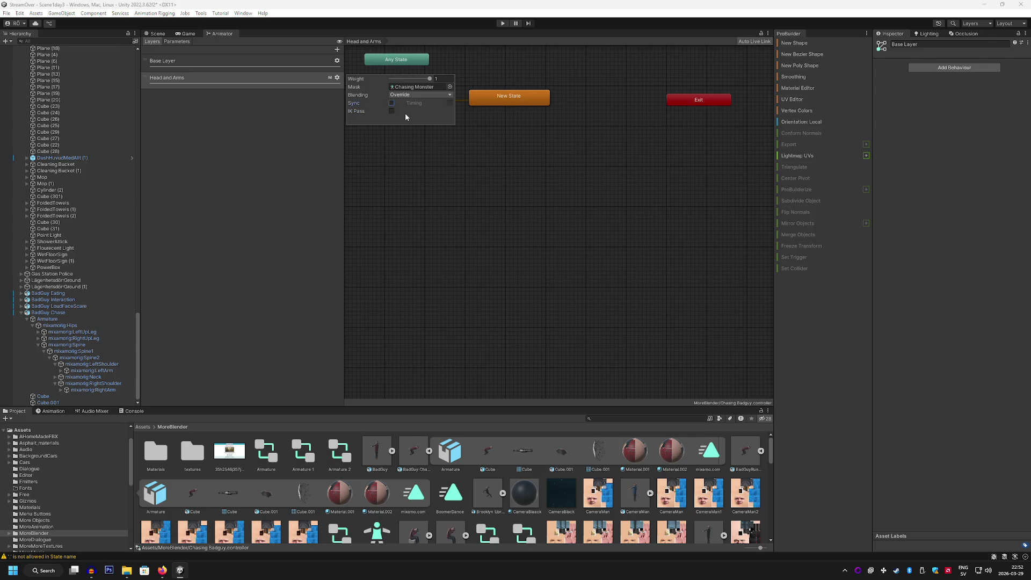
left_click(276, 85)
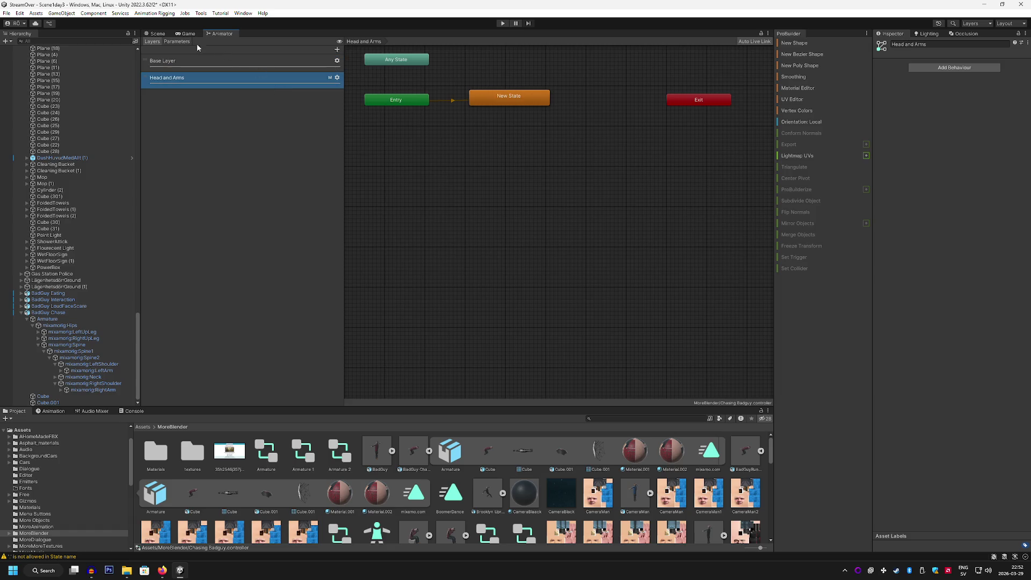
left_click(187, 33)
left_click(503, 24)
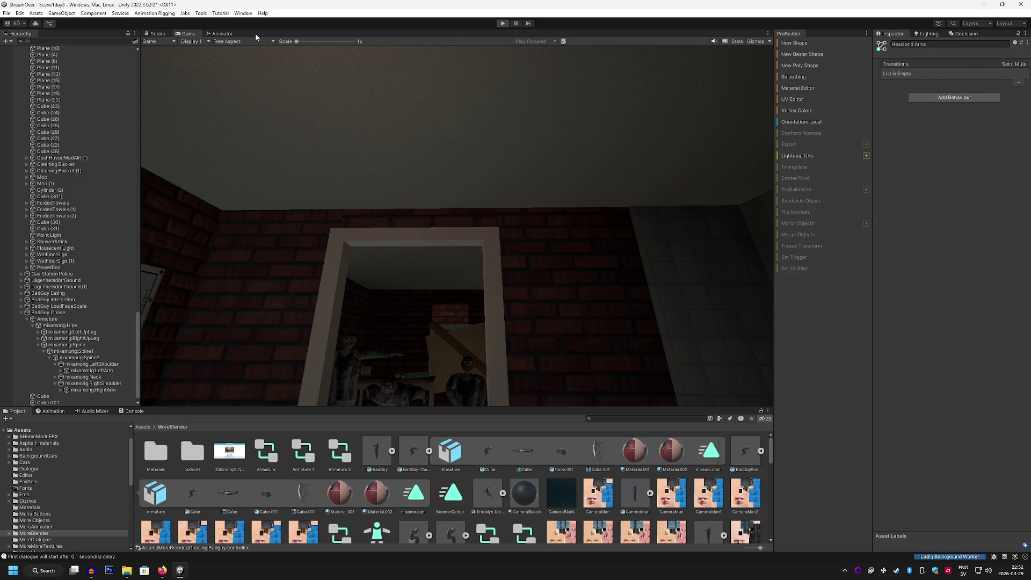
Exit Play mode with Ctrl+P and show the Head and Arms graph above the Animation panel.
key("ctrl+p")
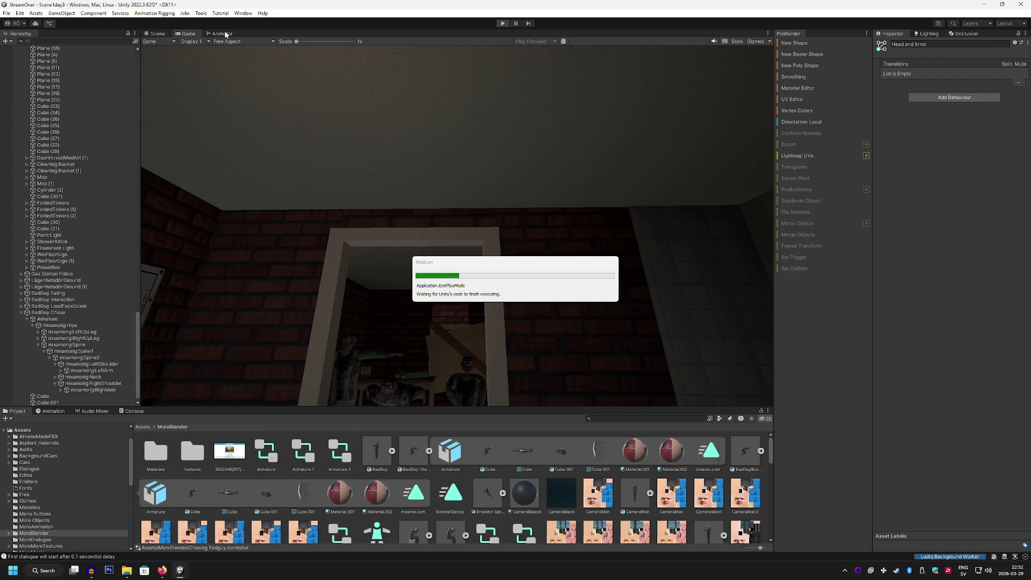
left_click(225, 34)
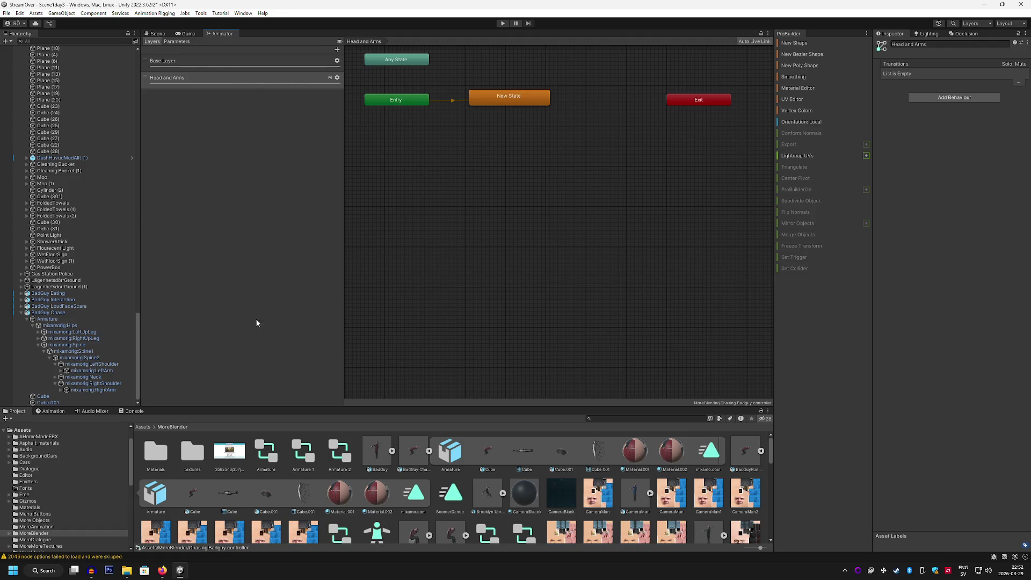
left_click(51, 411)
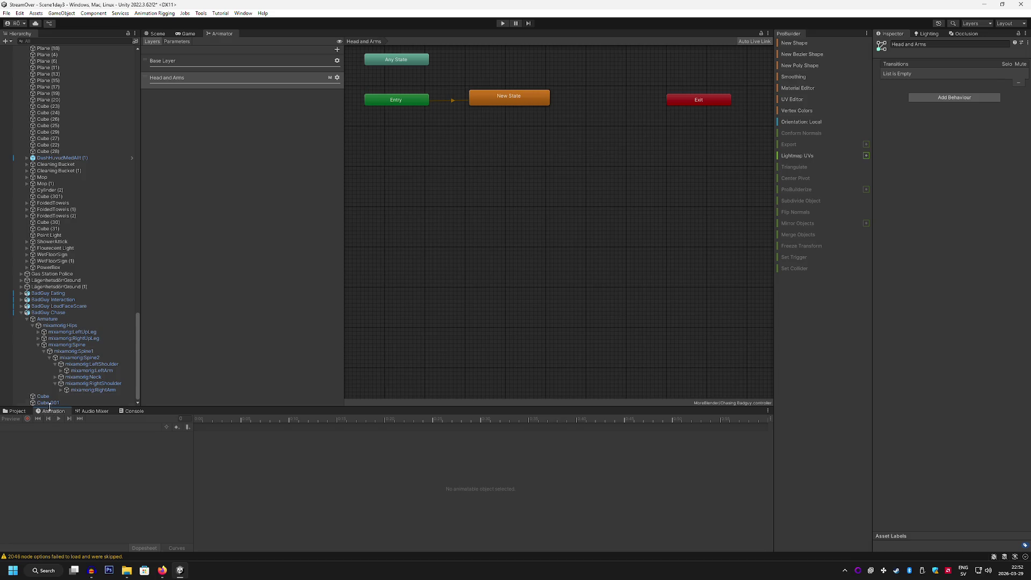
Inspect and reposition the New State node, then select BadGuy Chase in the Hierarchy.
left_click(515, 101)
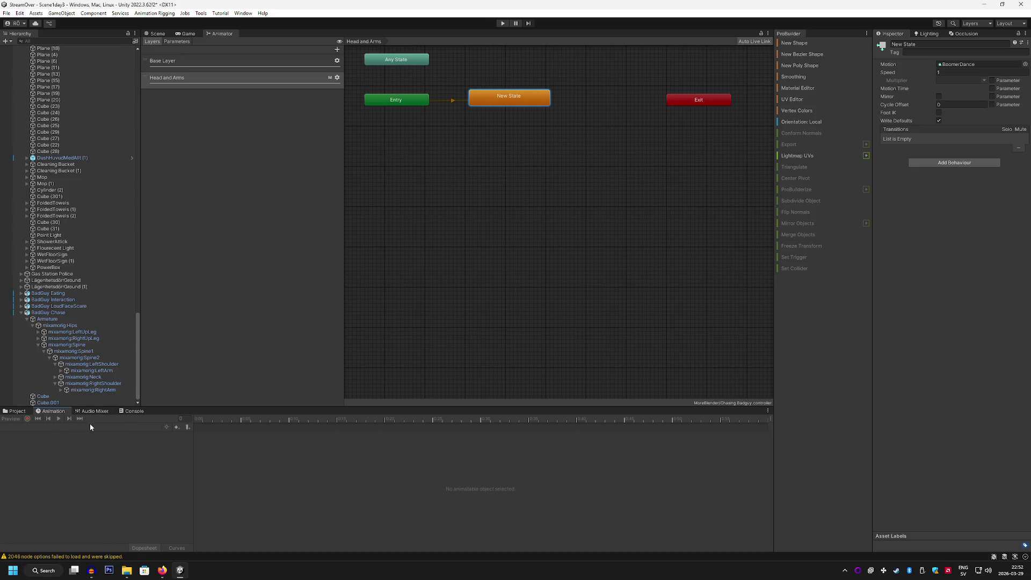
left_click(550, 182)
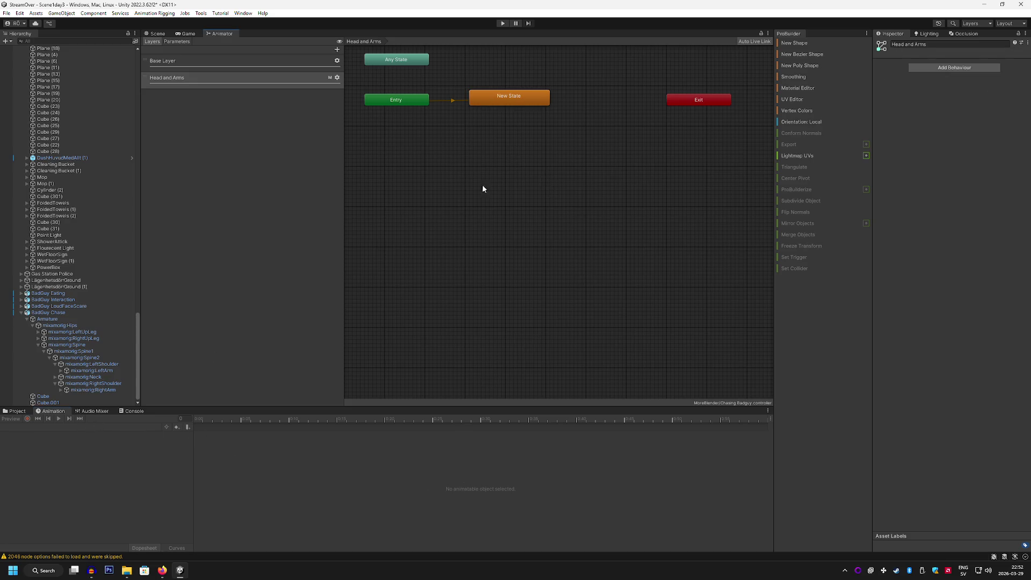
left_click_drag(495, 91, 513, 102)
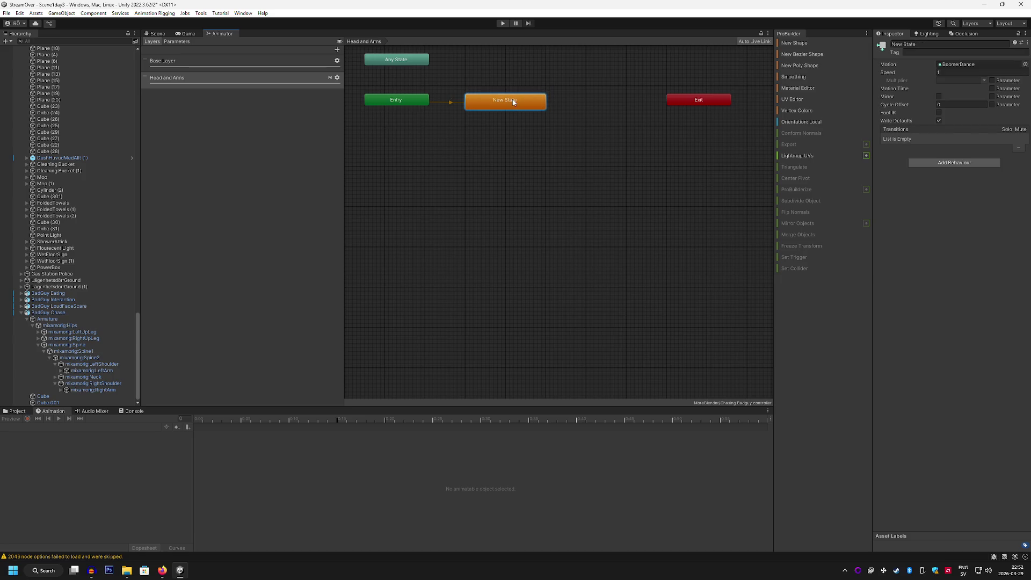
left_click_drag(513, 102, 507, 102)
left_click(78, 315)
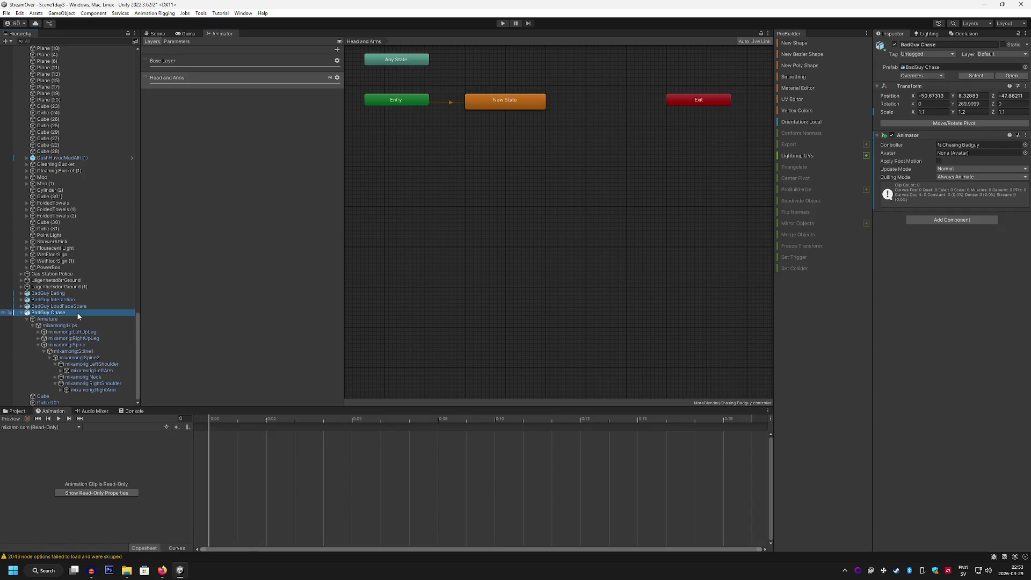
left_click(28, 420)
left_click(180, 572)
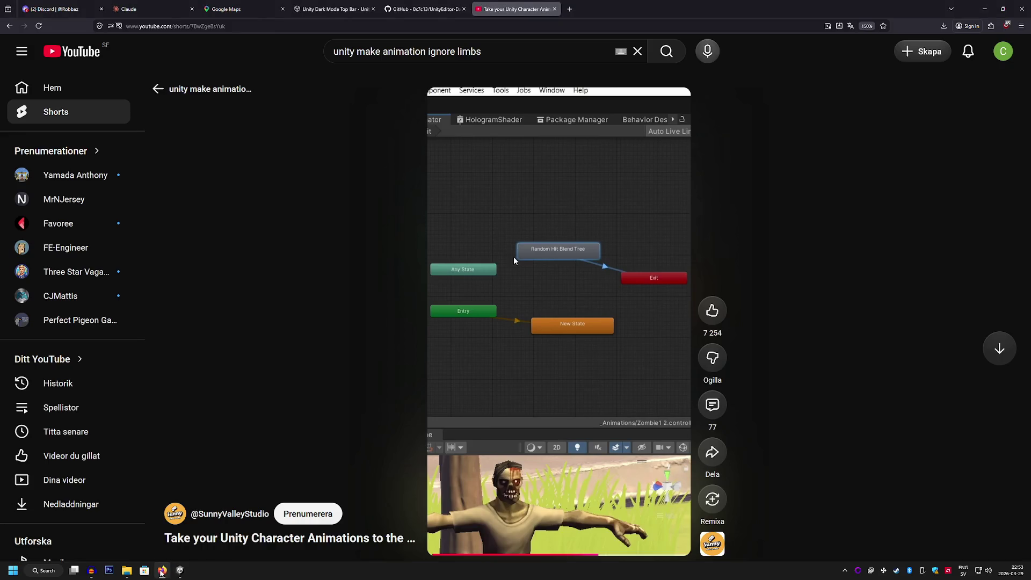
mouse_move(93, 573)
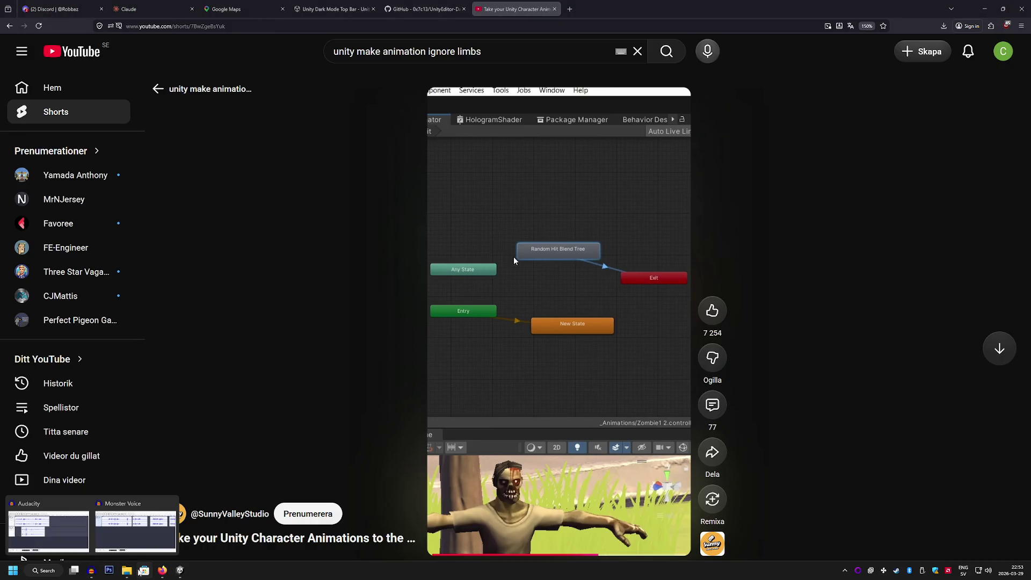
left_click(180, 570)
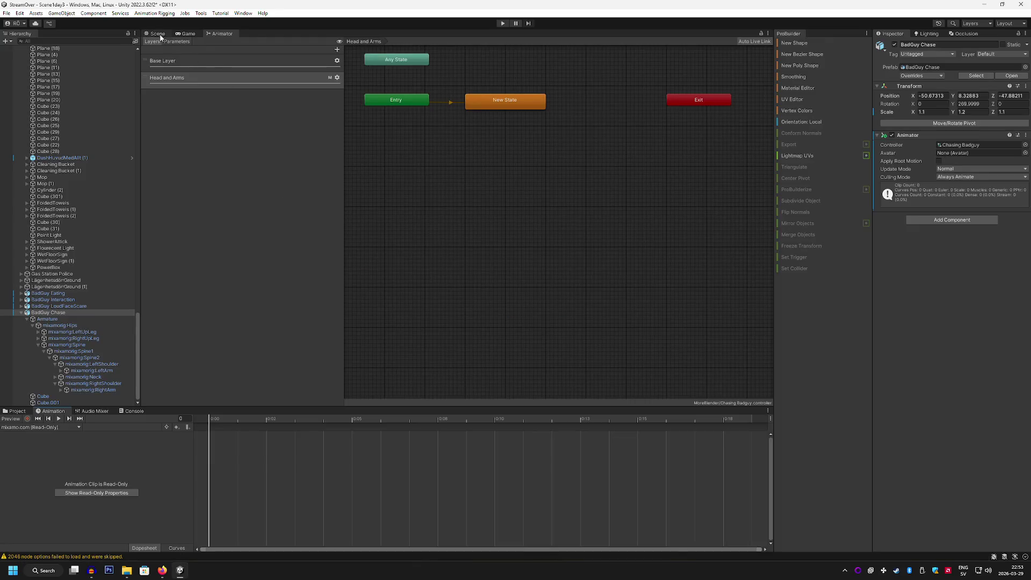
Orbit the Scene view around the zombies, frame BadGuy Chase, and show its clip's read-only property tracks.
left_click(160, 37)
mouse_move(426, 203)
left_mouse_down()
mouse_move(505, 253)
mouse_move(476, 267)
mouse_move(468, 253)
mouse_move(477, 247)
left_mouse_up()
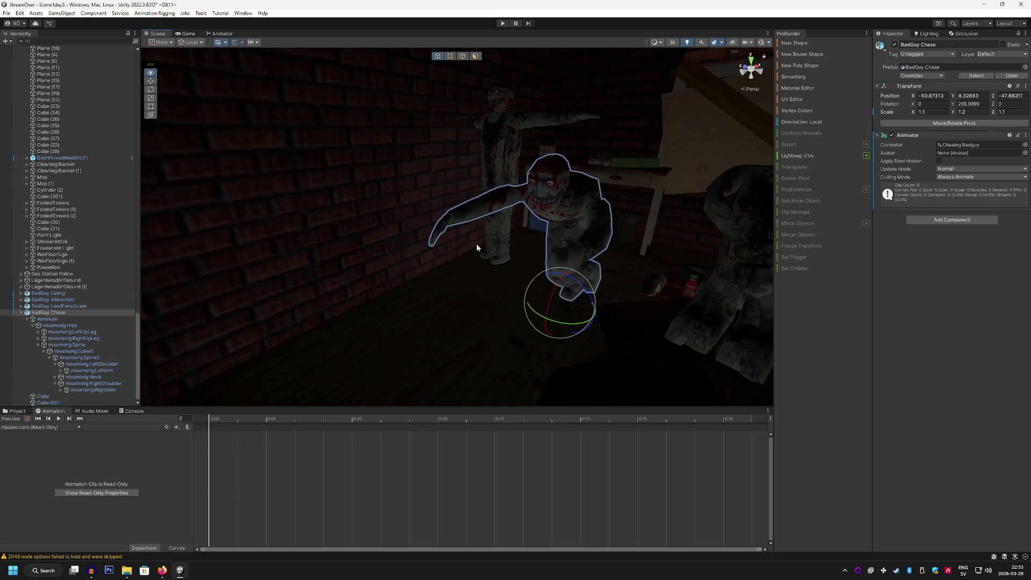
left_click(503, 122)
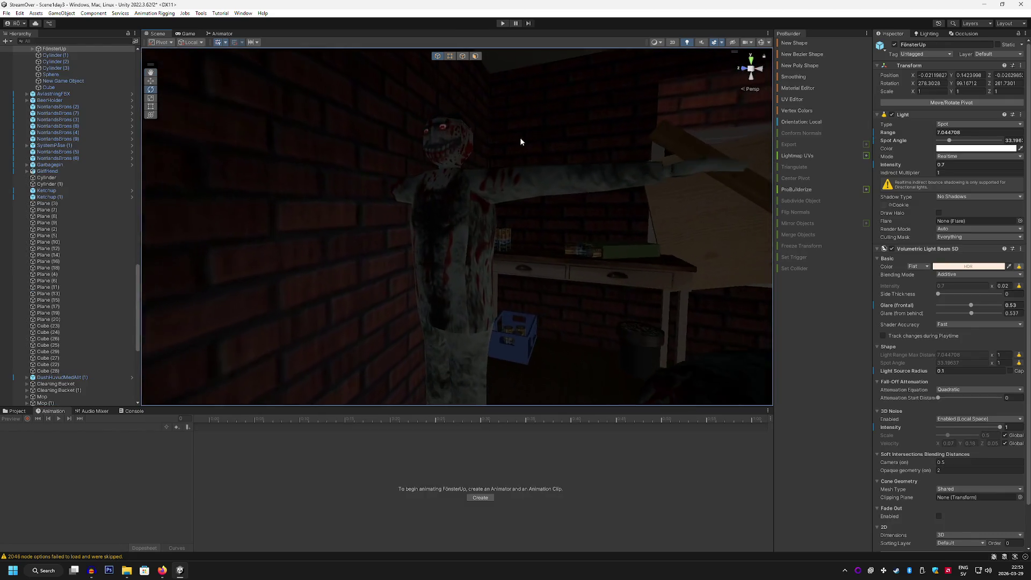
scroll(84, 266, "down", 10)
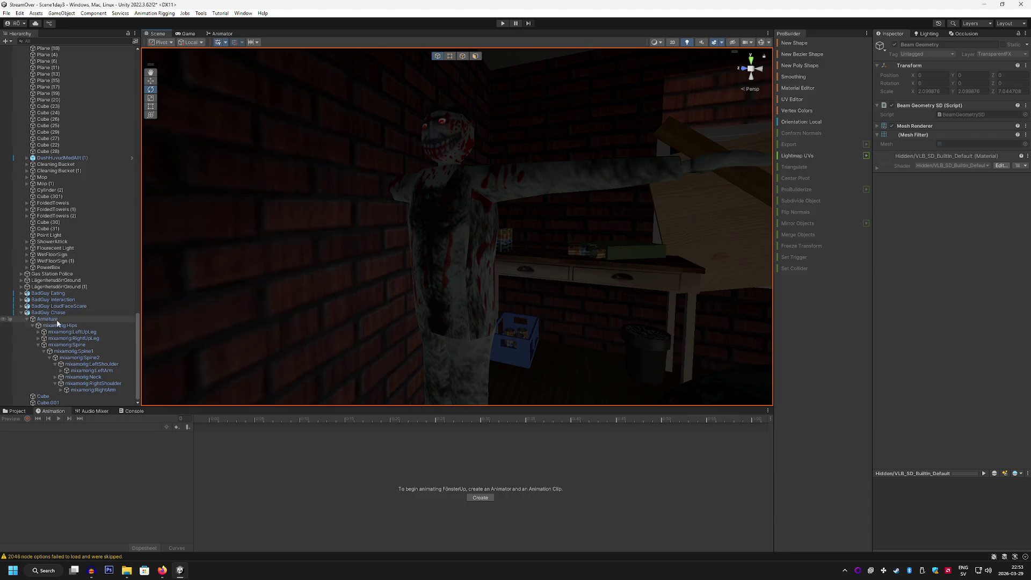
left_click(74, 307)
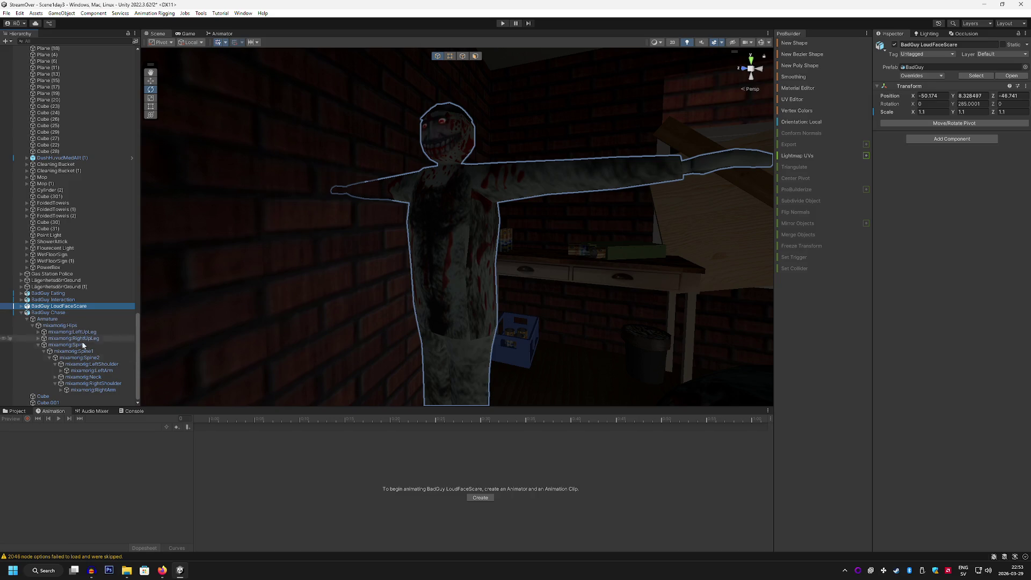
mouse_move(349, 269)
left_mouse_down()
mouse_move(397, 267)
mouse_move(258, 343)
mouse_move(214, 340)
mouse_move(394, 279)
left_mouse_up()
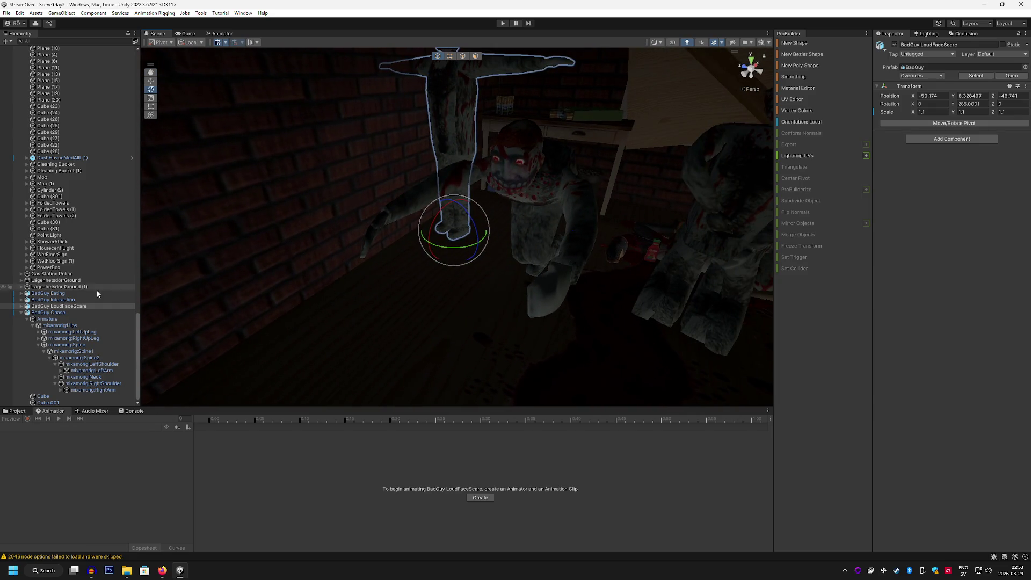
double_click(71, 312)
left_click_drag(341, 260, 322, 266)
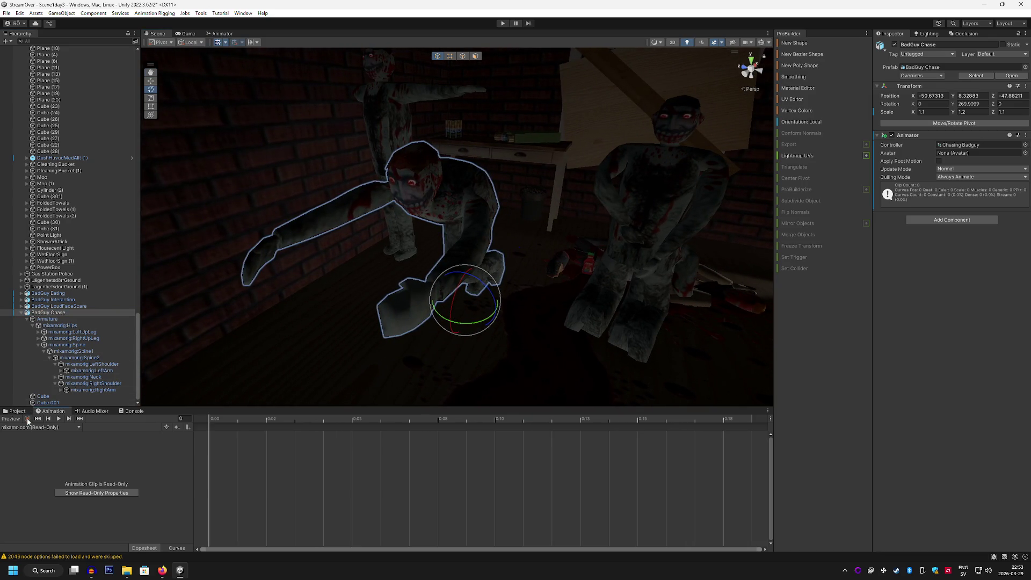
left_click(96, 493)
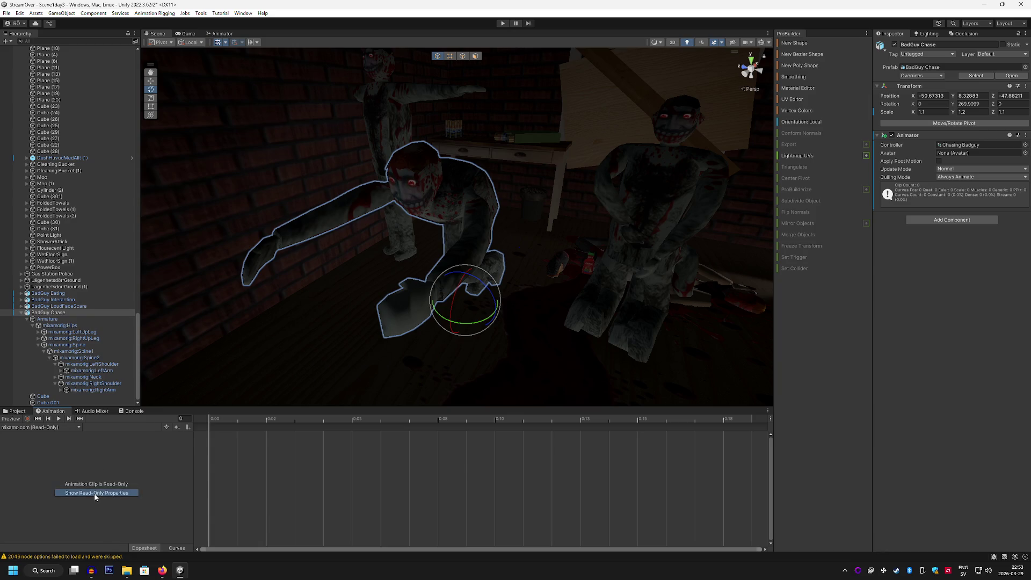